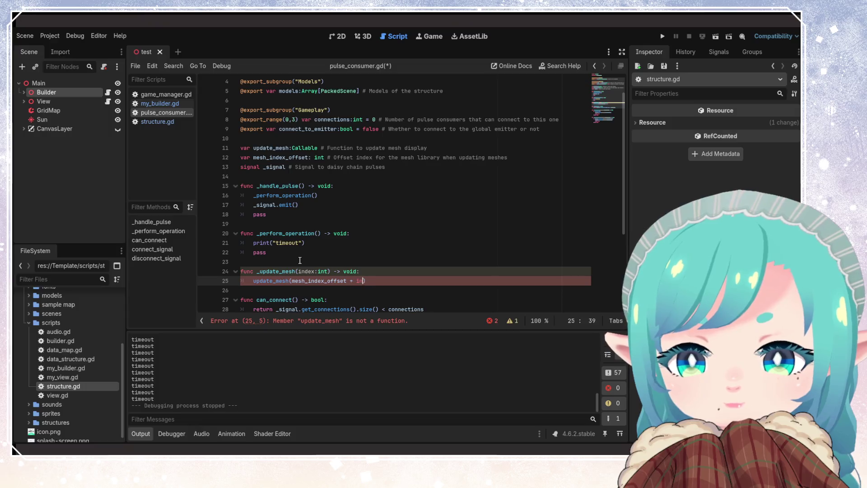
Append .call after update_mesh on line 25 of pulse_consumer.gd and save to clear the parse error.
key("ctrl+s")
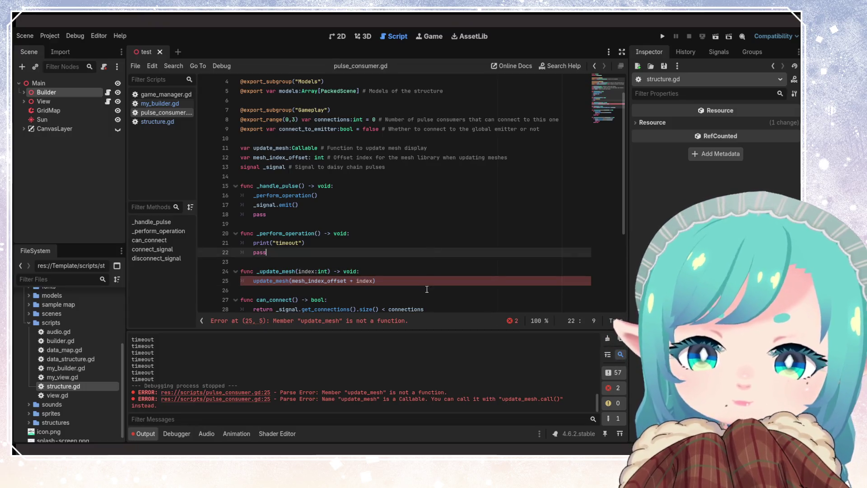
key("Down")
key("Down")
key("ctrl+s")
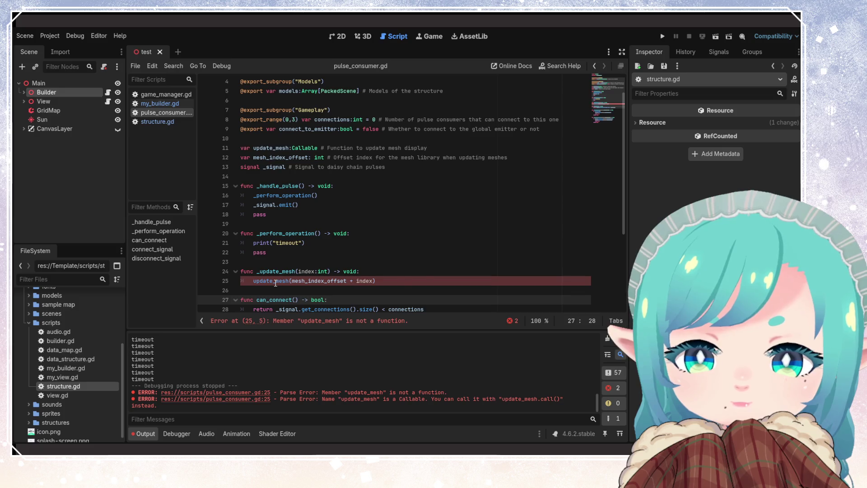
mouse_move(276, 283)
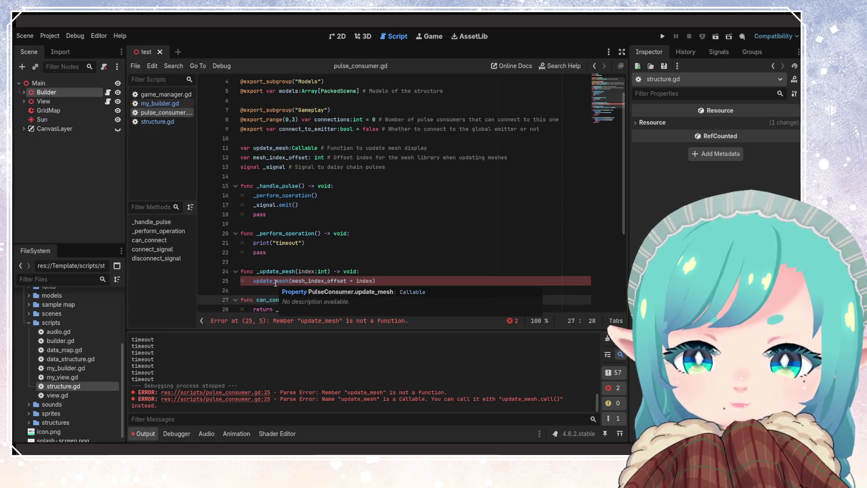
key("ctrl+Left")
key("ctrl+Left")
key("ctrl+Left")
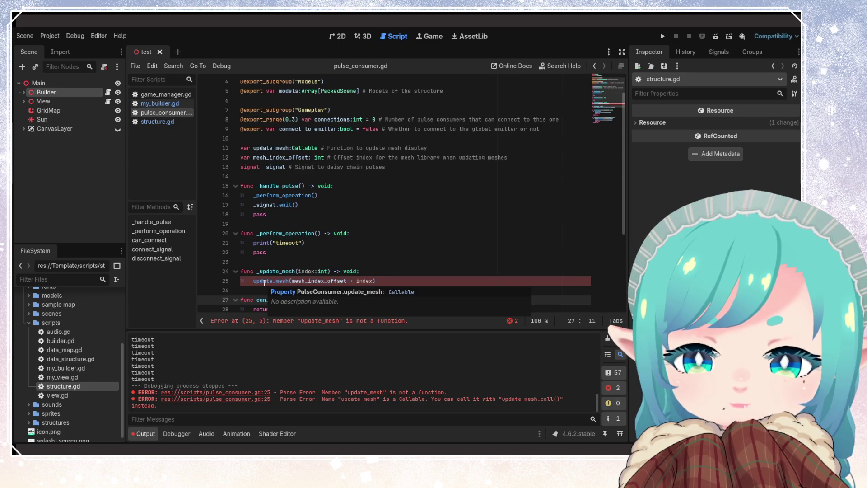
left_click(289, 280)
type(".call")
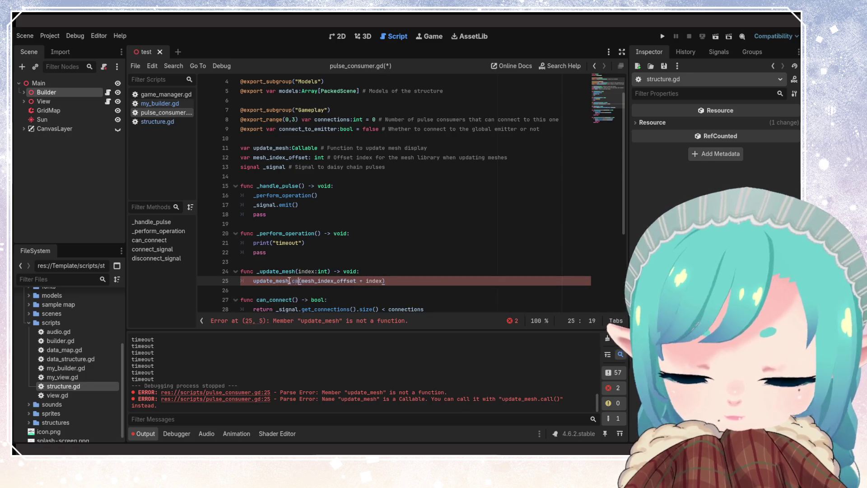
key("ctrl+s")
Switch the script editor to my_builder.gd from the script list.
scroll(316, 248, "down", 4)
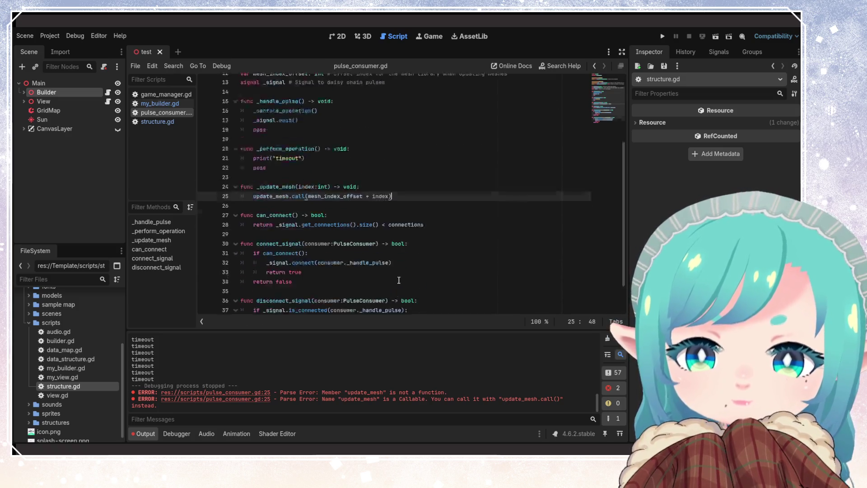
left_click(378, 271)
left_click(370, 185)
scroll(316, 185, "up", 5)
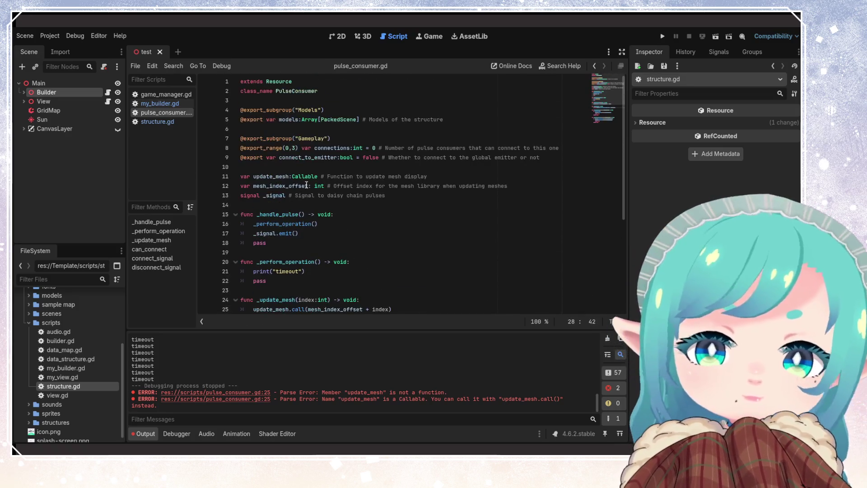
left_click(348, 126)
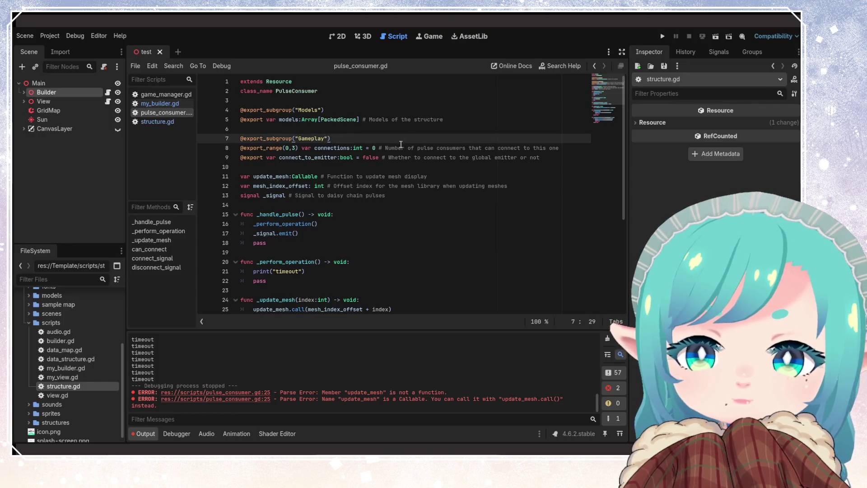
left_click(319, 119)
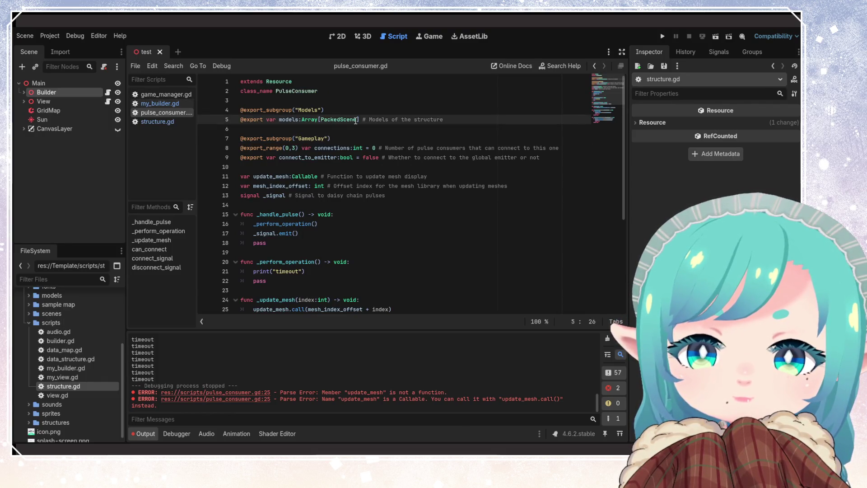
left_click(151, 104)
left_click(329, 148)
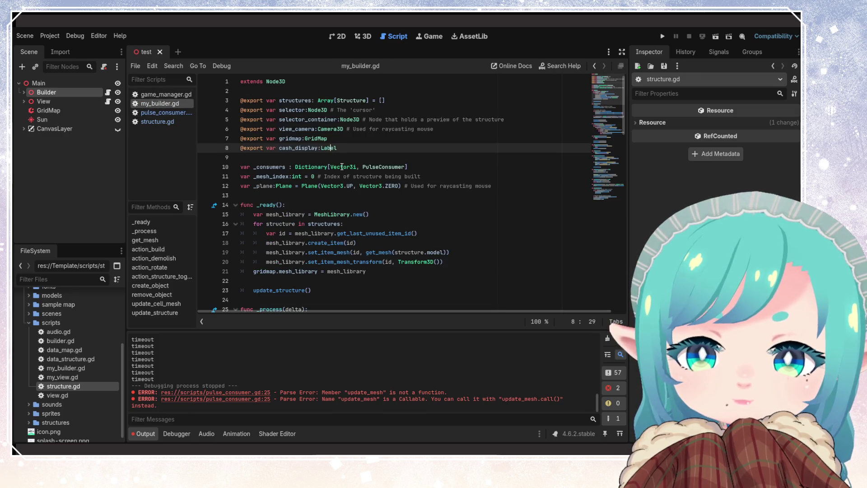
left_click(310, 99)
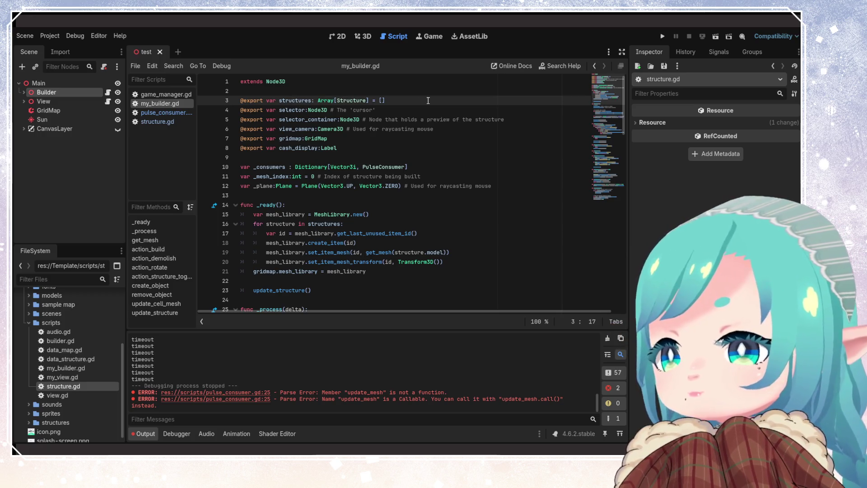
key("Return")
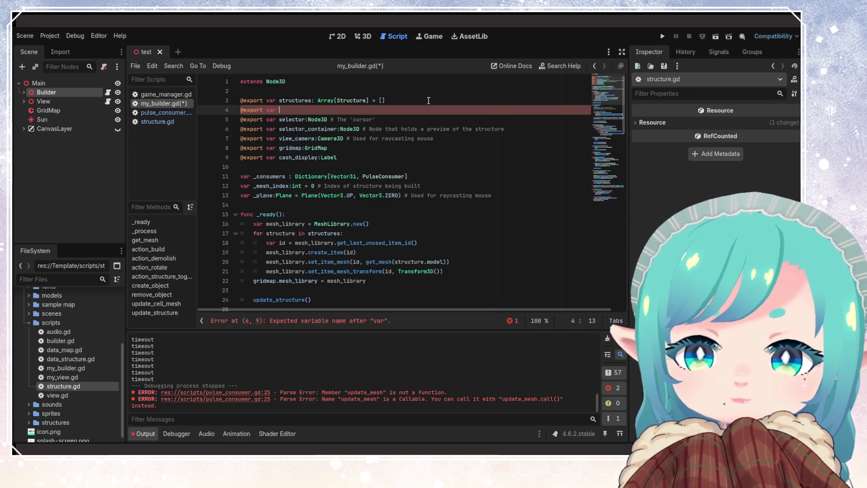
type("nsumer_types:")
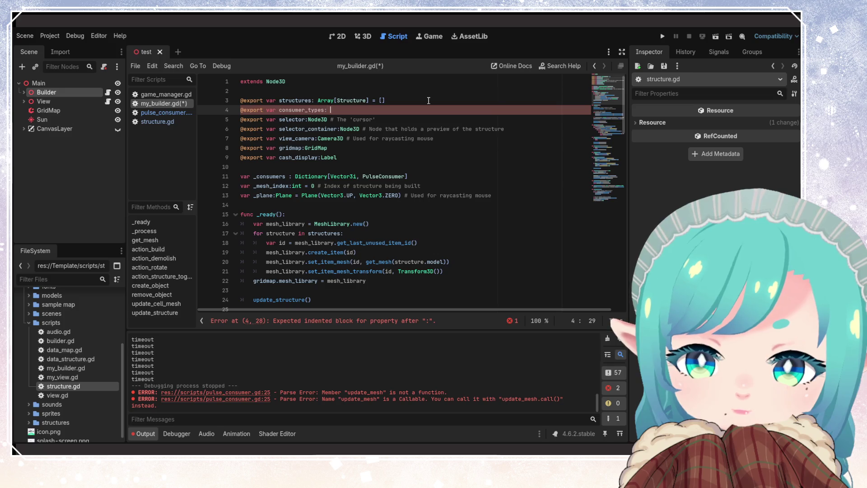
type("p[")
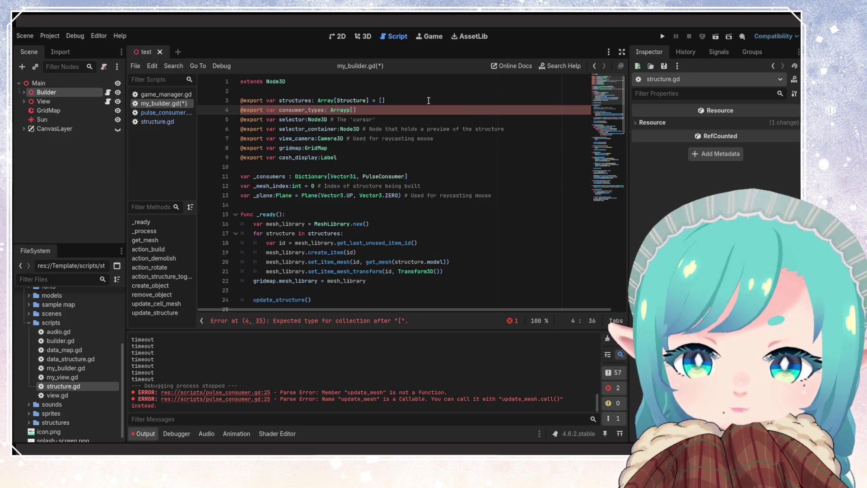
key("BackSpace")
type("[P")
key("Escape")
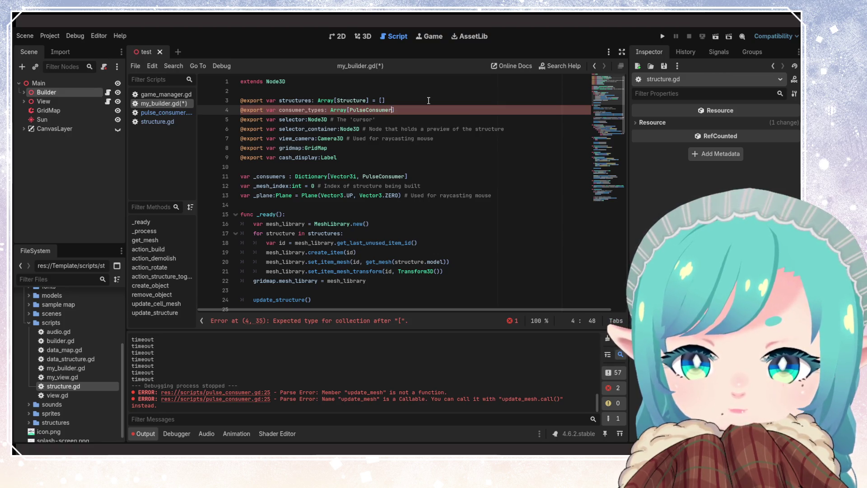
type("]")
key("ctrl+s")
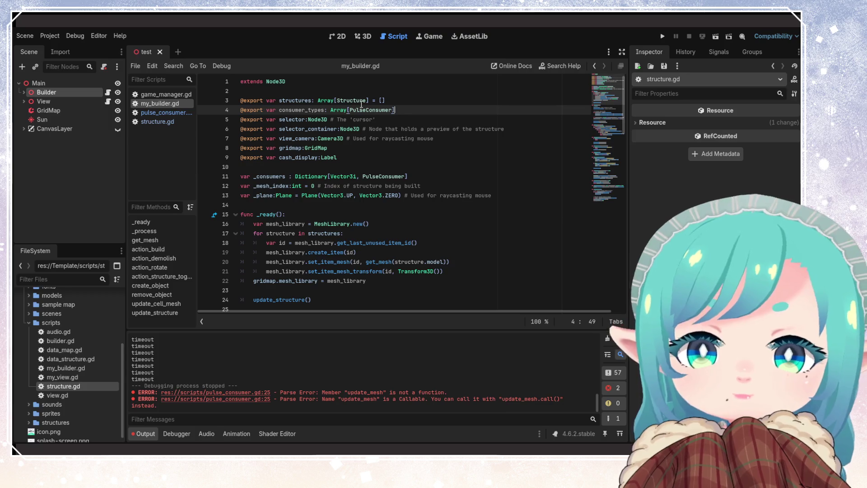
Remove the accidental default value from consumer_types and save the script again.
type("= [")
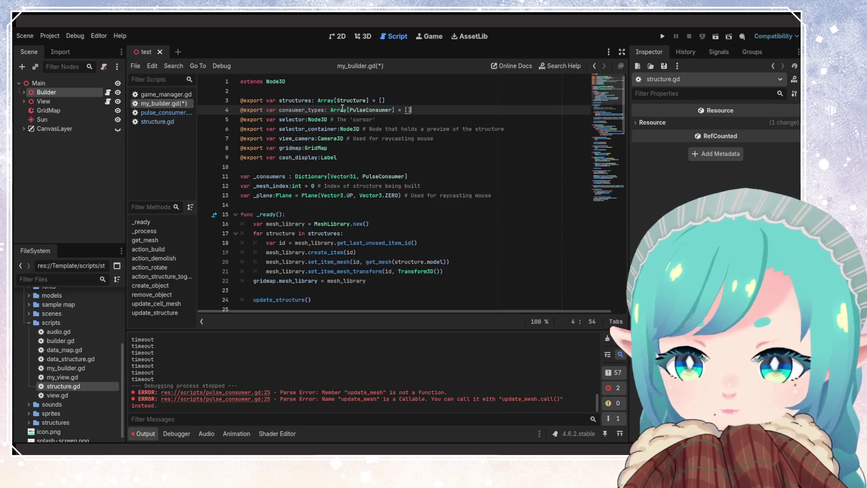
key("BackSpace")
key("BackSpace")
key("BackSpace")
key("ctrl+s")
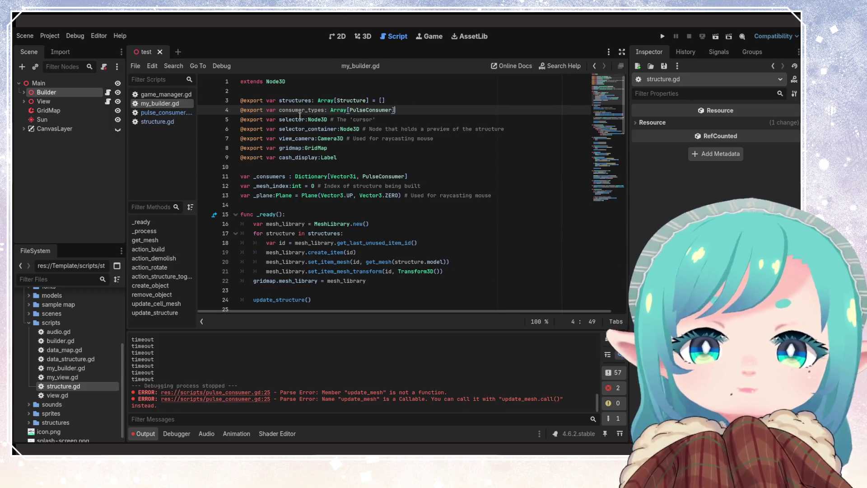
double_click(301, 110)
key("ctrl+s")
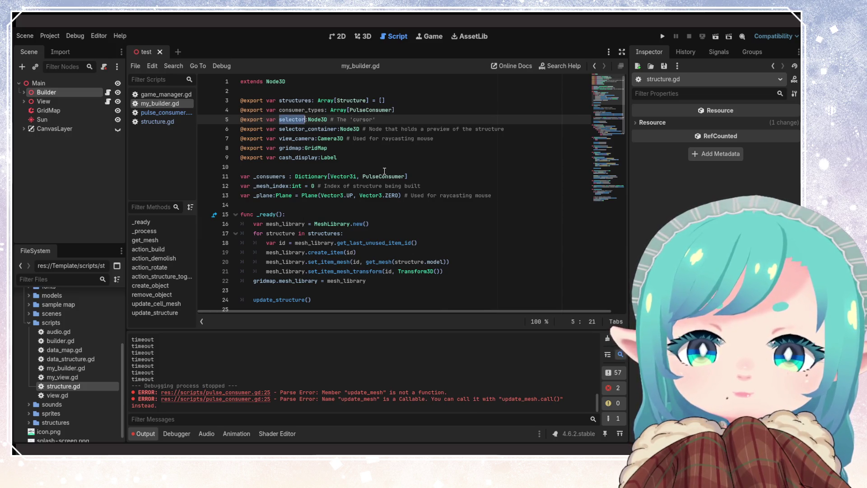
scroll(406, 176, "down", 3)
left_click(412, 177)
scroll(412, 177, "up", 3)
double_click(301, 110)
left_click(419, 157)
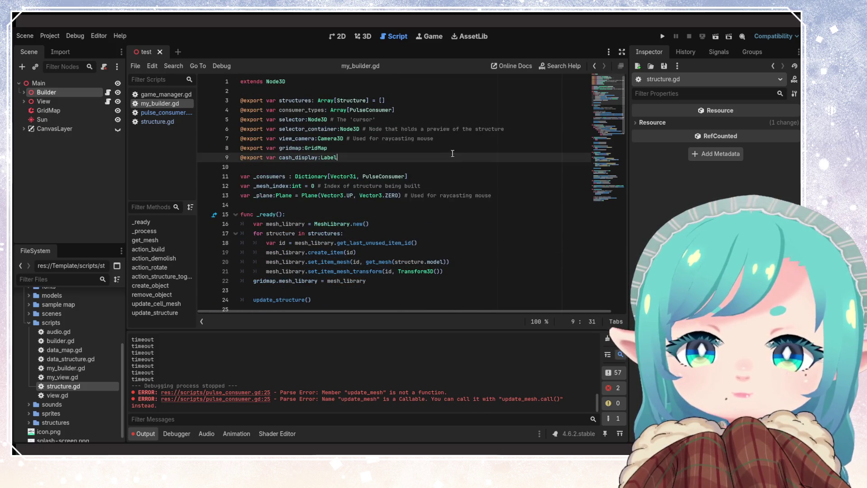
left_click(420, 173)
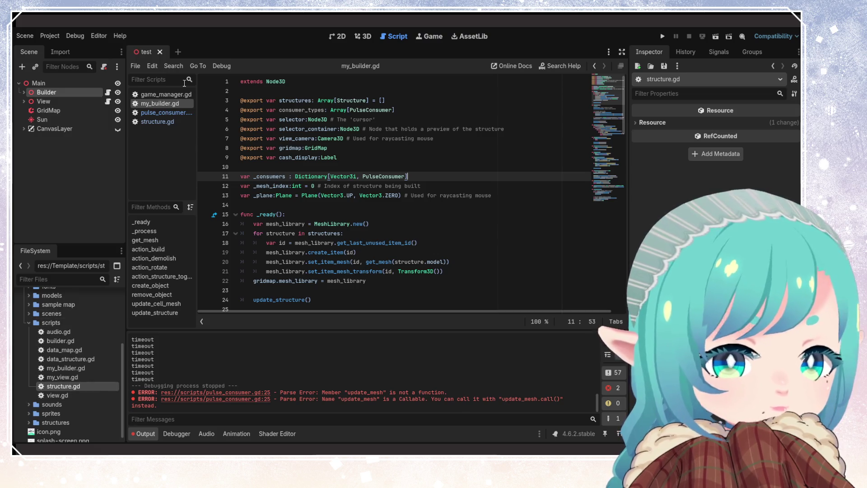
Add a PulseConsumer element to the Builder's Consumer Types with grass.glb as its model.
left_click(47, 92)
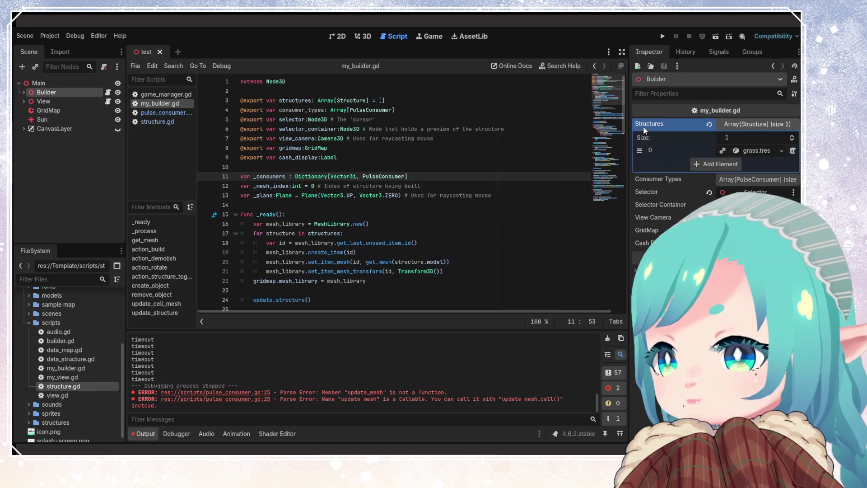
left_click(751, 180)
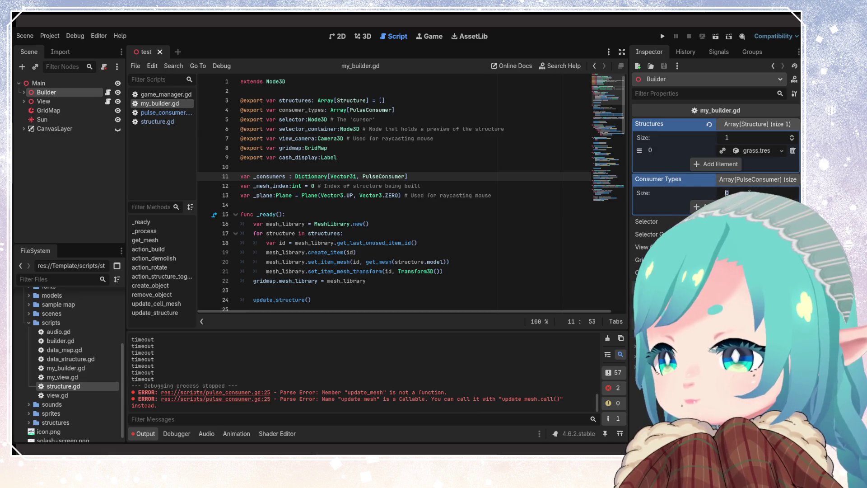
left_click(715, 206)
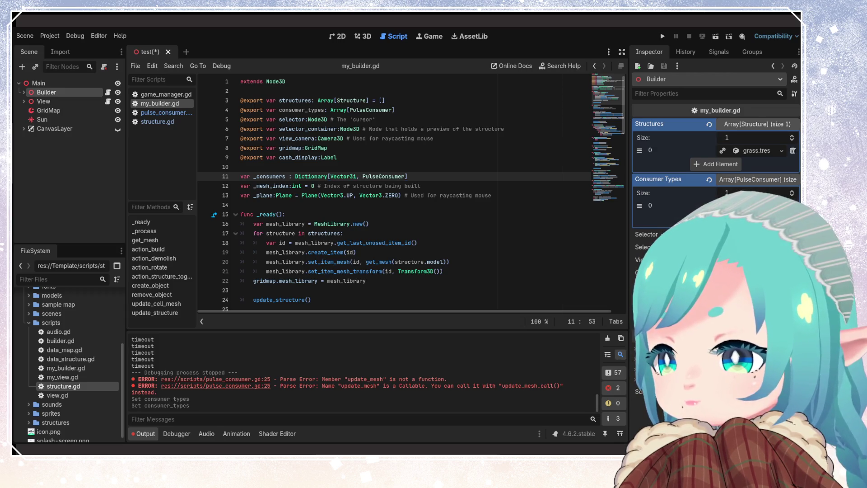
left_click(744, 205)
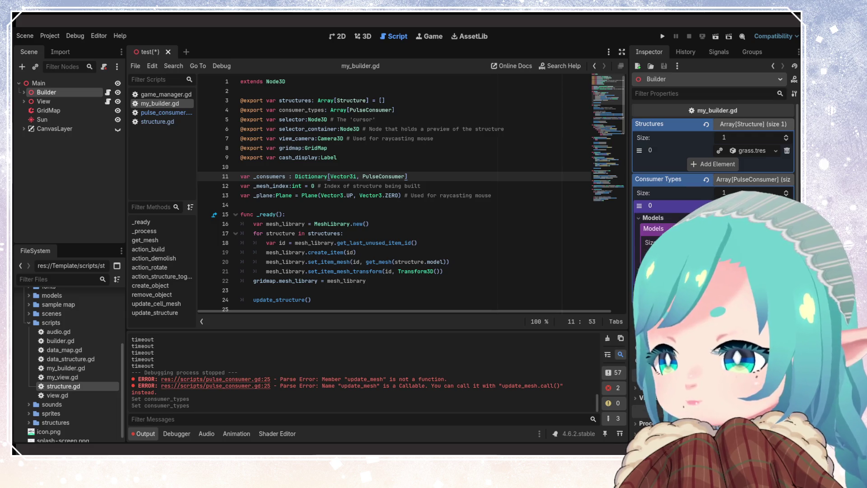
left_click(653, 229)
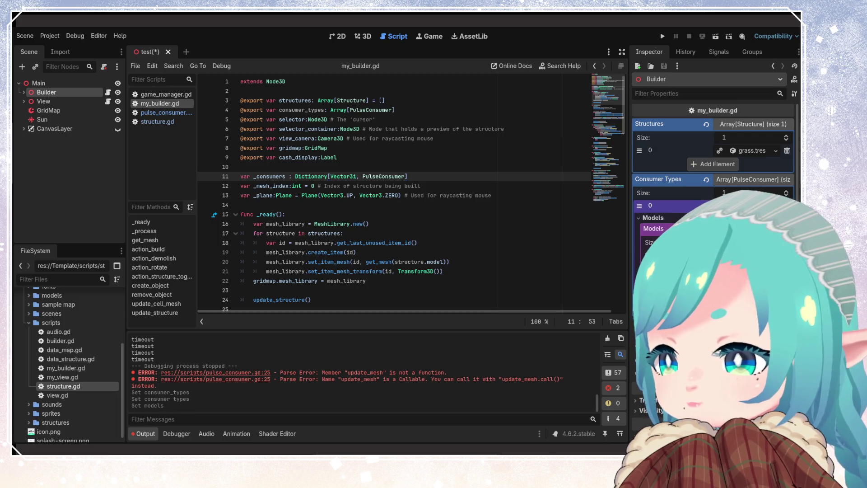
left_click(668, 253)
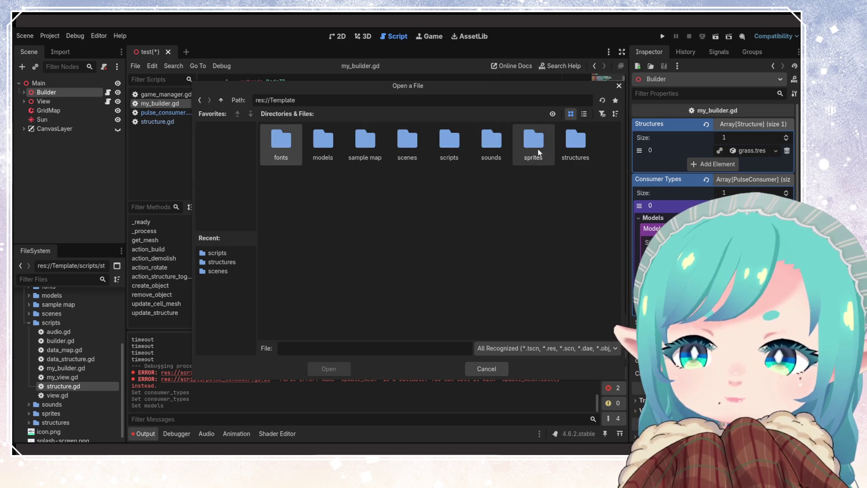
double_click(325, 144)
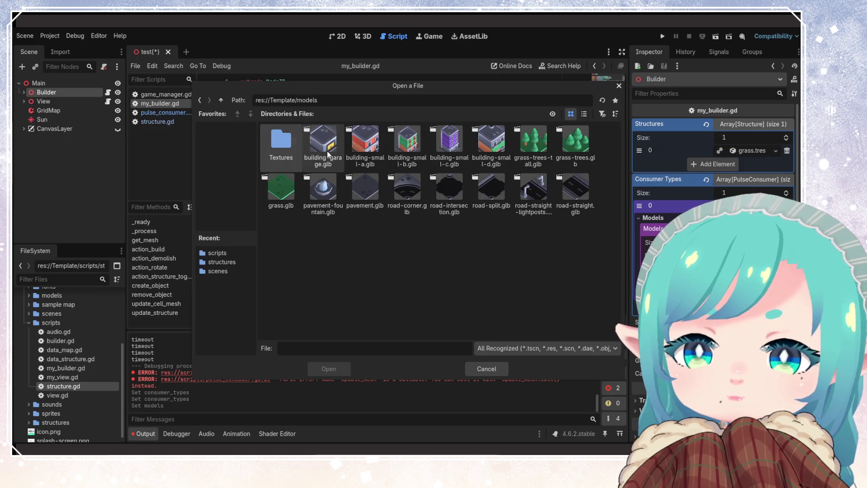
left_click(270, 191)
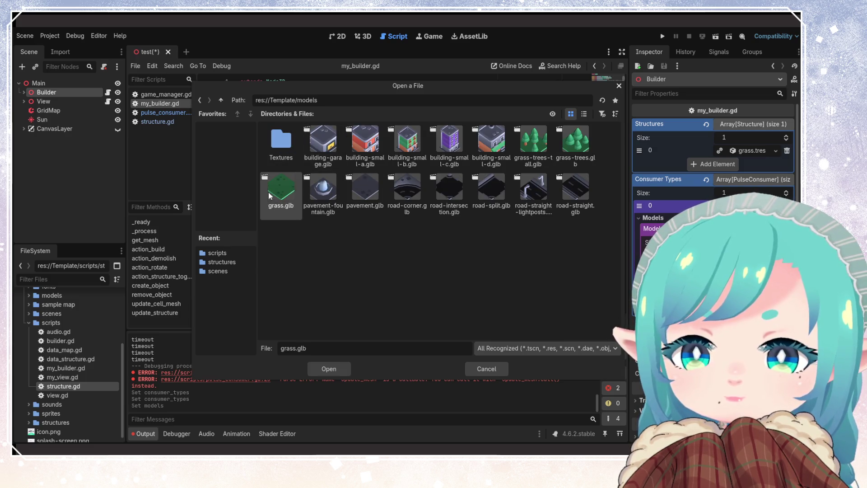
key("Return")
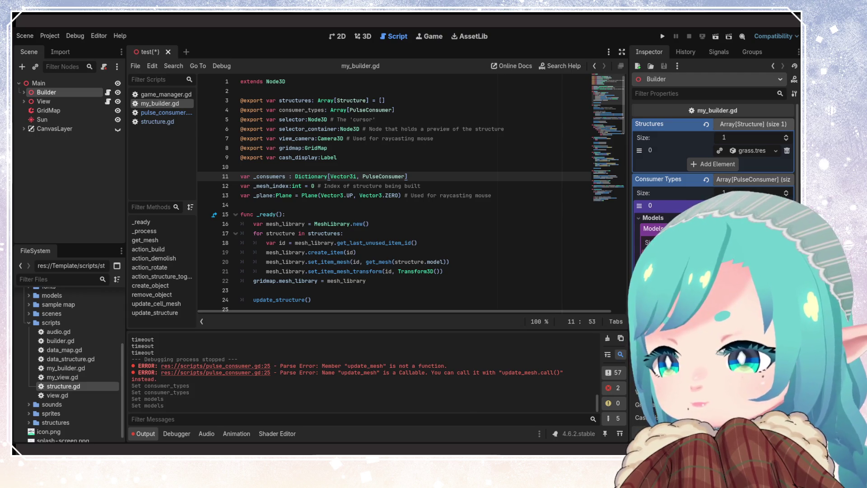
Swap the structure's model to grass-trees-tall.glb and save the scene.
left_click(776, 228)
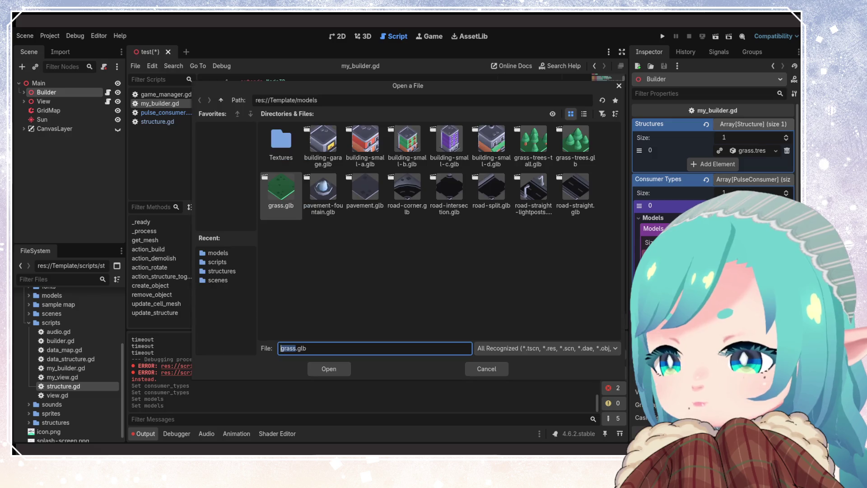
double_click(533, 140)
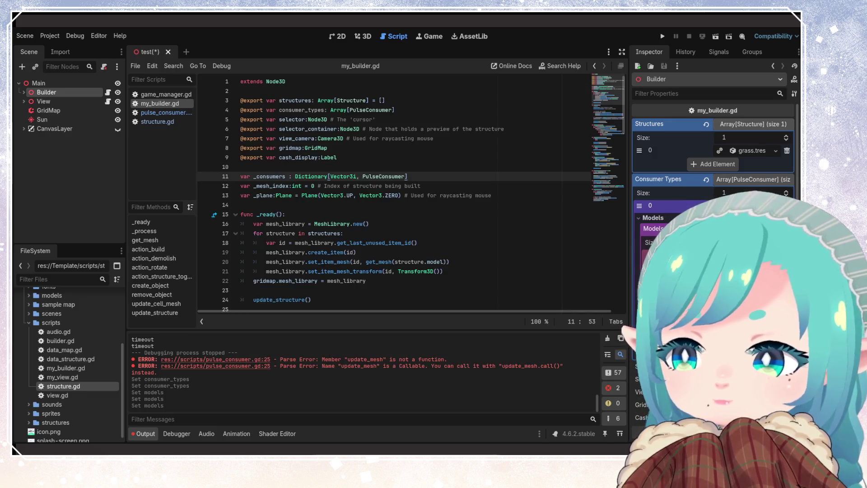
key("ctrl+s")
left_click(532, 242)
left_click(407, 215)
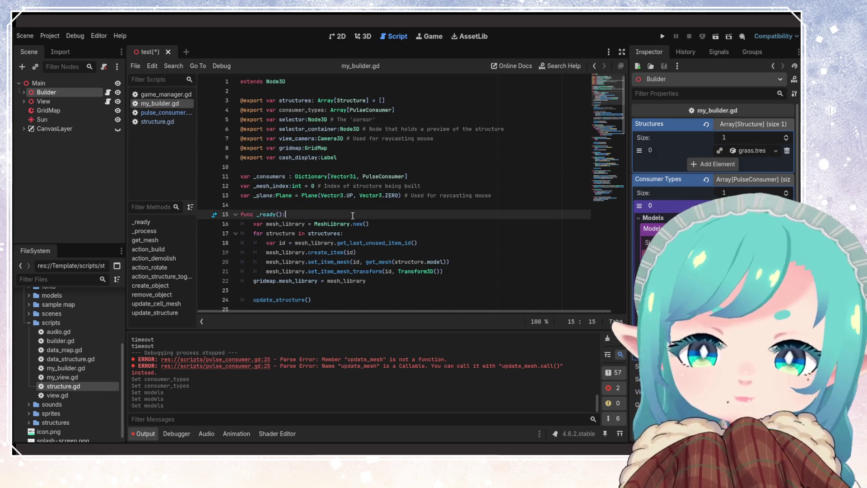
left_click(342, 195)
Run the project, place three grass tiles on the grid, and stop the game with F8.
left_click(663, 36)
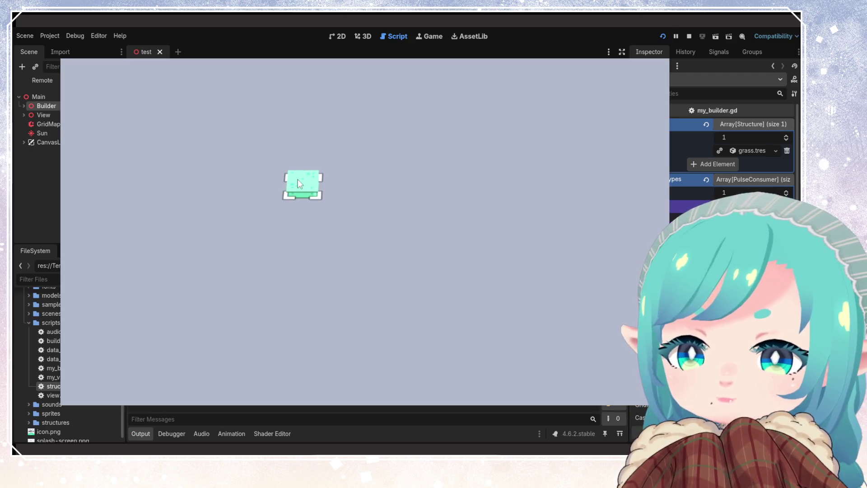
left_click(303, 187)
left_click(365, 231)
left_click(425, 167)
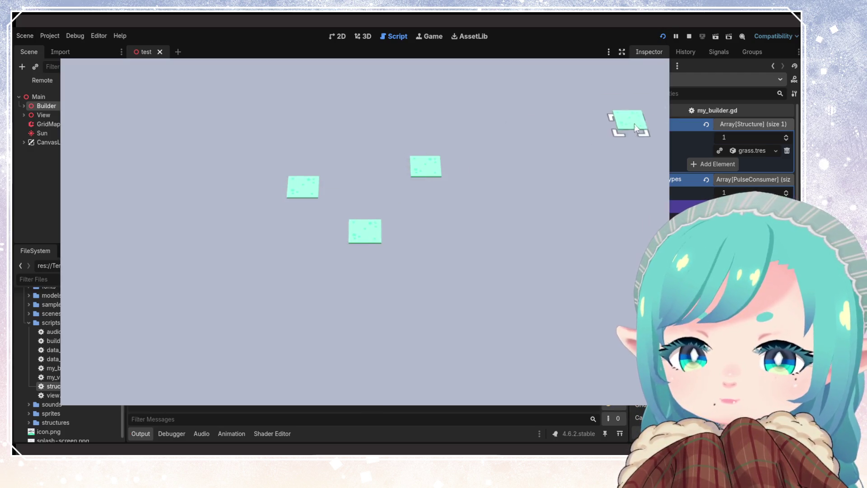
key("F8")
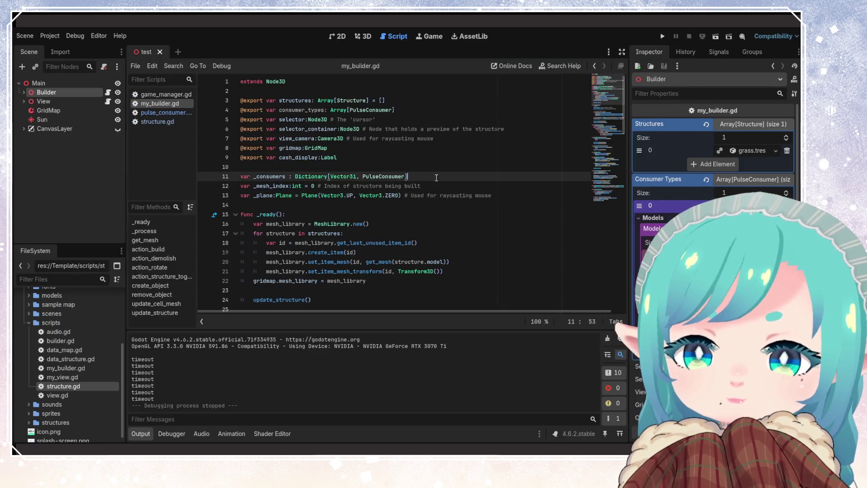
left_click(397, 233)
left_click(302, 170)
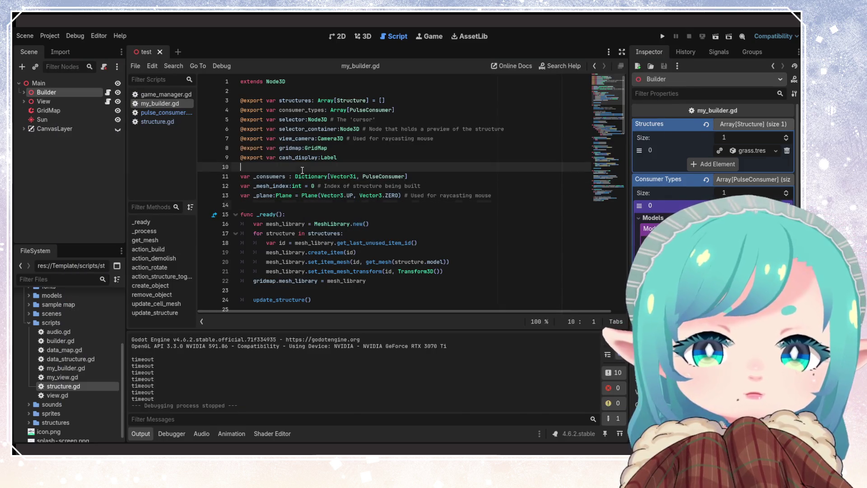
left_click(379, 223)
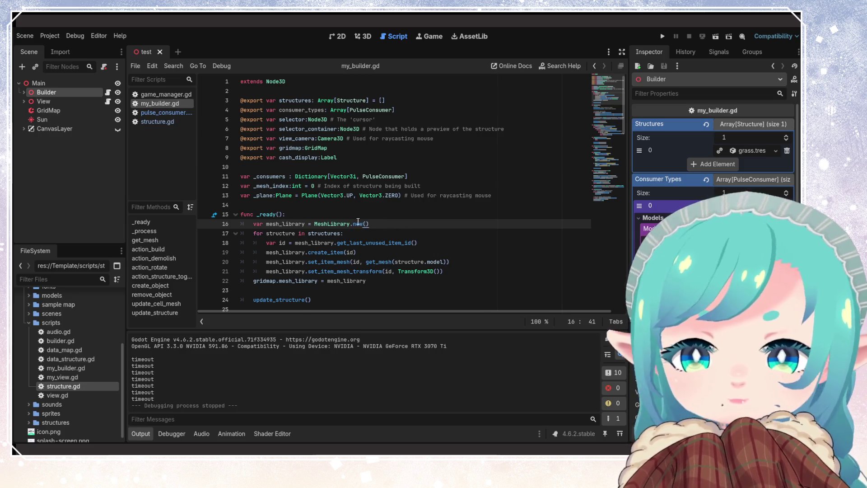
Find cash_display on line 9 and delete that exported Label variable line.
scroll(358, 221, "down", 3)
left_click(358, 221)
scroll(358, 226, "up", 3)
double_click(289, 157)
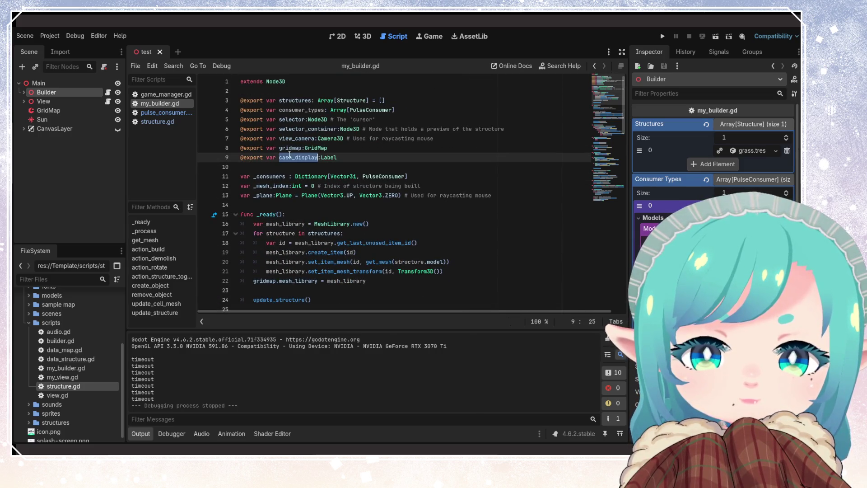
key("ctrl+f")
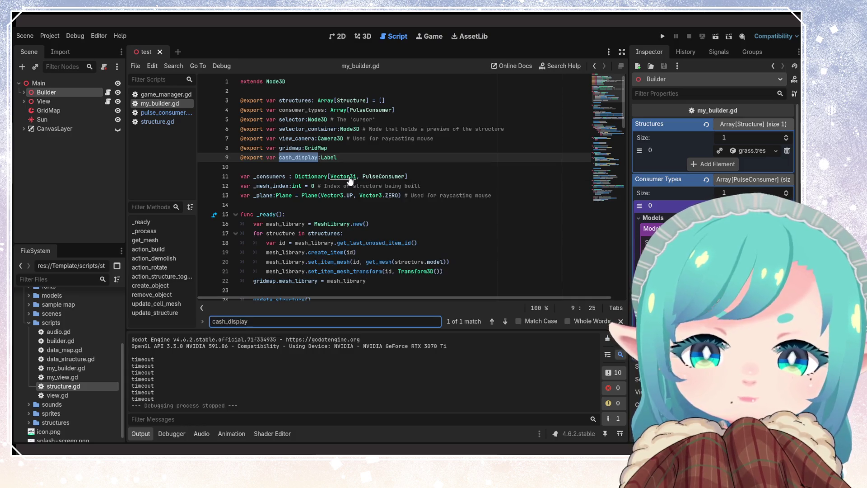
left_click(343, 157)
key("shift+Home")
key("BackSpace")
key("BackSpace")
left_click(376, 167)
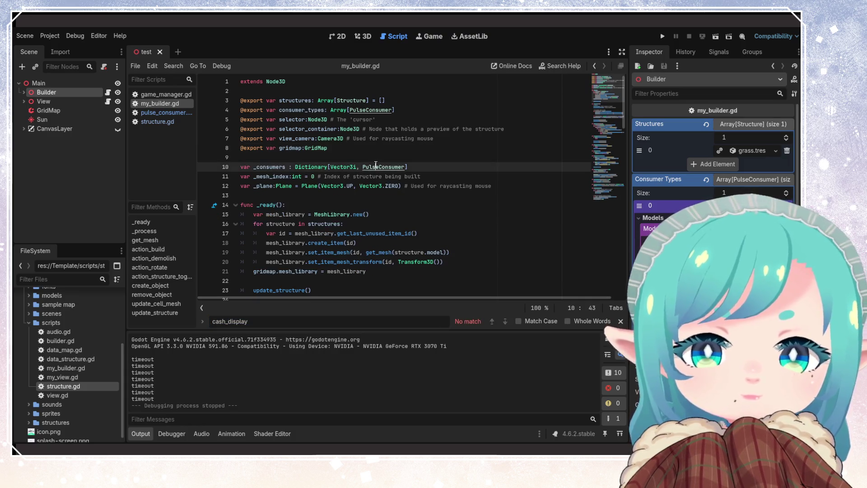
left_click(307, 129)
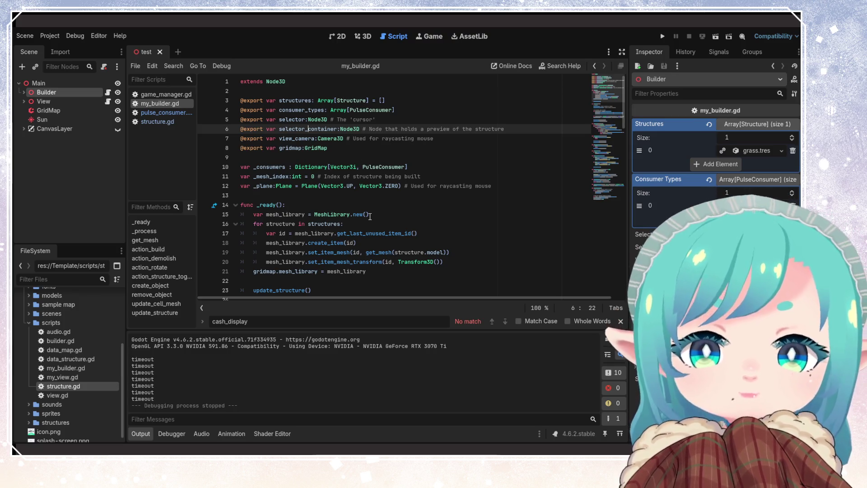
Look through the rest of my_builder.gd, including action_build's remove-then-create logic.
scroll(370, 216, "down", 3)
scroll(370, 216, "up", 3)
left_click(393, 156)
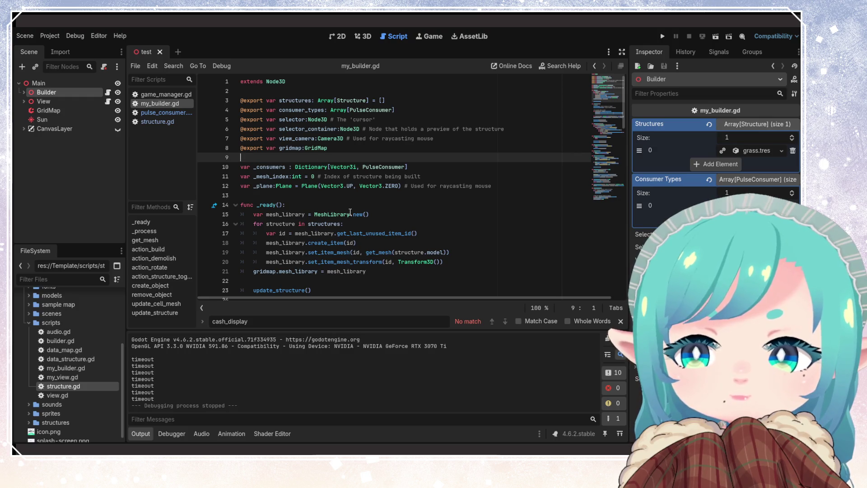
left_click(468, 215)
scroll(468, 215, "down", 9)
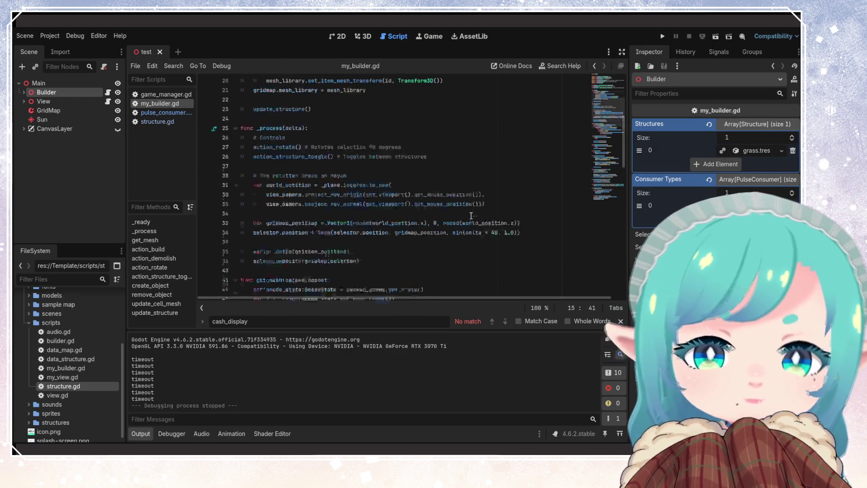
left_click(468, 216)
scroll(468, 215, "down", 4)
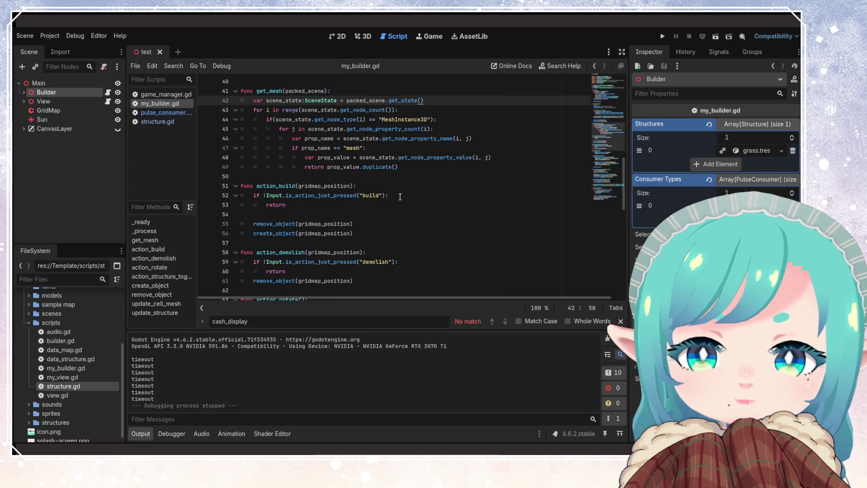
scroll(399, 195, "up", 4)
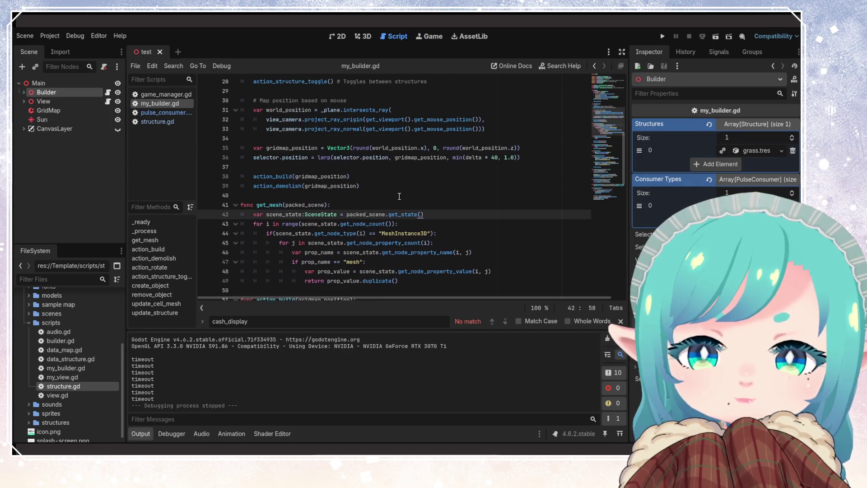
scroll(399, 196, "up", 7)
scroll(399, 196, "down", 7)
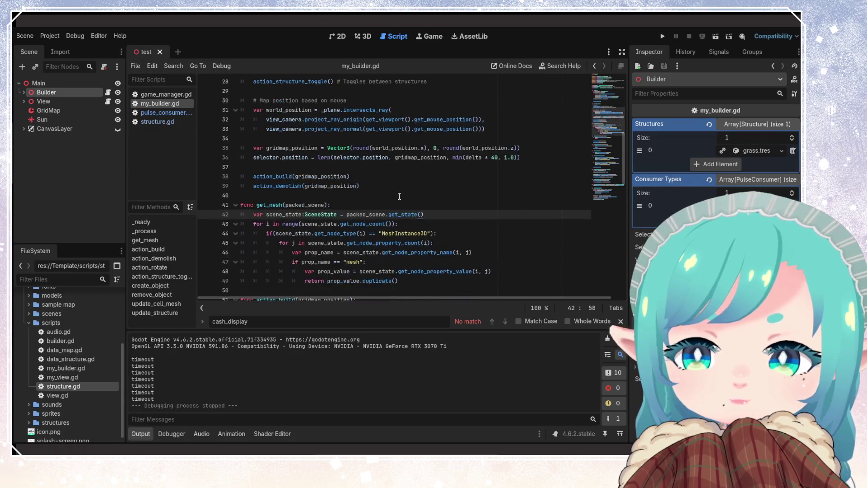
scroll(399, 196, "down", 5)
left_click(305, 168)
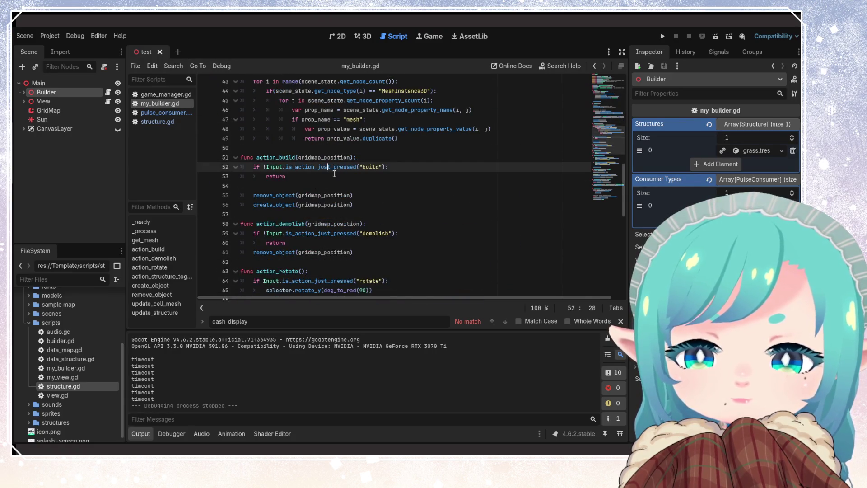
Make the _ready loop on line 16 iterate over consumer_types instead of structures.
scroll(305, 170, "up", 12)
scroll(411, 199, "up", 2)
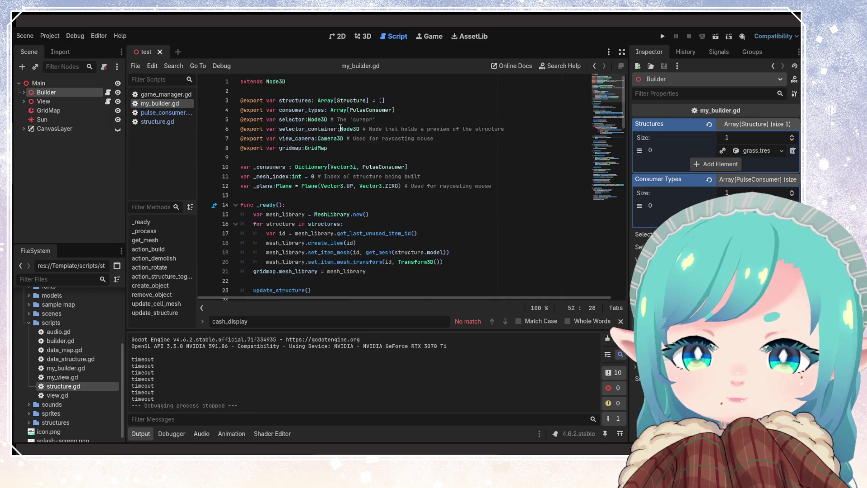
double_click(310, 110)
key("ctrl+s")
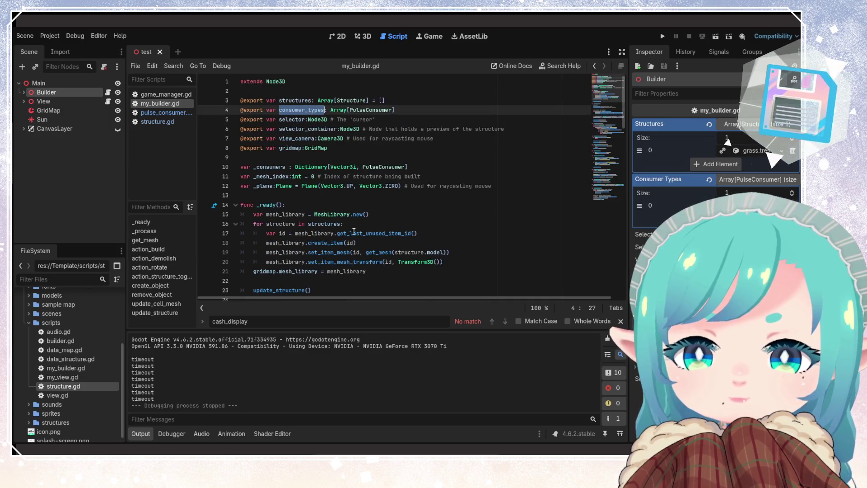
scroll(290, 204, "down", 2)
double_click(284, 185)
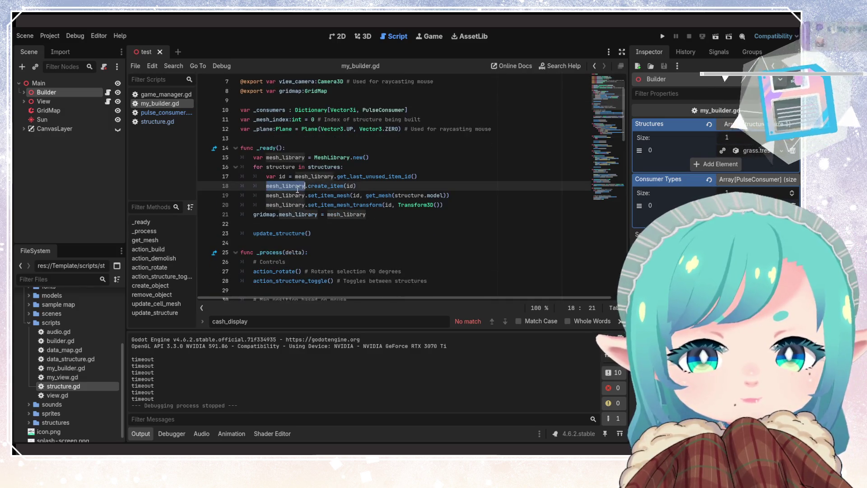
double_click(280, 167)
scroll(310, 215, "up", 2)
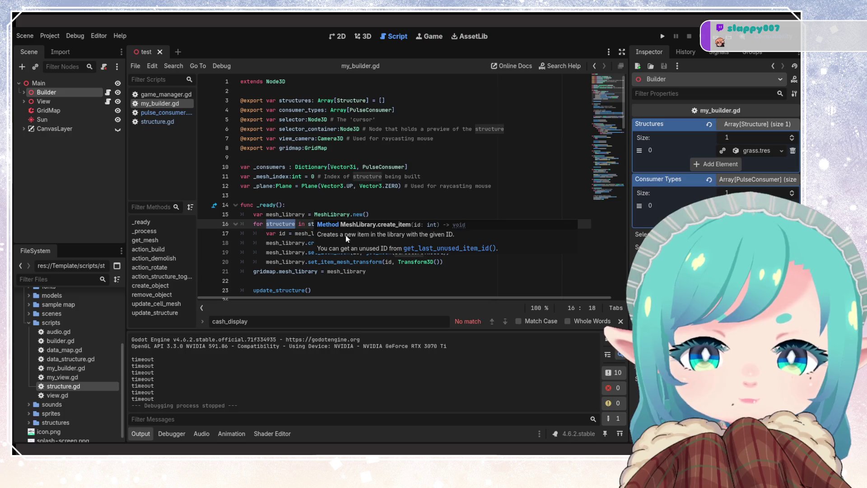
key("ctrl+z")
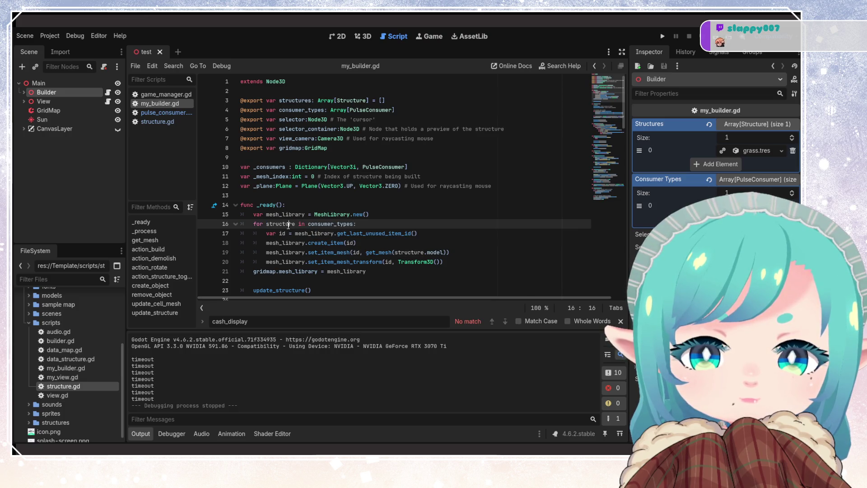
Rename the loop variable on line 16 from structure to consumer.
double_click(280, 224)
type("ty")
key("BackSpace")
key("BackSpace")
type("consu")
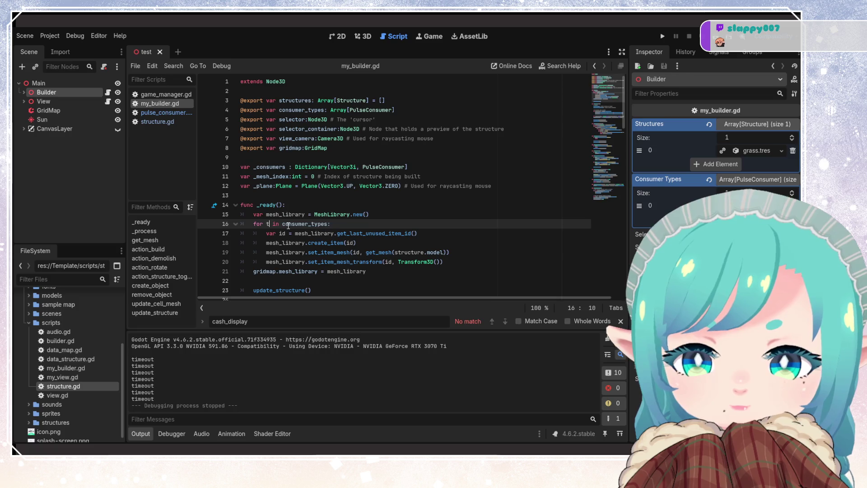
type("mer")
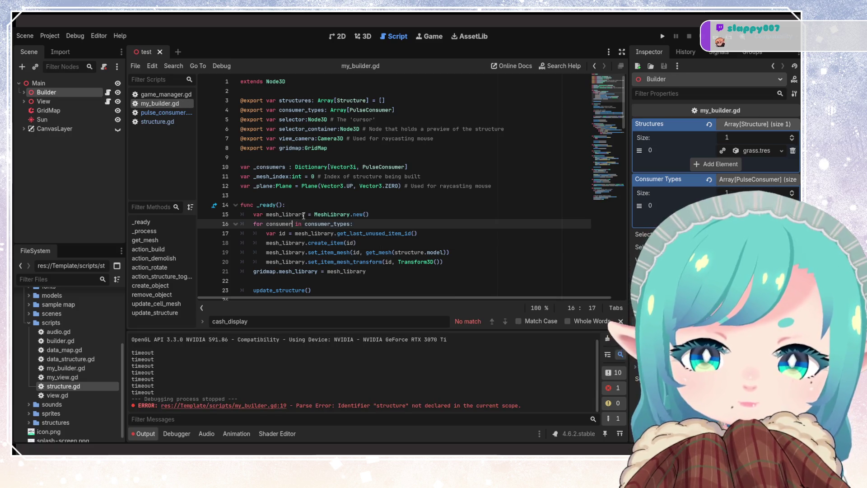
left_click(327, 233)
double_click(279, 224)
key("ctrl+c")
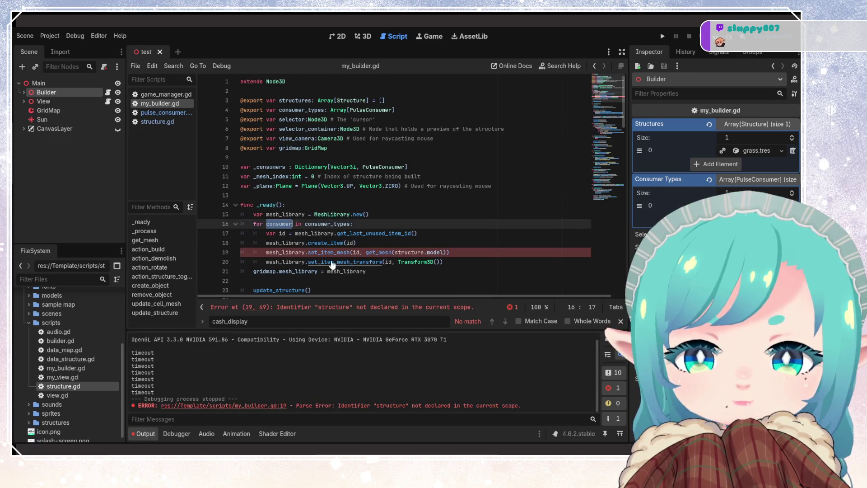
double_click(407, 252)
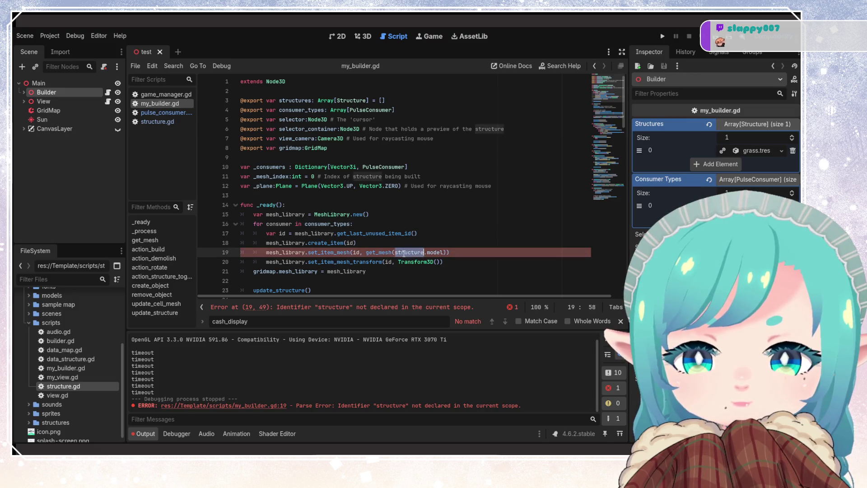
key("ctrl+v")
key("ctrl+s")
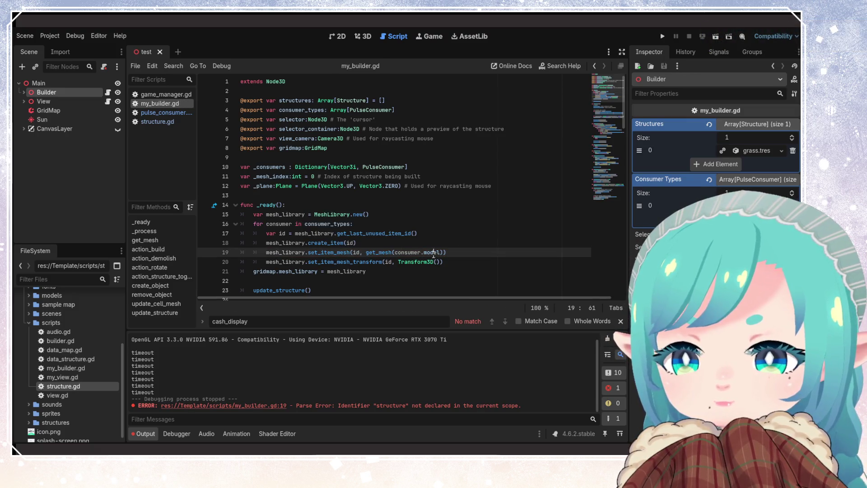
double_click(433, 252)
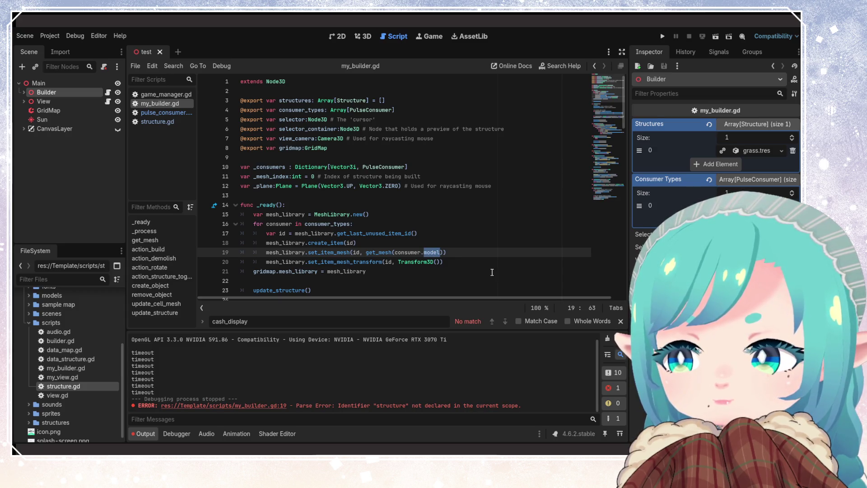
left_click(440, 252)
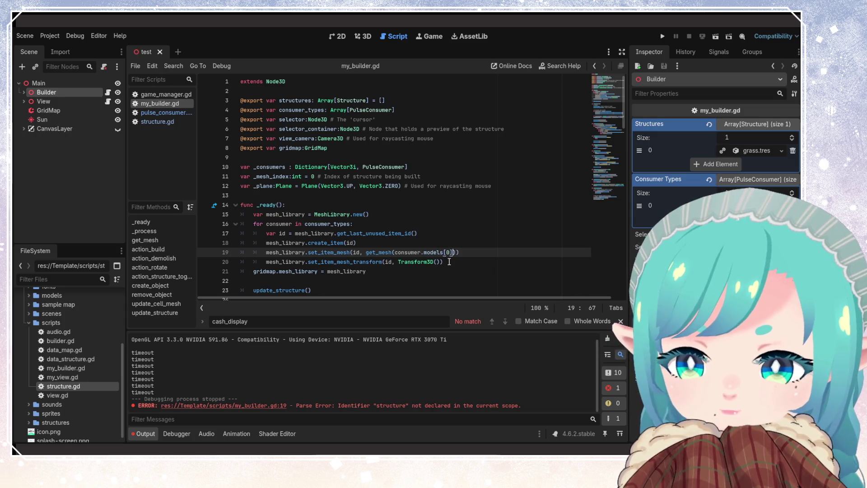
left_click(374, 252)
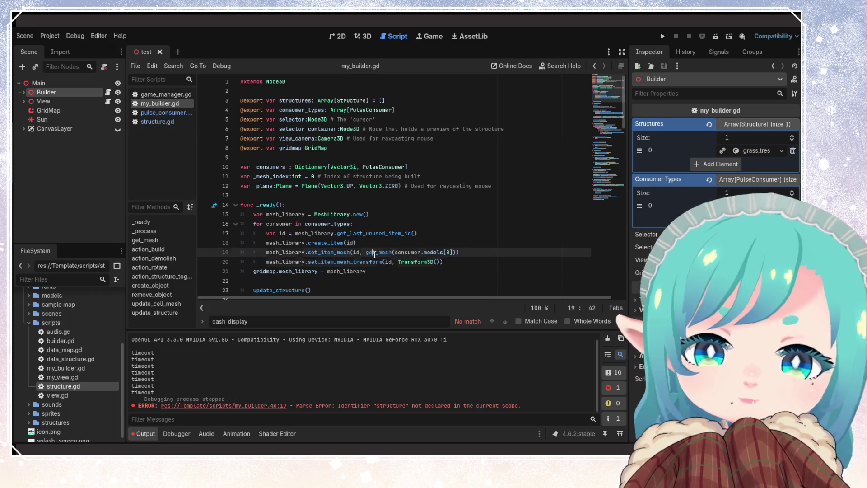
left_click(286, 243)
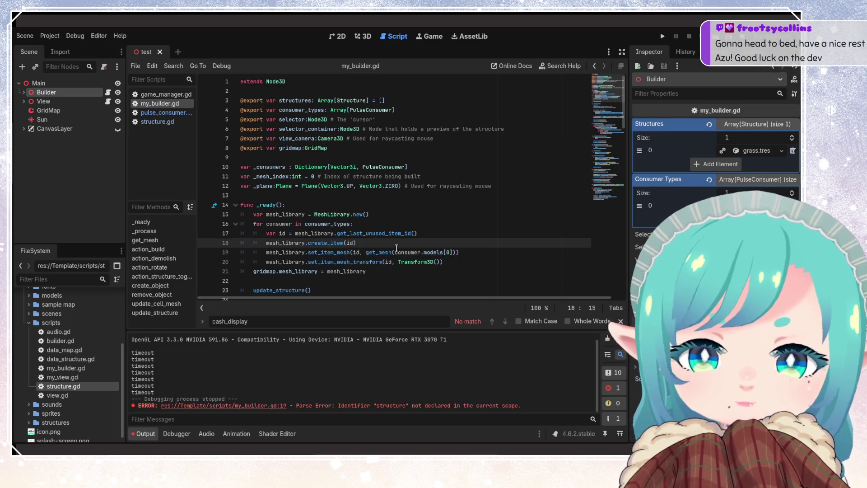
mouse_move(398, 251)
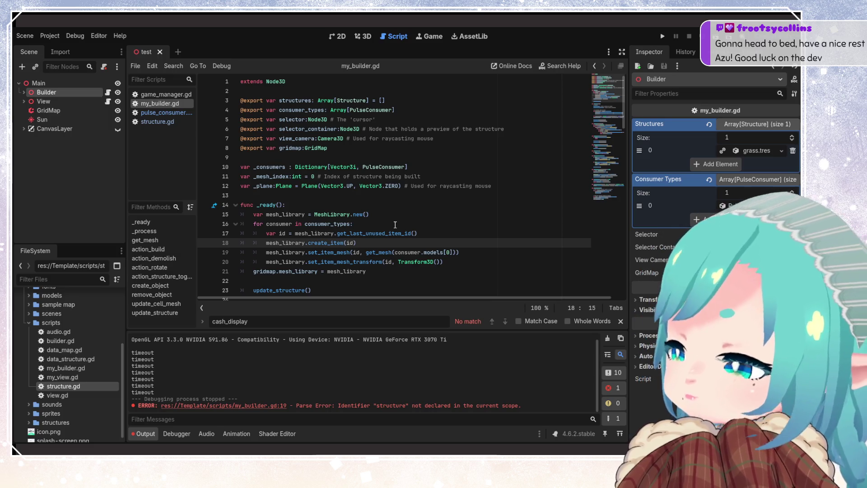
left_click(395, 271)
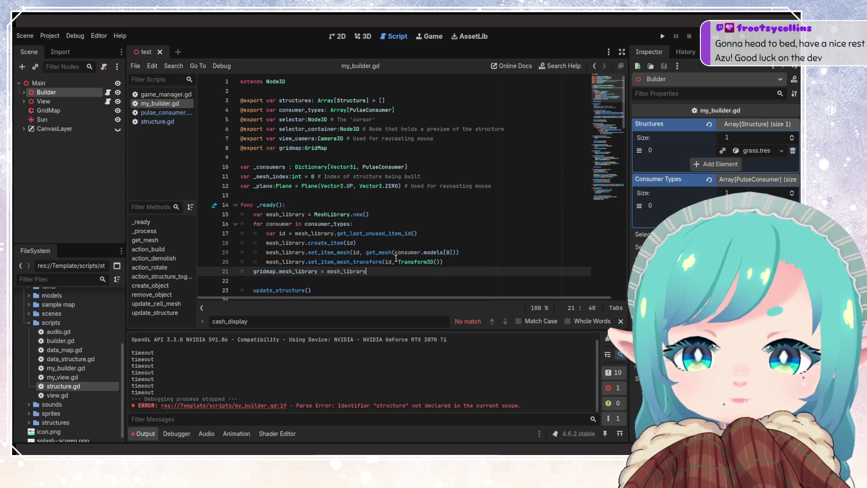
left_click(445, 262)
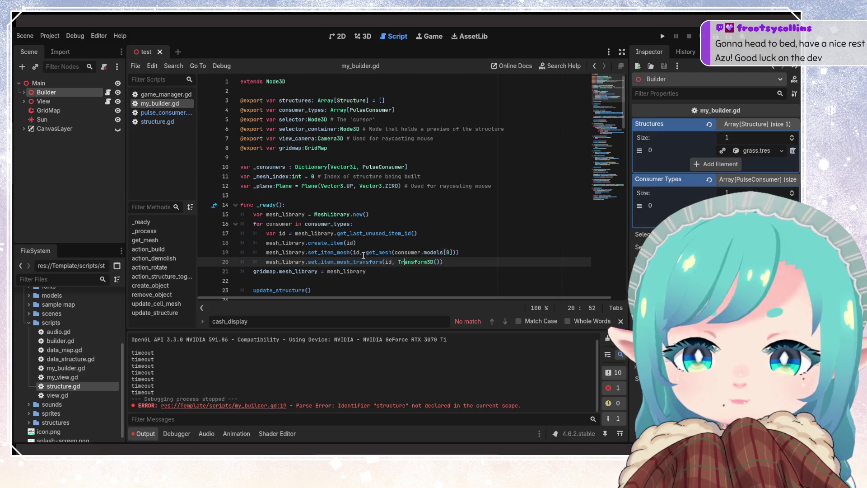
left_click(390, 253)
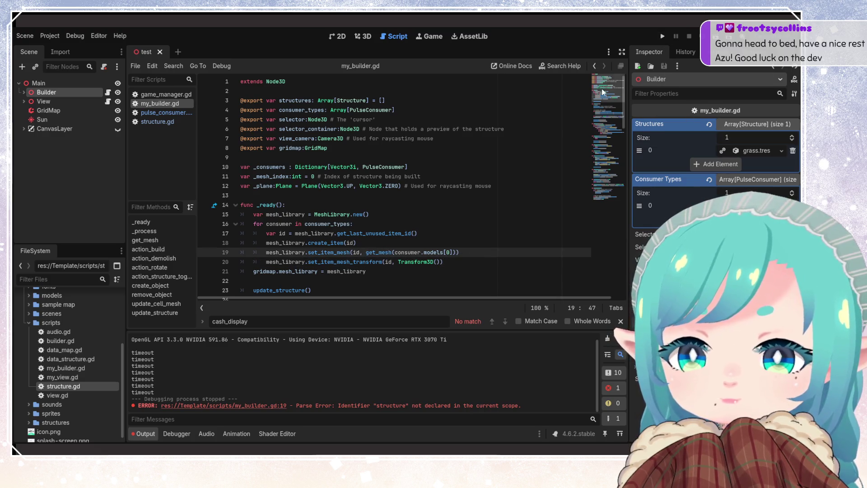
left_click(463, 230)
left_click(407, 253)
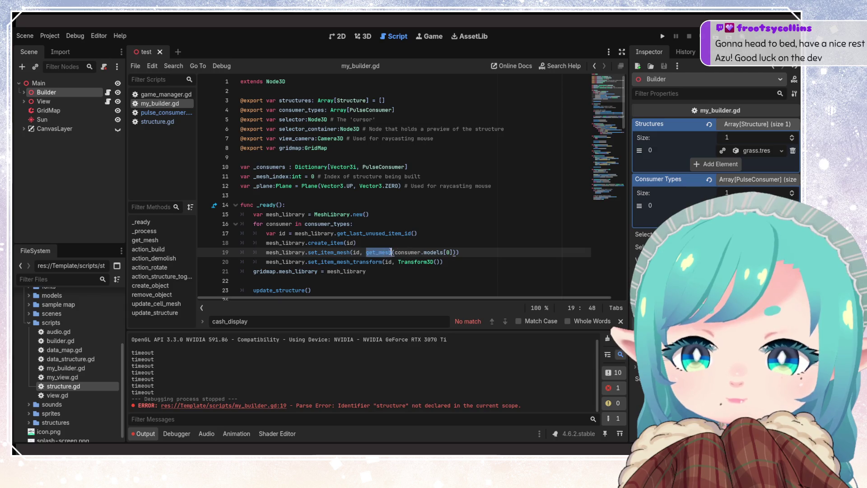
double_click(443, 252)
left_click(458, 253)
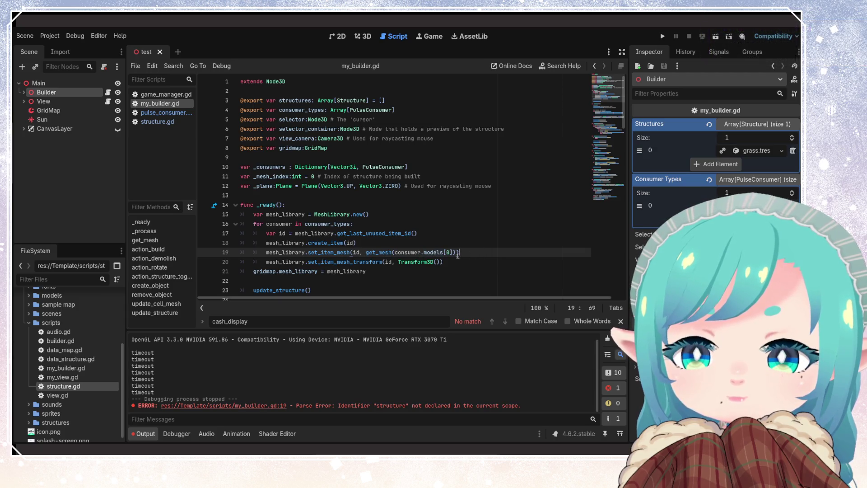
double_click(296, 100)
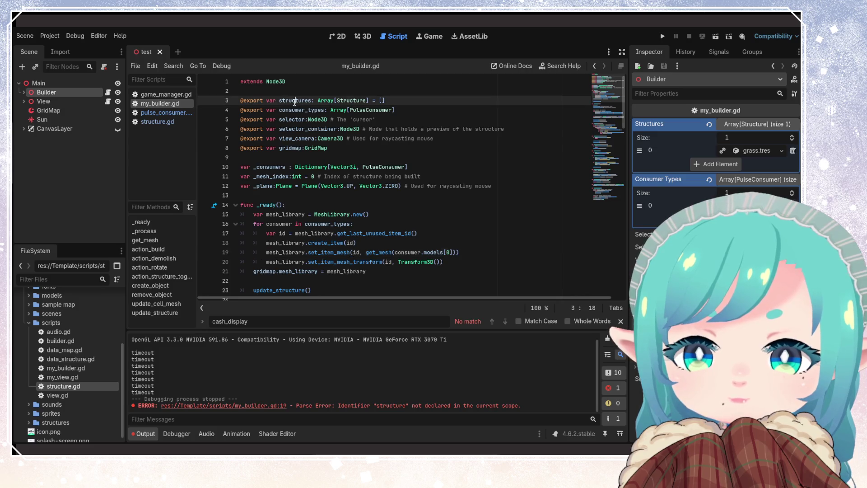
key("ctrl+f")
Step through all five structures matches, ending on structures in update_structure at line 100.
key("Return")
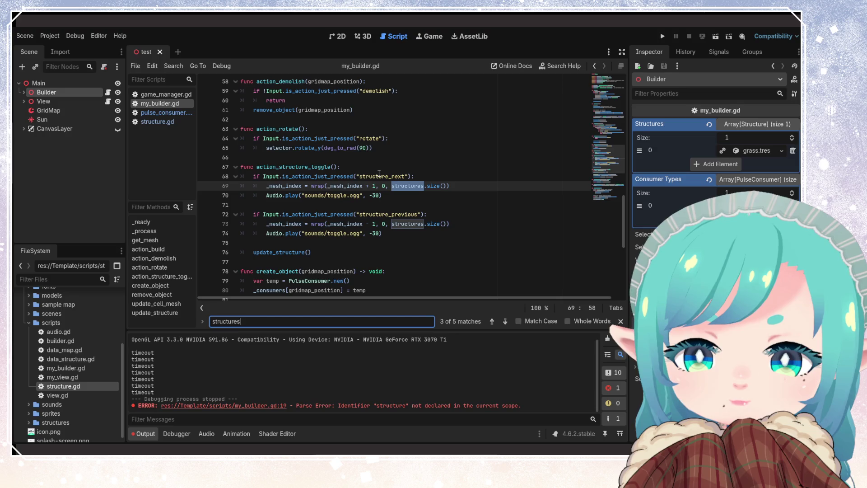
key("Return")
key("Return")
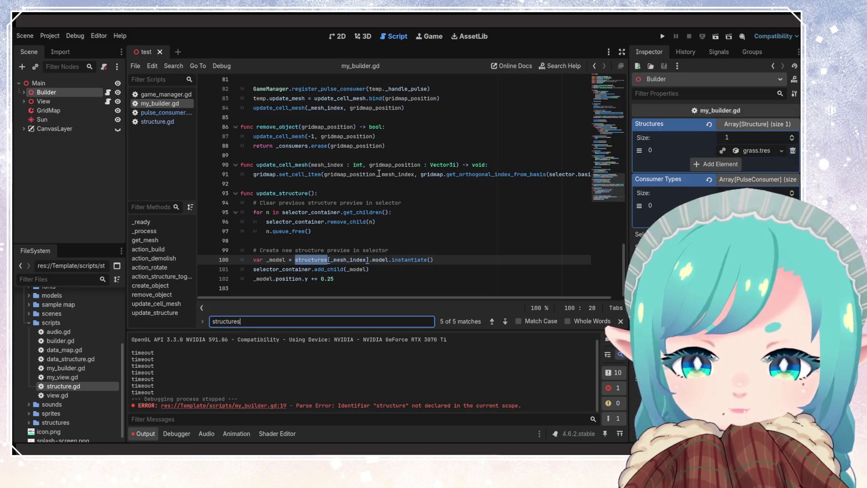
key("Return")
key("Return")
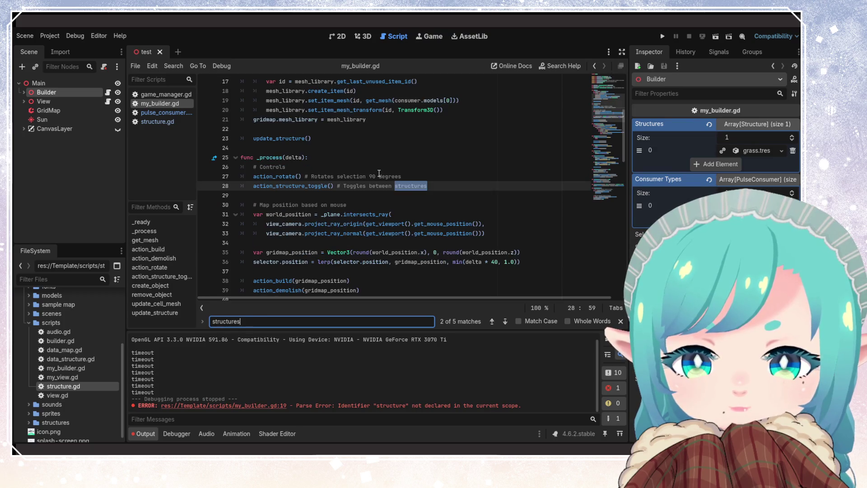
key("Return")
key("Return")
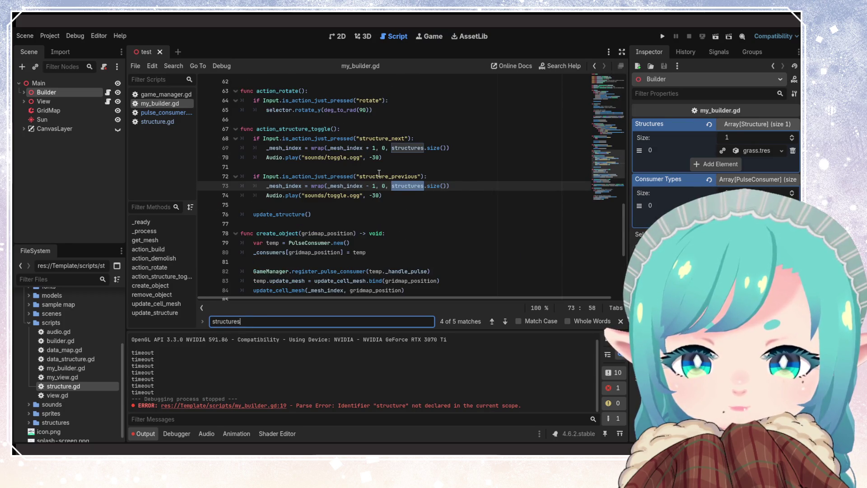
key("Return")
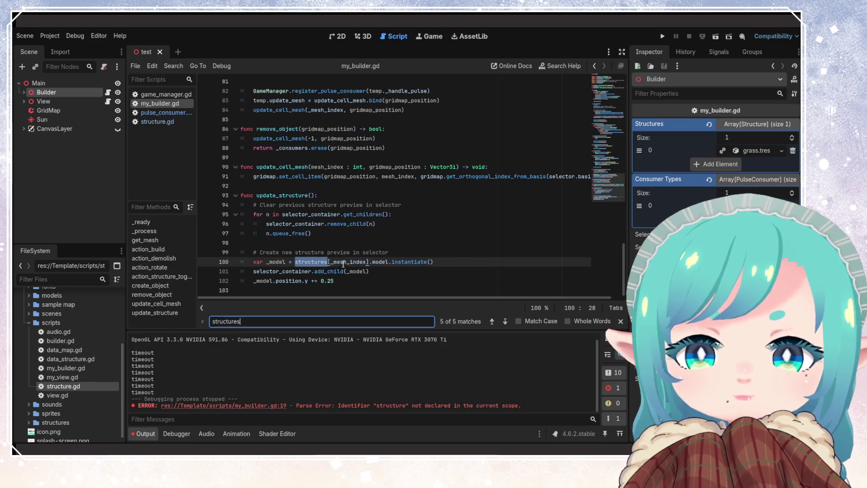
left_click(343, 264)
key("Down")
key("End")
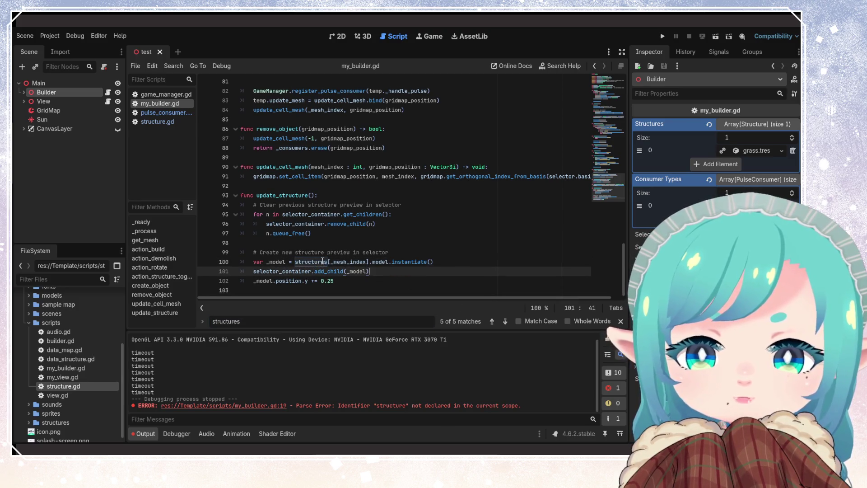
double_click(322, 261)
mouse_move(310, 262)
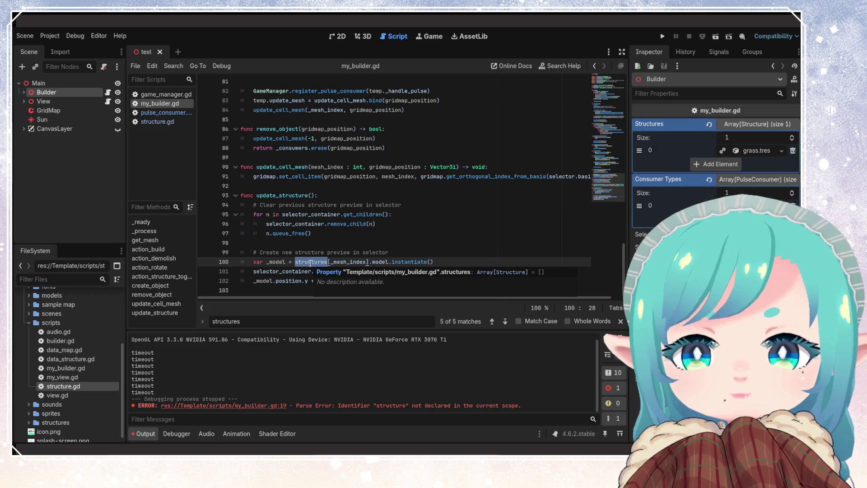
Review the structures declaration on line 3 and _ready lines 15–21, then run the project.
left_click(402, 205)
scroll(411, 231, "up", 10)
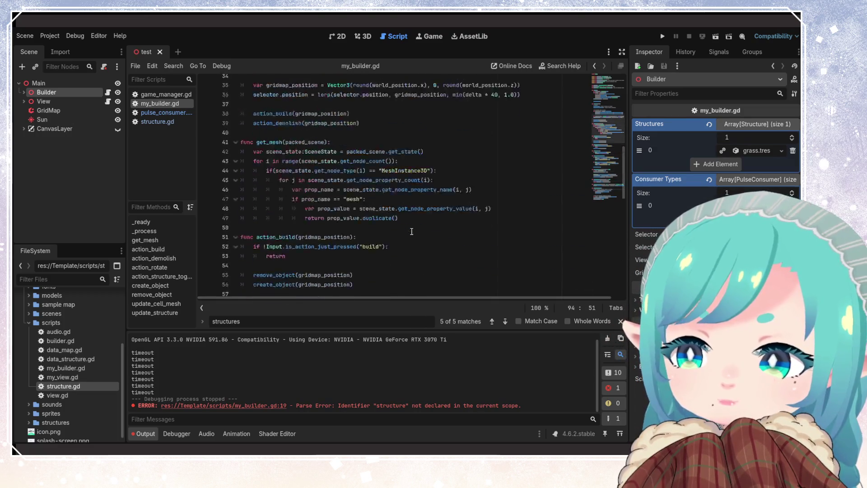
scroll(411, 231, "up", 10)
left_click(351, 156)
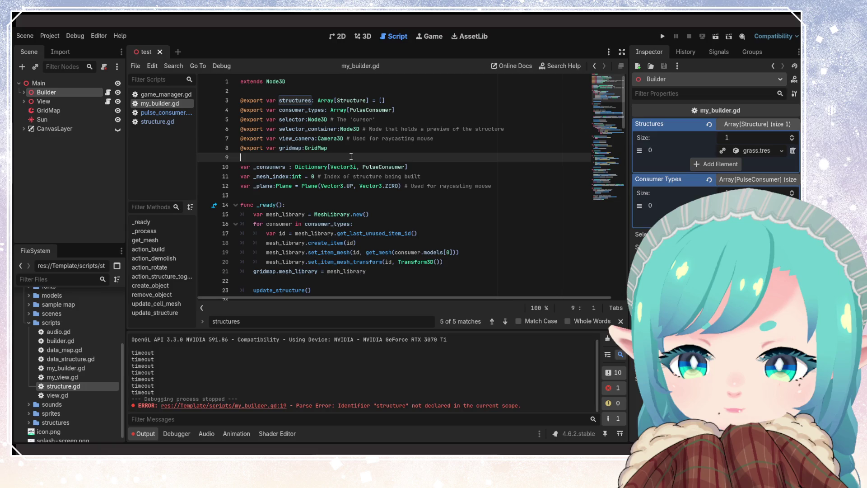
double_click(291, 100)
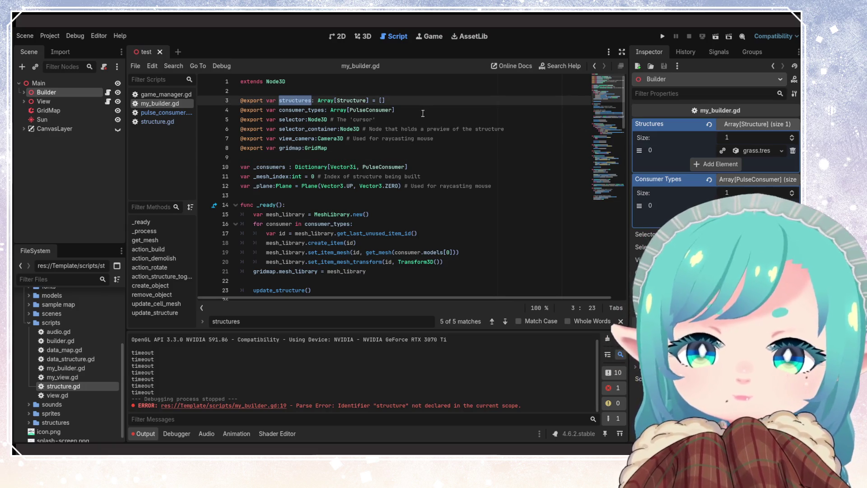
left_click(429, 167)
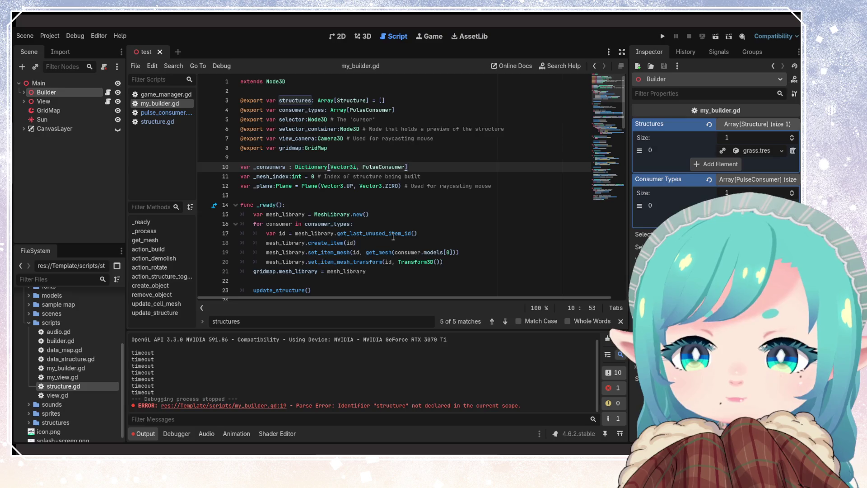
scroll(393, 236, "down", 1)
left_click(401, 224)
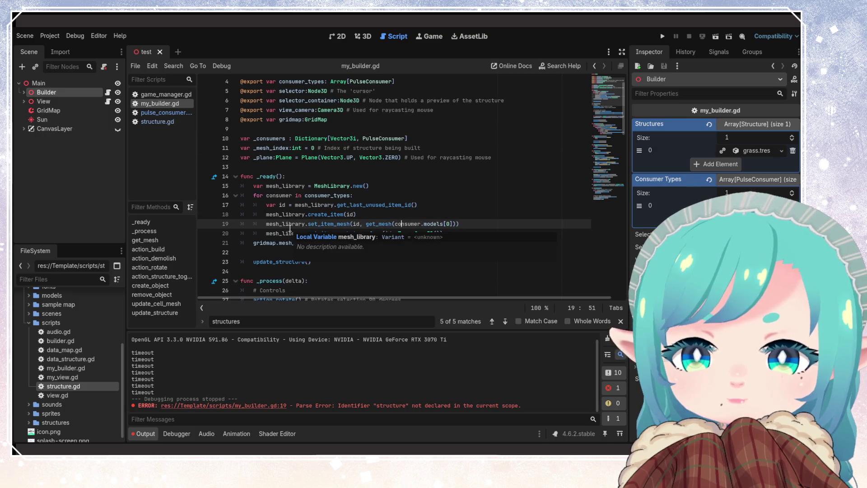
left_click(373, 214)
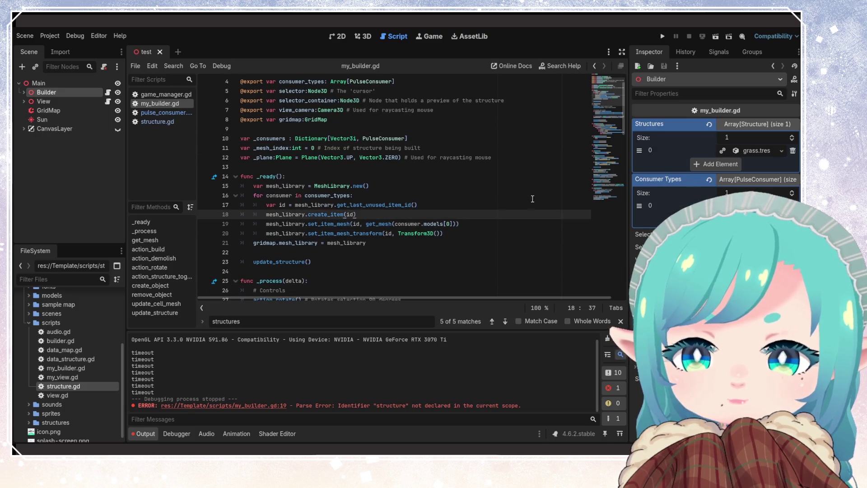
left_click(662, 36)
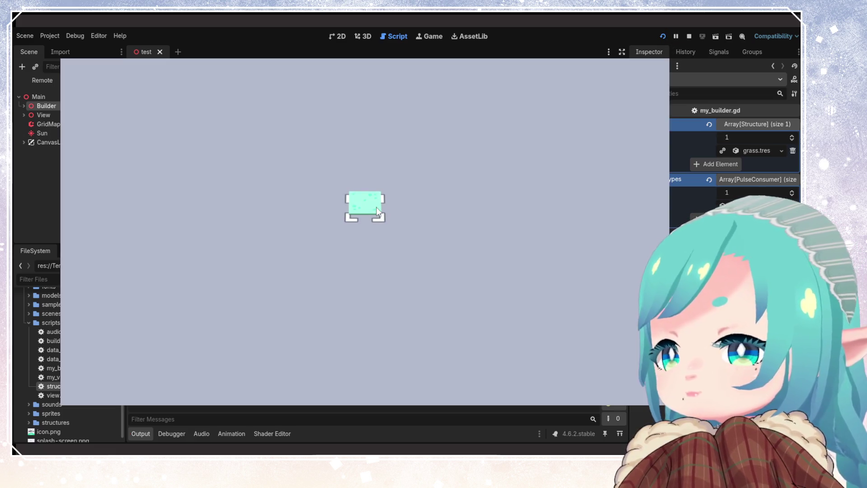
Place tree-topped grass tiles at three grid spots, then stop the game with F8.
left_click(499, 194)
left_click(500, 253)
left_click(557, 205)
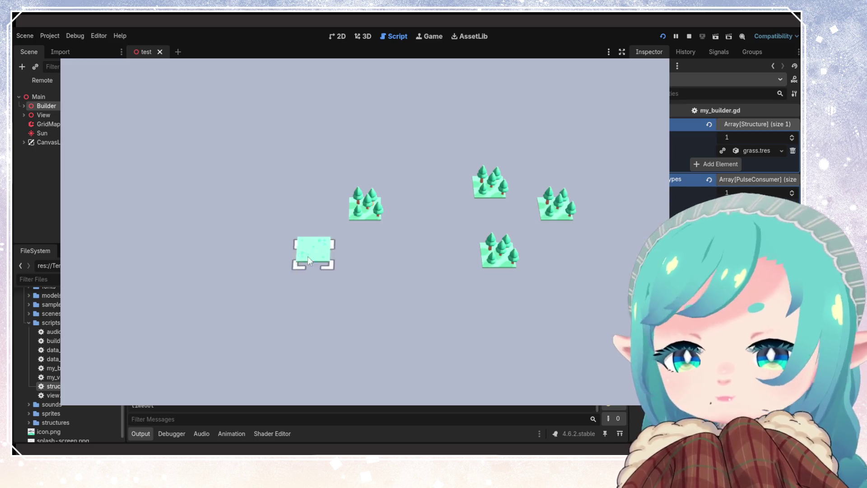
key("F8")
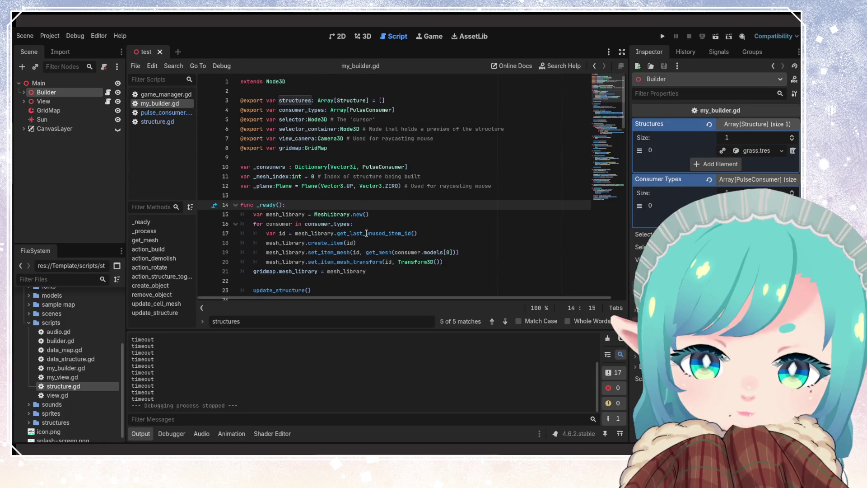
Scroll to update_structure, select preview on line 99, then switch to pulse_consumer.gd.
scroll(367, 231, "down", 3)
scroll(367, 231, "down", 20)
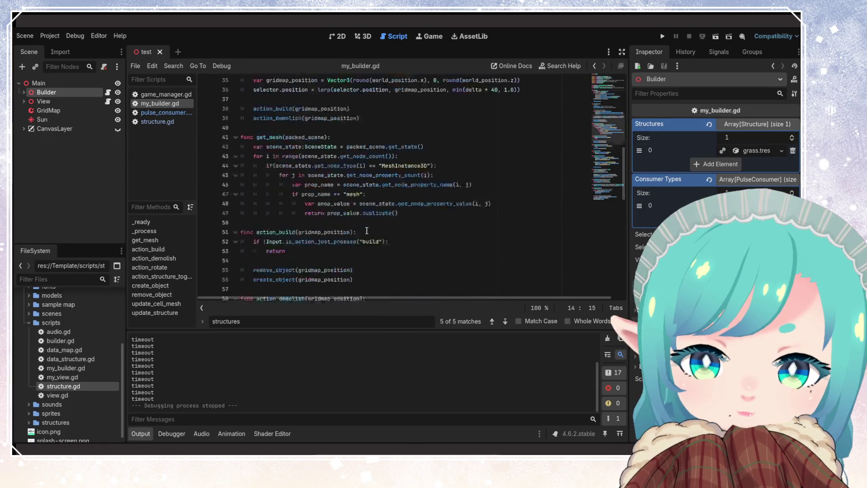
scroll(366, 230, "down", 2)
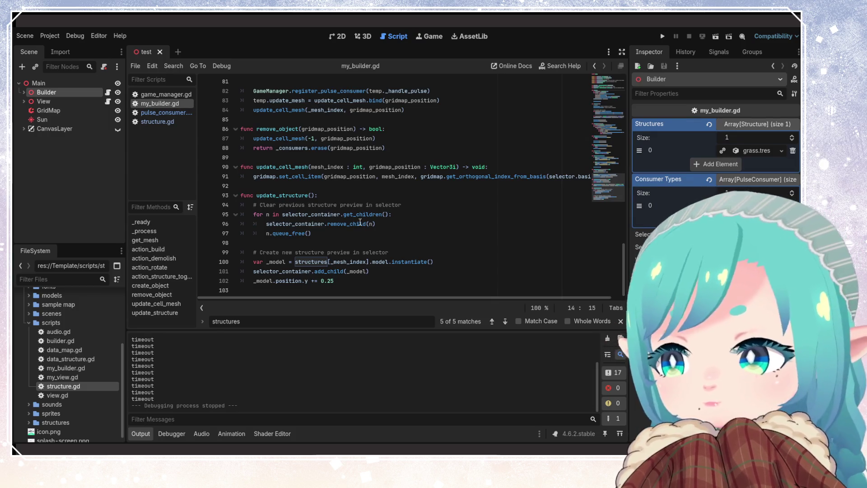
mouse_move(360, 222)
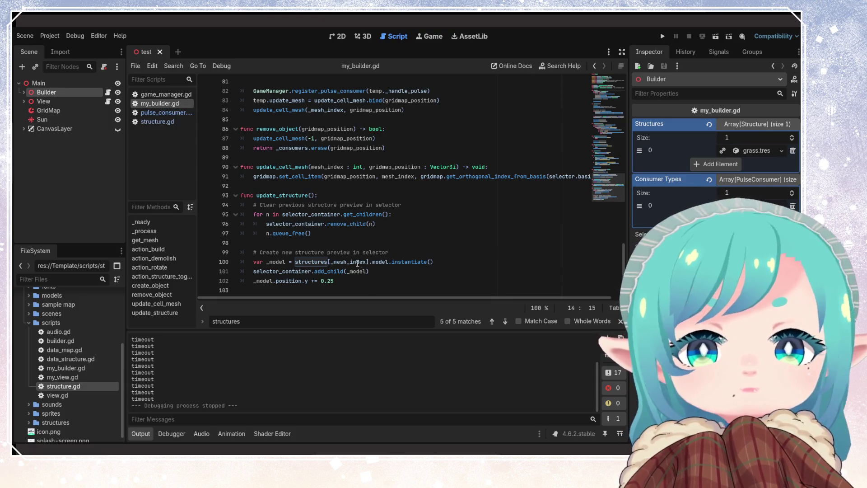
double_click(339, 252)
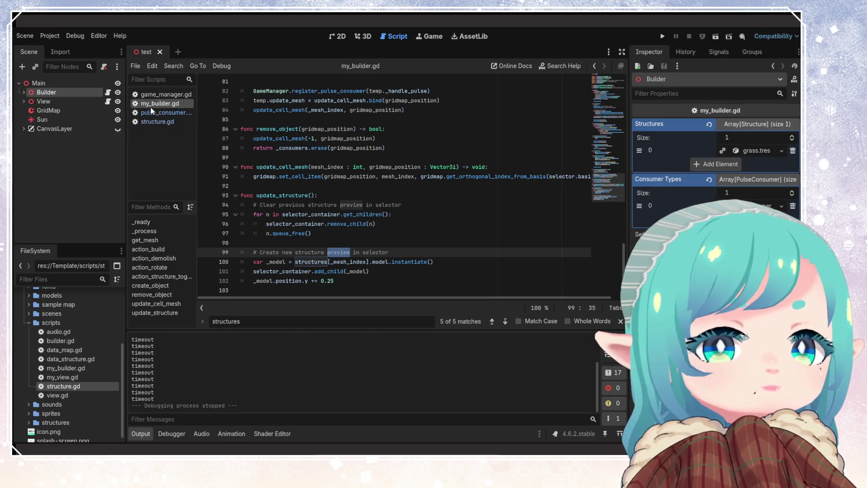
left_click(153, 112)
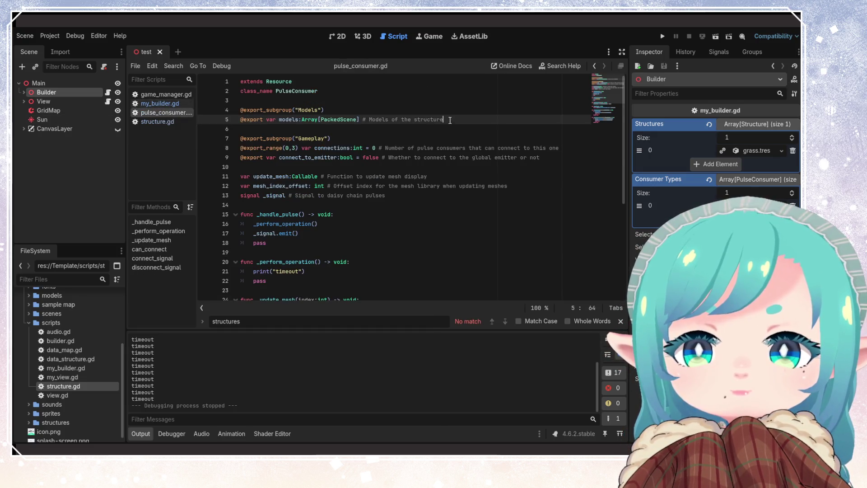
key("Up")
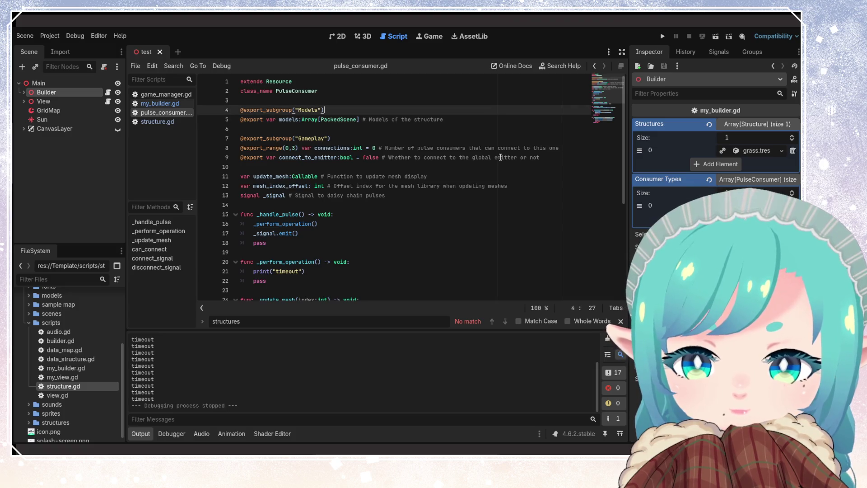
key("Return")
type("@export var ")
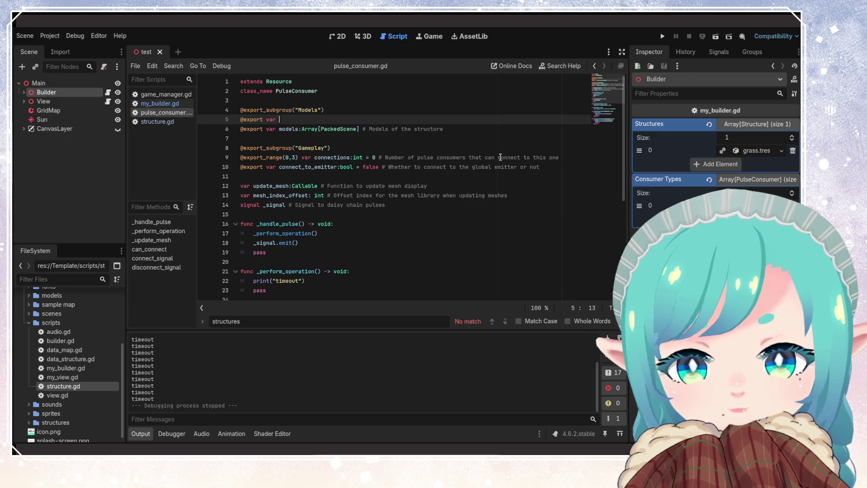
type("preview_m")
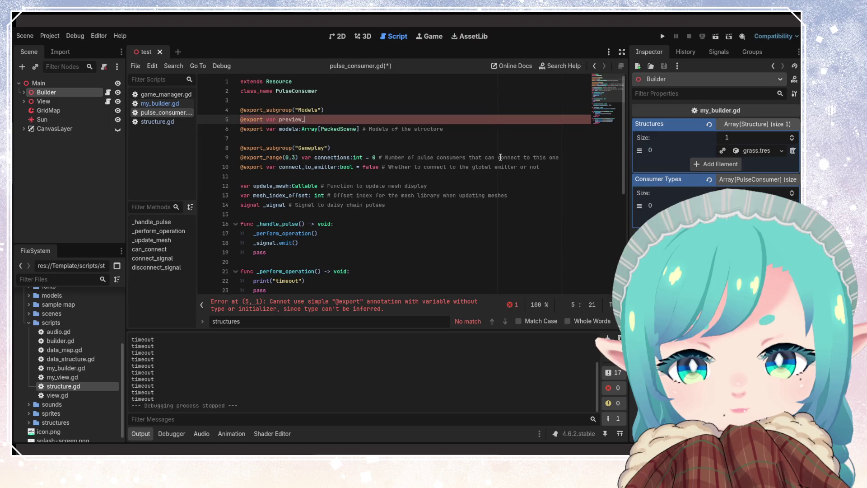
type("odel:")
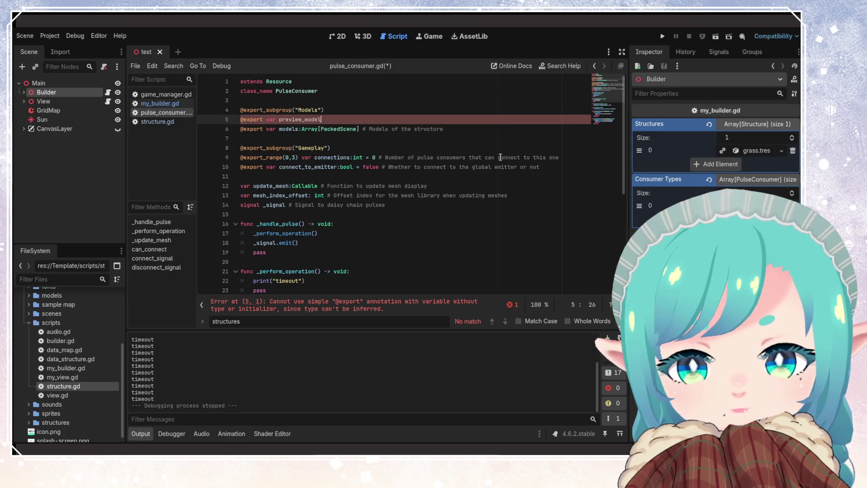
type("PackedS")
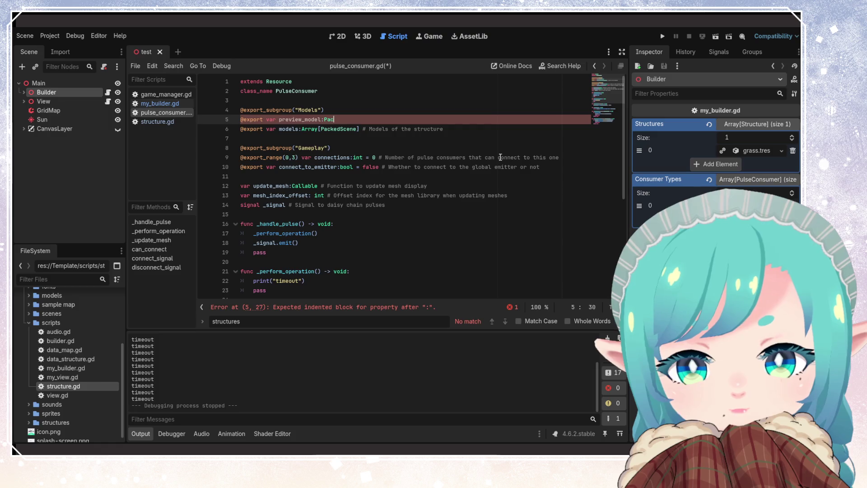
key("Return")
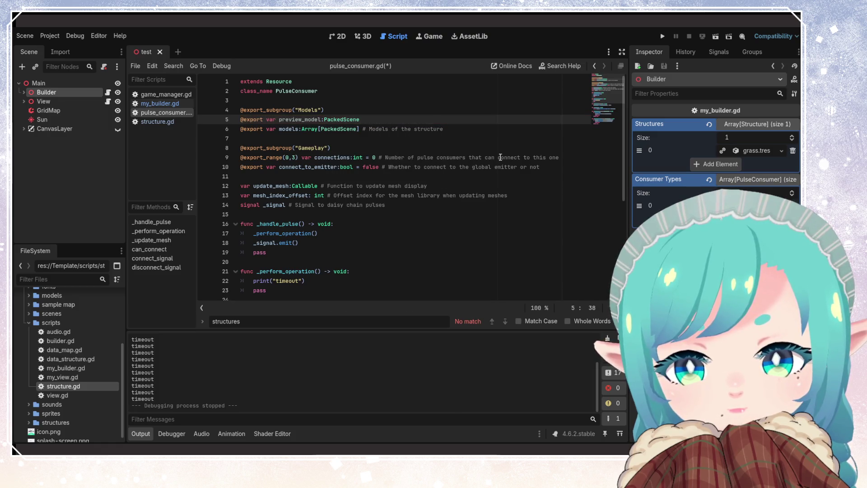
Save pulse_consumer.gd and expand Consumer Types element 0 in the Inspector.
key("ctrl+s")
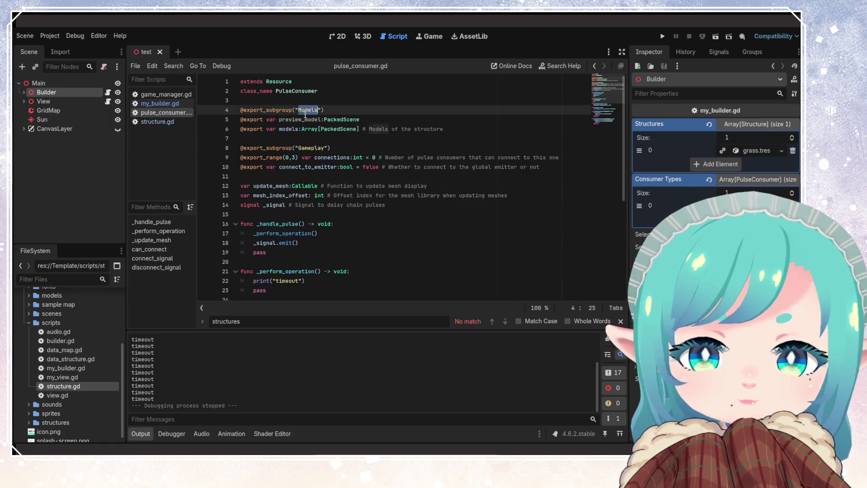
double_click(300, 119)
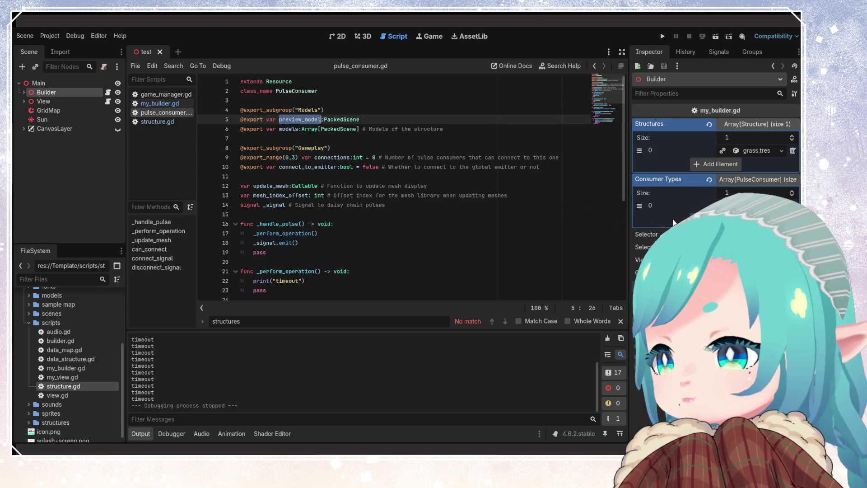
left_click(750, 205)
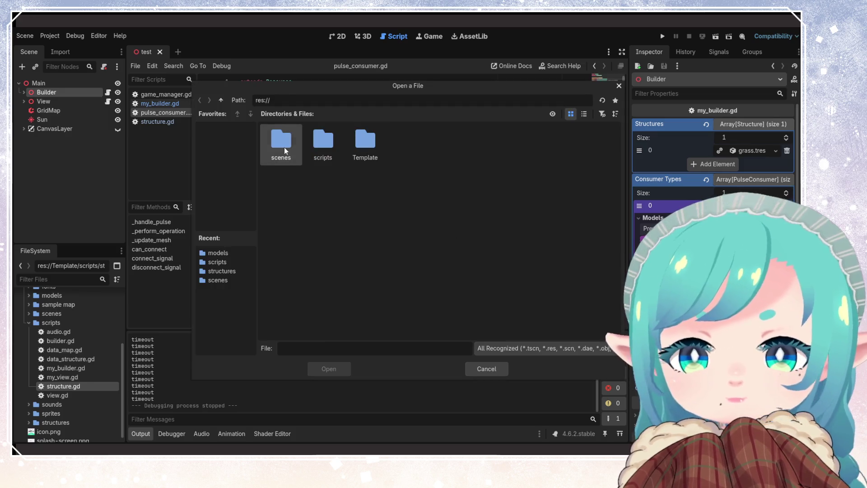
Set the Preview Model to grass-trees-tall.glb from res://Template/models.
double_click(283, 147)
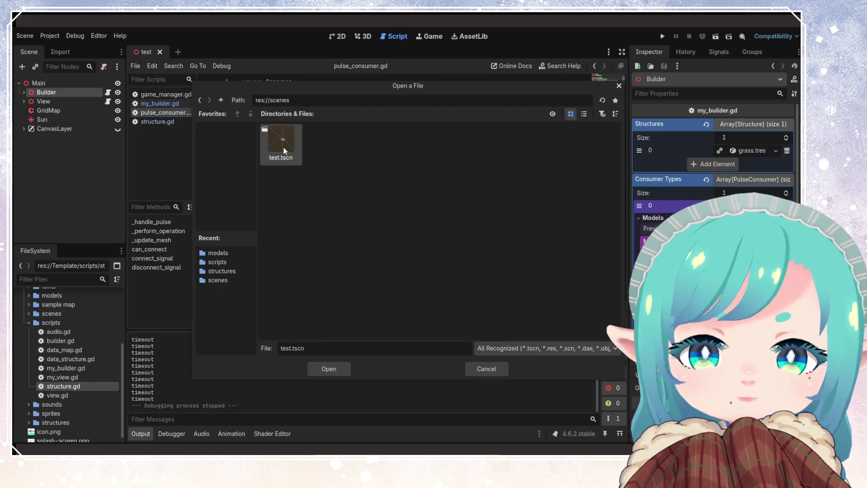
left_click(206, 100)
double_click(365, 149)
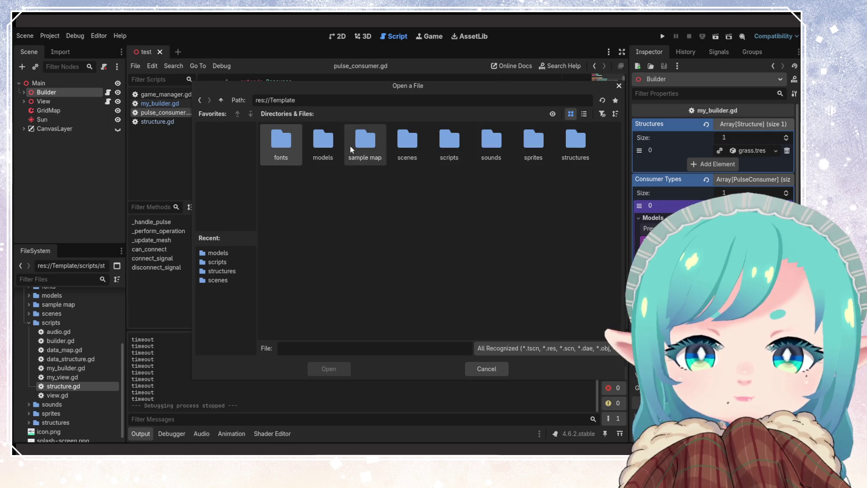
double_click(323, 144)
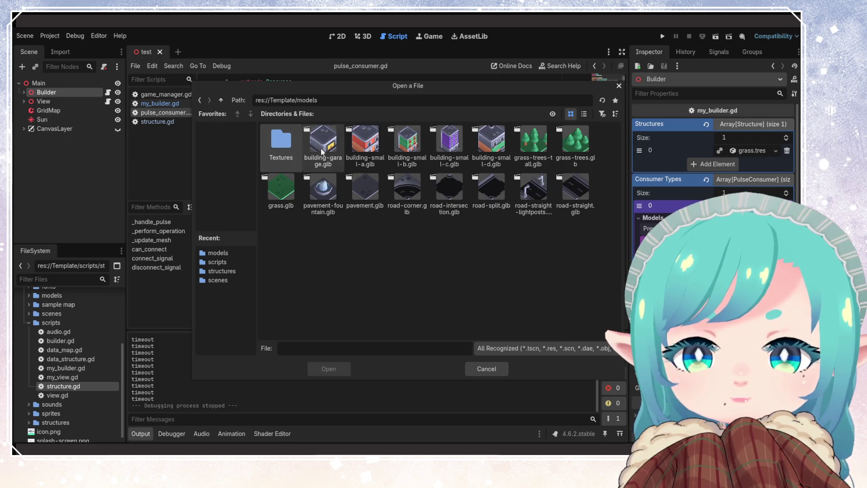
double_click(534, 145)
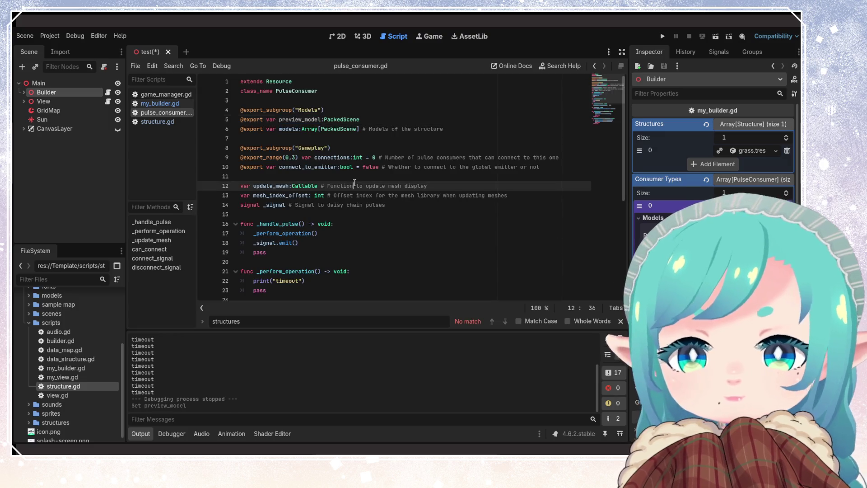
Save the scene and delete the leftover preview_model line 5 in pulse_consumer.gd.
key("ctrl+s")
left_click(315, 129)
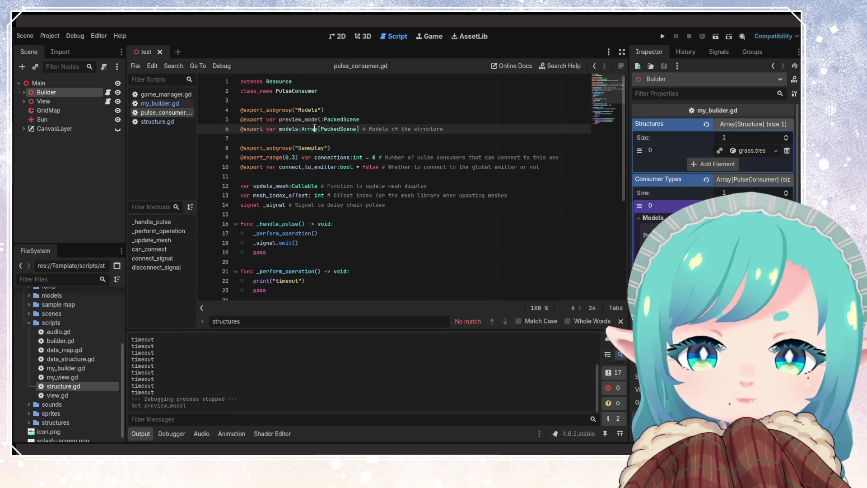
double_click(301, 119)
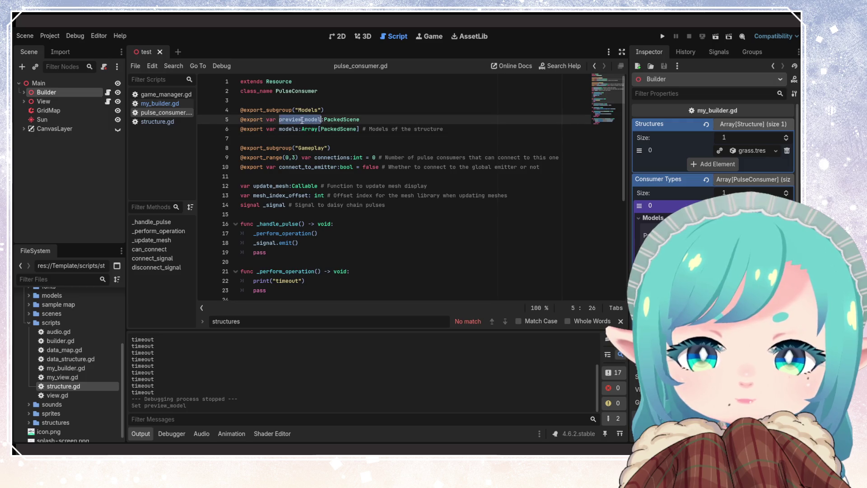
triple_click(361, 120)
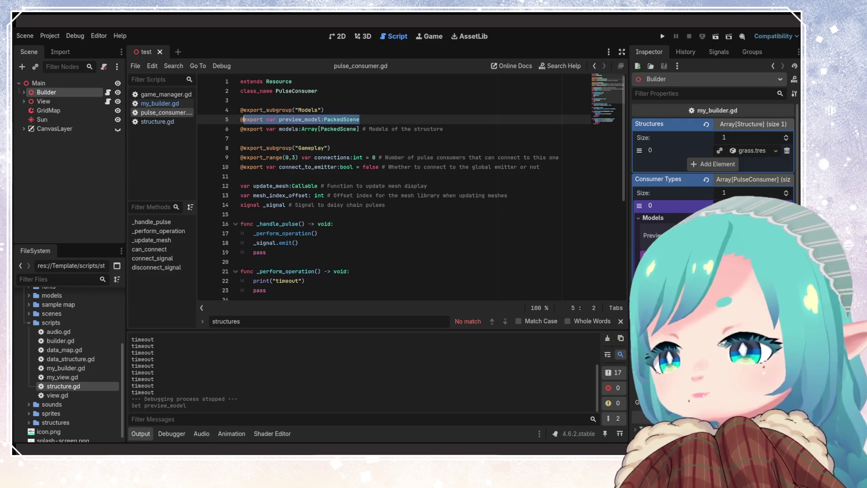
type("@")
key("BackSpace")
key("BackSpace")
Add a new function get_preview_model() returning PackedScene at the end of the script.
left_click(413, 148)
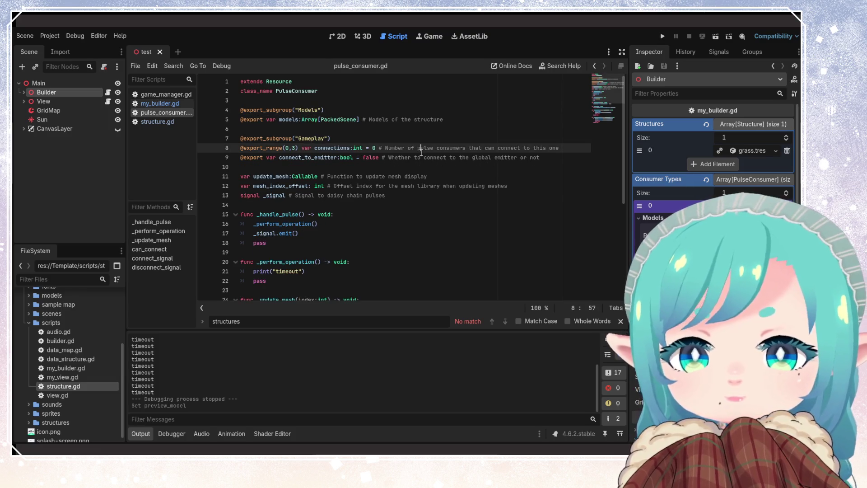
scroll(383, 204, "down", 5)
scroll(319, 210, "up", 5)
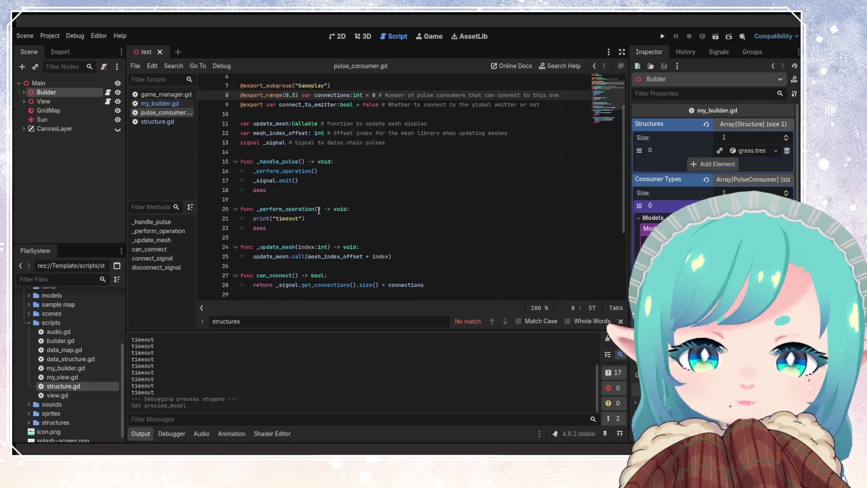
scroll(375, 222, "down", 5)
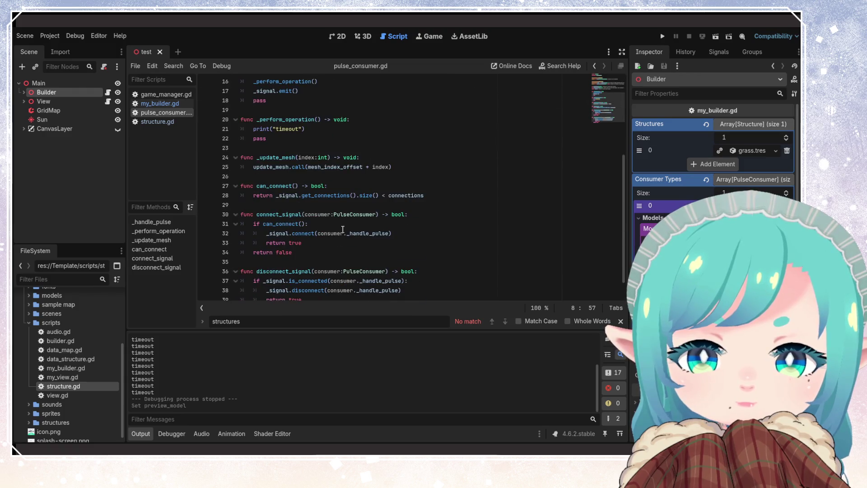
scroll(307, 181, "up", 5)
scroll(312, 226, "down", 6)
left_click(317, 296)
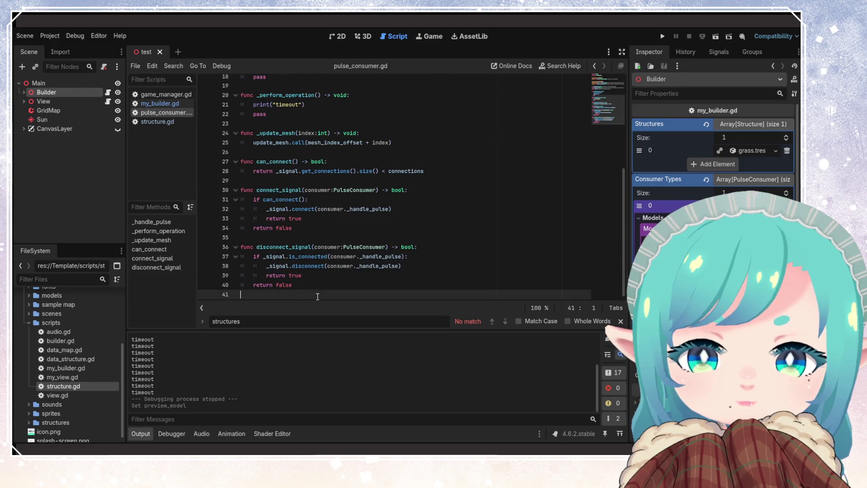
key("Return")
type("func g")
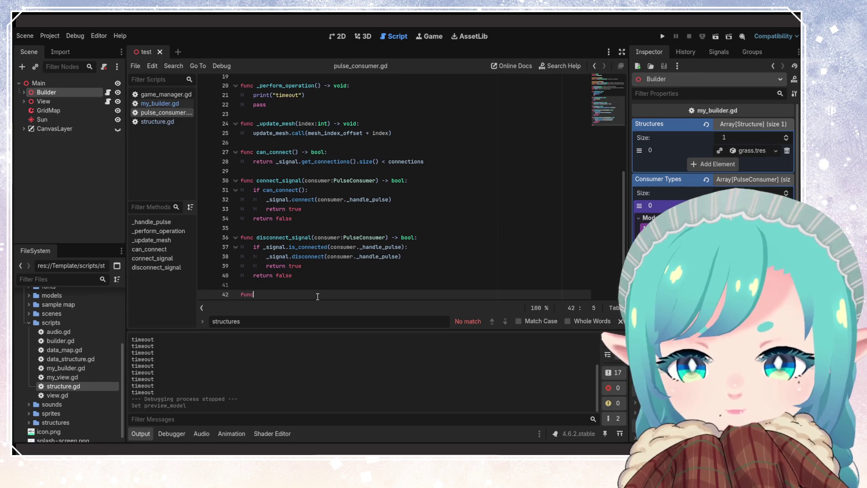
type("et_preview")
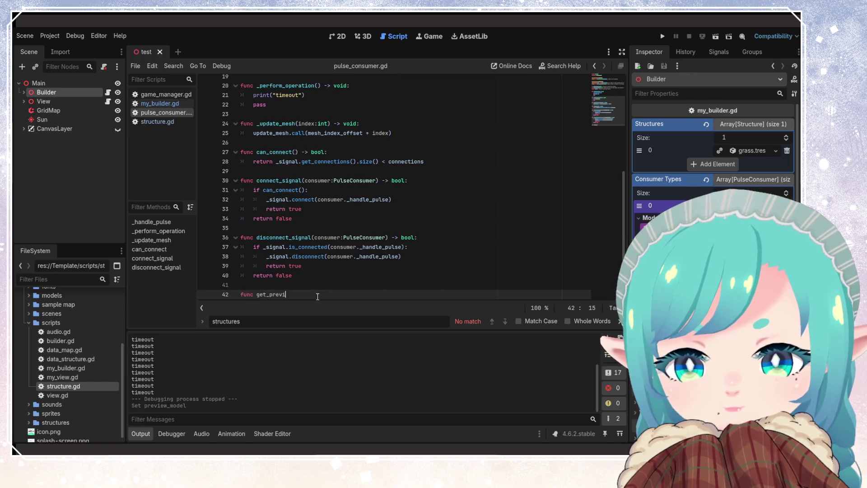
type("_model")
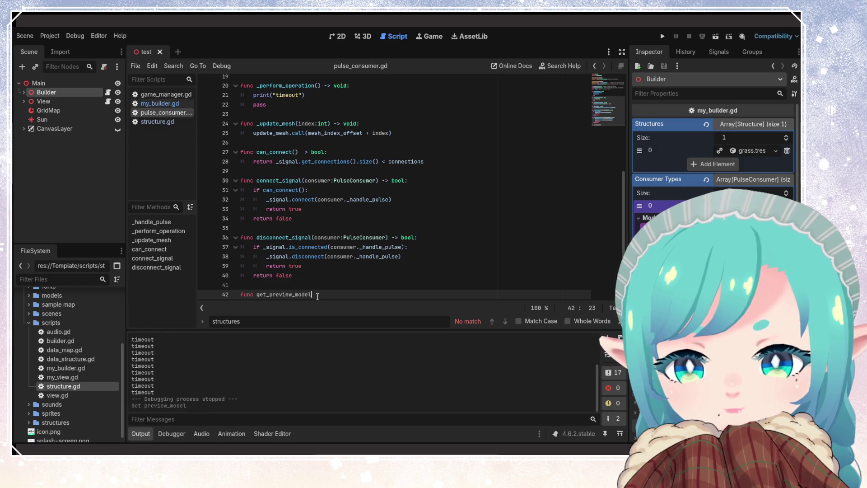
type("():")
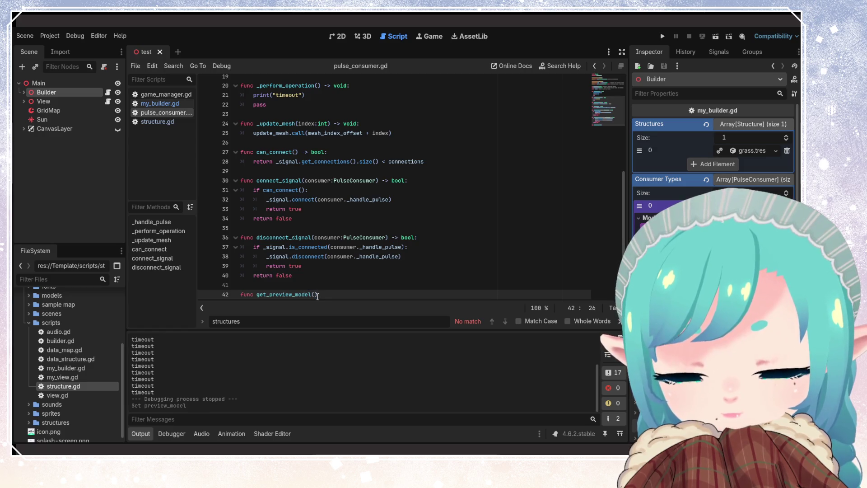
type("Packed")
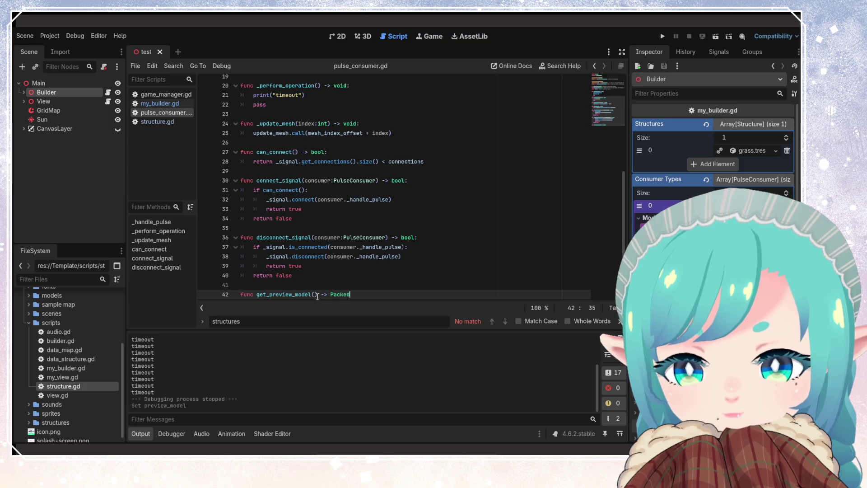
scroll(331, 195, "up", 5)
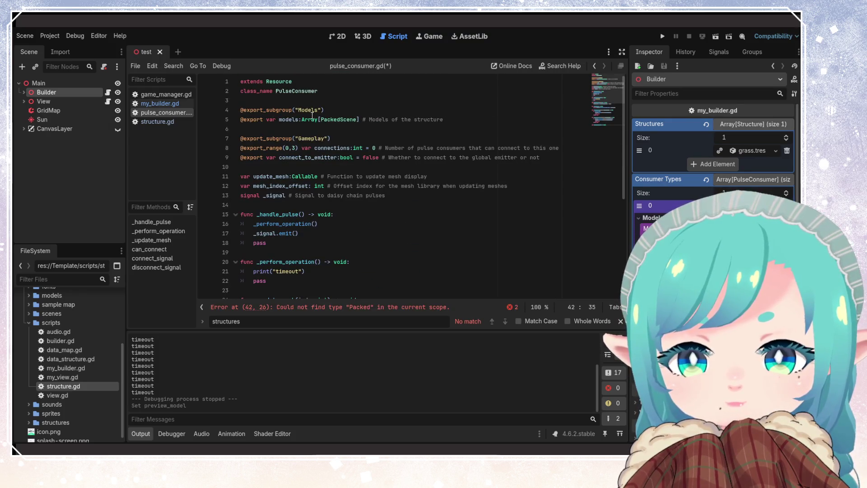
scroll(352, 169, "down", 5)
type("Scene:")
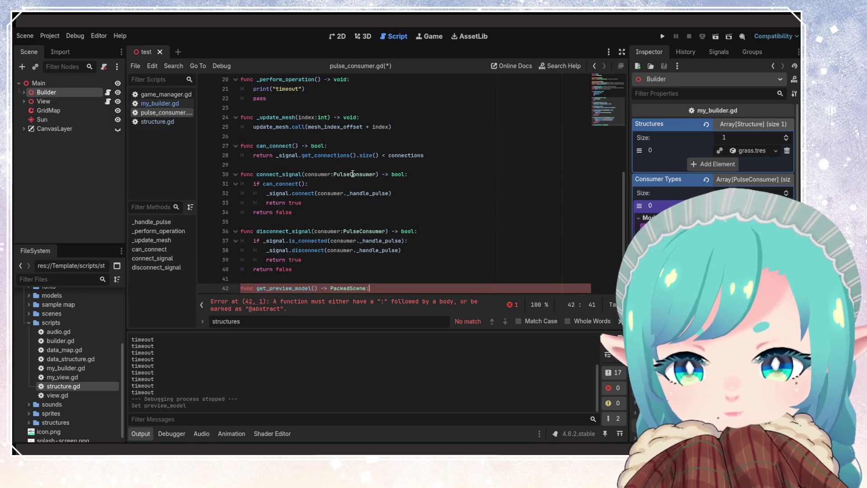
key("Return")
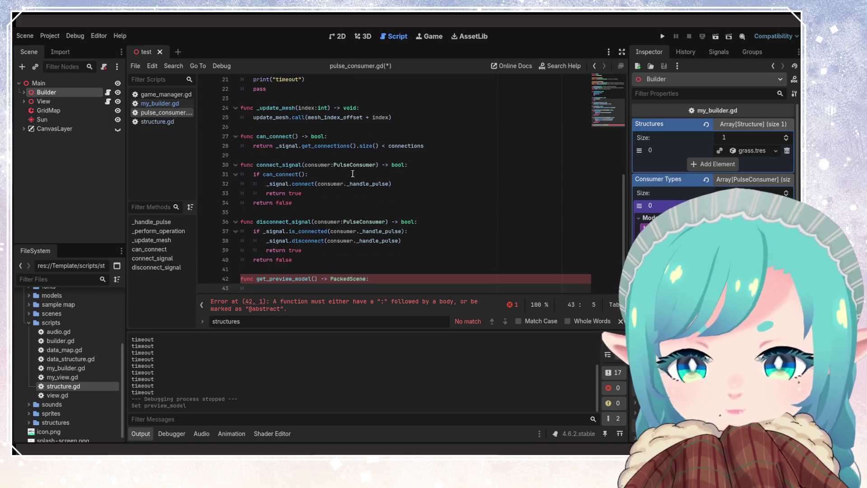
Make get_preview_model return models[0] and save pulse_consumer.gd.
type("return")
scroll(353, 170, "up", 3)
scroll(352, 170, "up", 3)
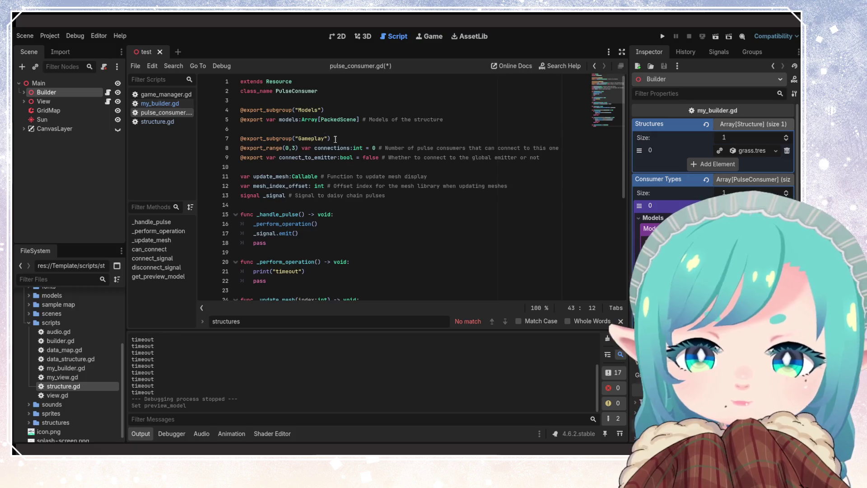
left_click(307, 120)
scroll(357, 226, "down", 6)
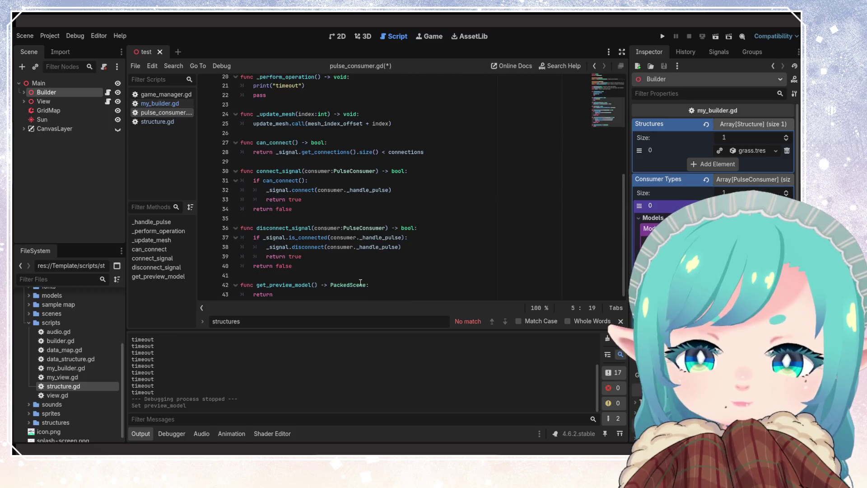
left_click(339, 298)
type("models[0")
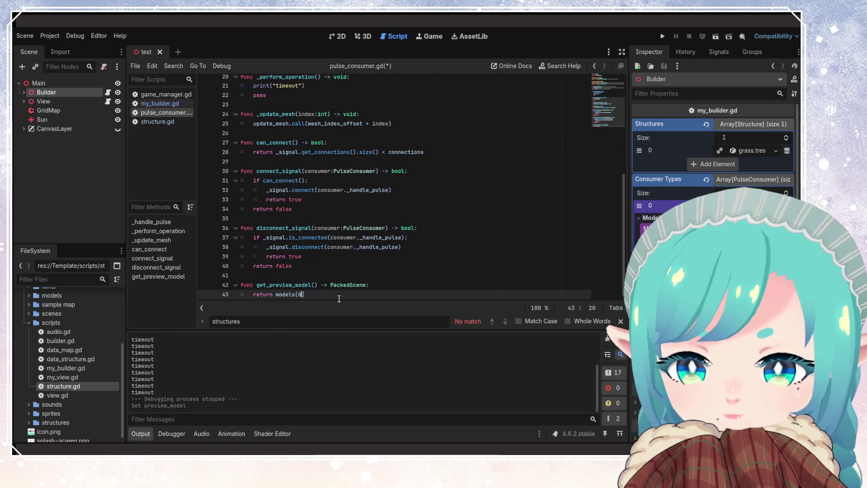
key("ctrl+s")
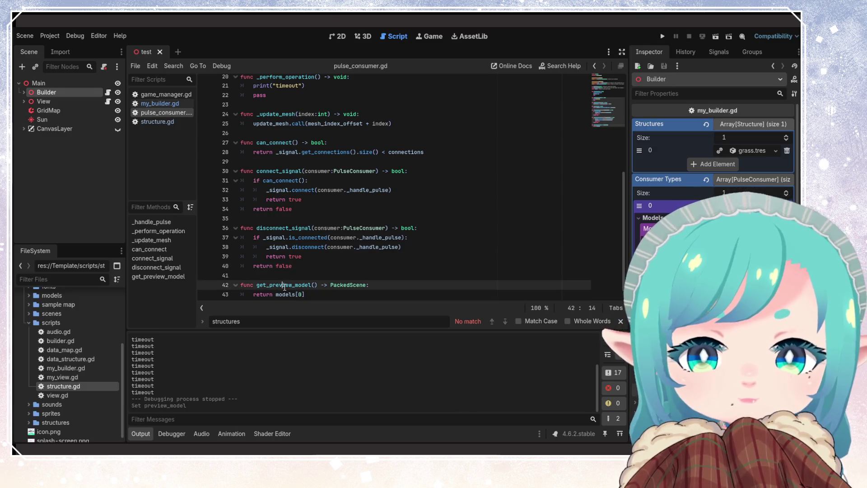
double_click(284, 284)
In my_builder.gd, replace structures with consumer_types on line 100.
left_click(164, 103)
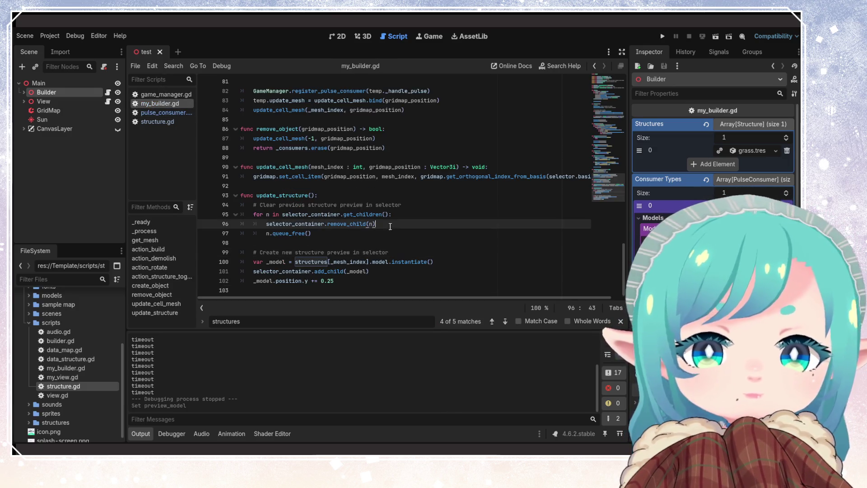
double_click(357, 261)
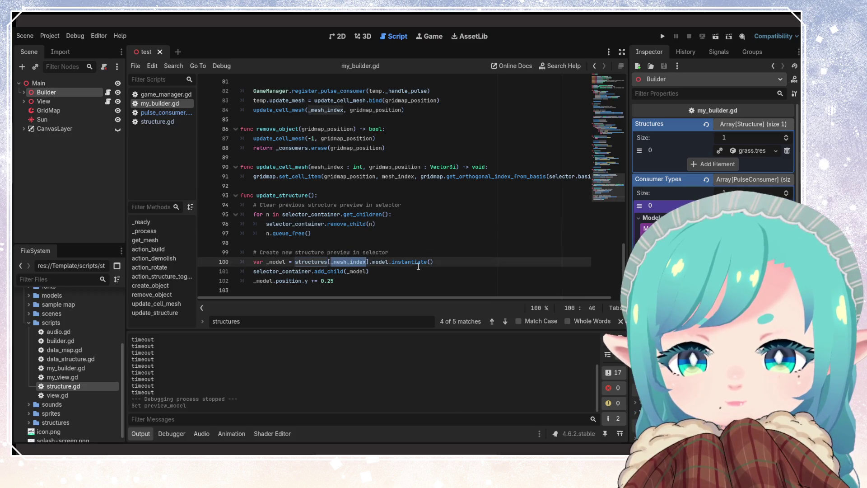
scroll(413, 259, "up", 10)
scroll(413, 259, "up", 15)
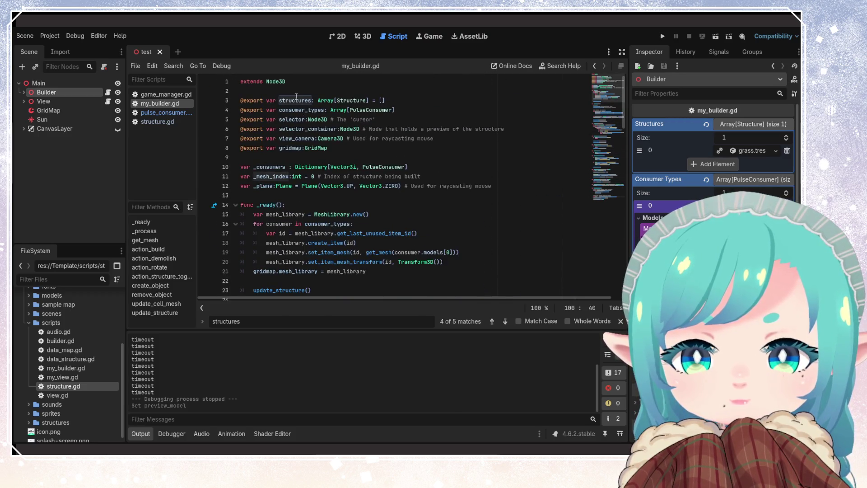
double_click(307, 110)
key("ctrl+c")
scroll(338, 205, "down", 18)
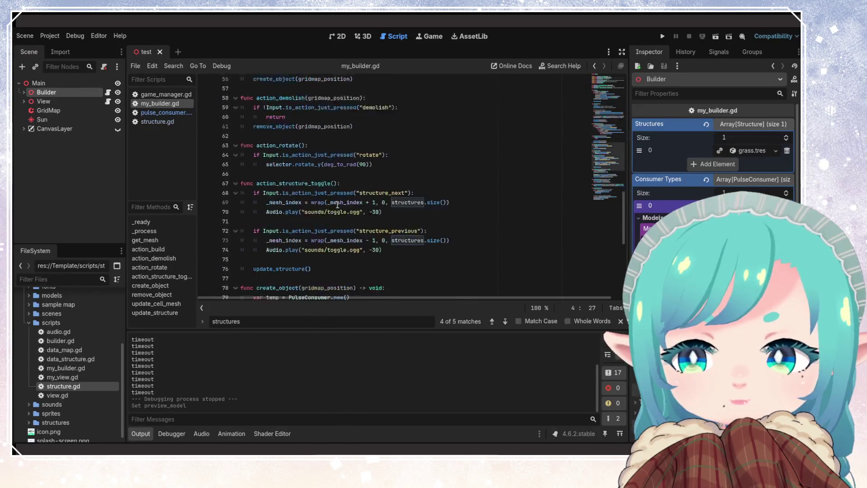
scroll(337, 204, "down", 8)
double_click(319, 262)
key("ctrl+v")
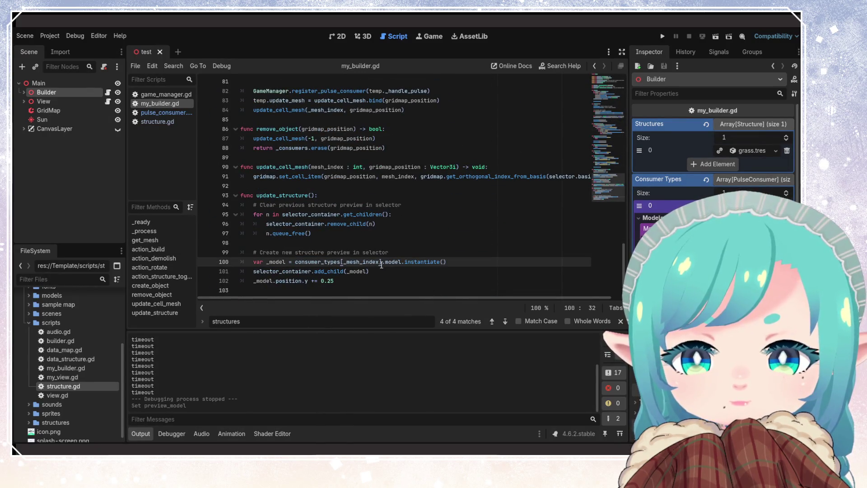
Replace model with get_preview_model() on line 100 and save my_builder.gd.
mouse_move(384, 262)
left_mouse_down()
mouse_move(447, 262)
mouse_move(402, 265)
left_mouse_up()
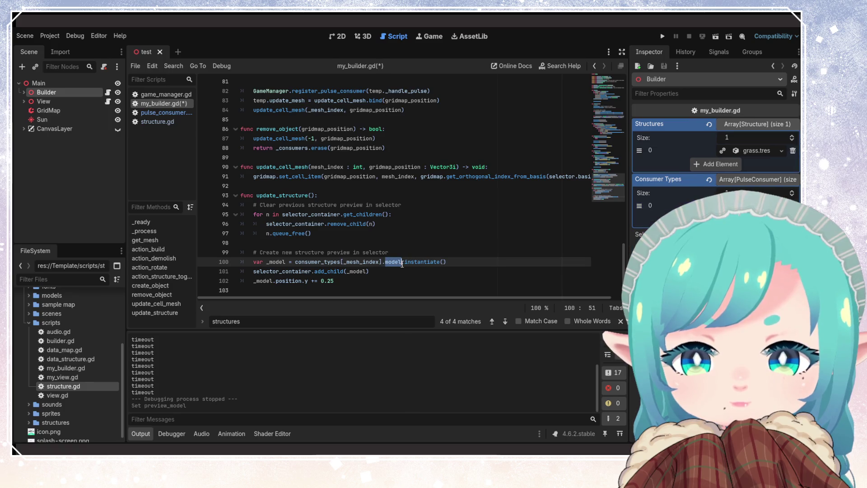
key("BackSpace")
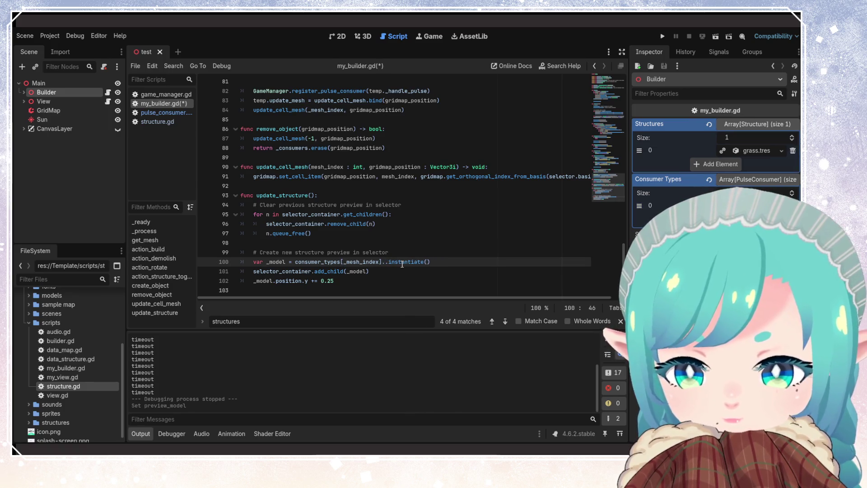
type("get_prev")
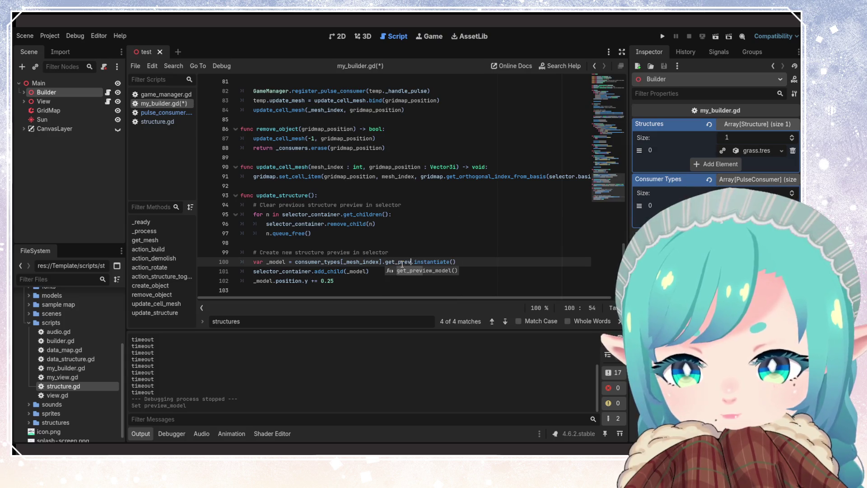
key("Return")
key("ctrl+s")
key("Up")
key("Up")
key("Up")
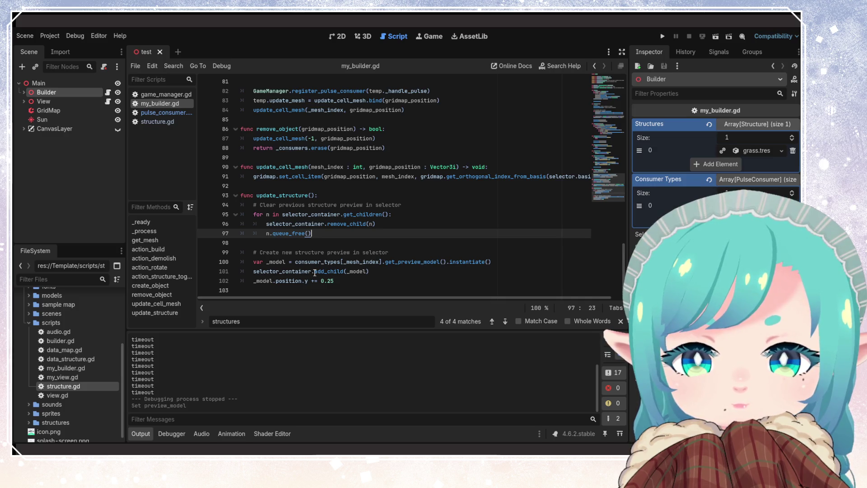
left_click(422, 252)
Run the project, place four tree tiles around the grid, then stop the game.
left_click(661, 38)
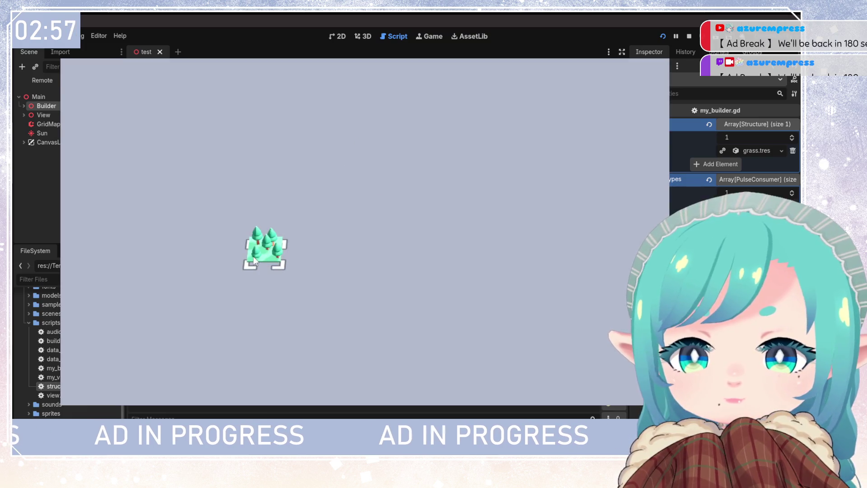
left_click(260, 257)
left_click(390, 235)
left_click(391, 192)
left_click(266, 189)
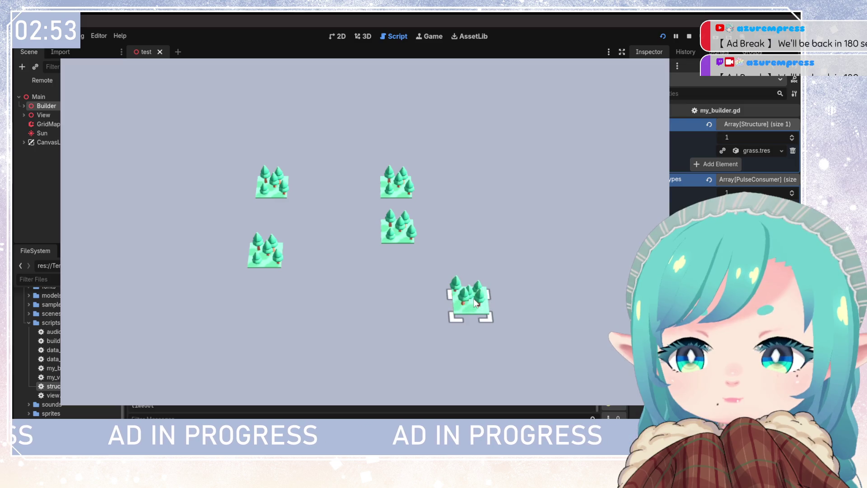
left_click(689, 36)
left_click(427, 162)
left_click(397, 214)
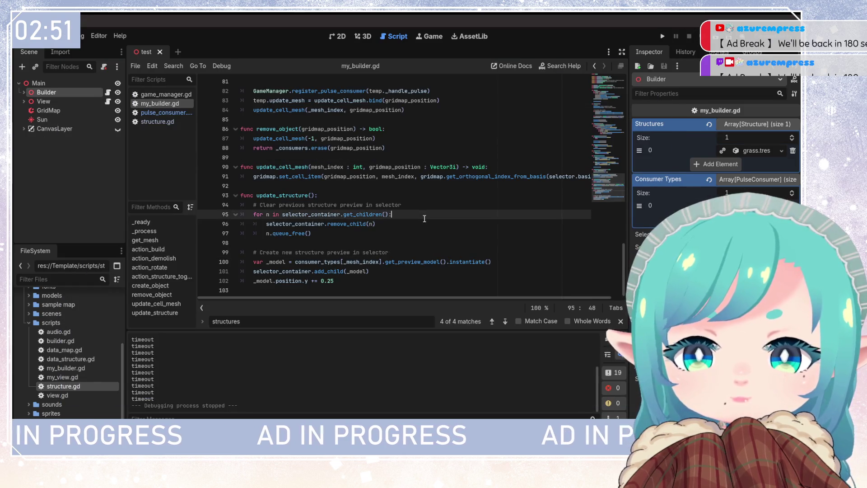
scroll(345, 236, "up", 20)
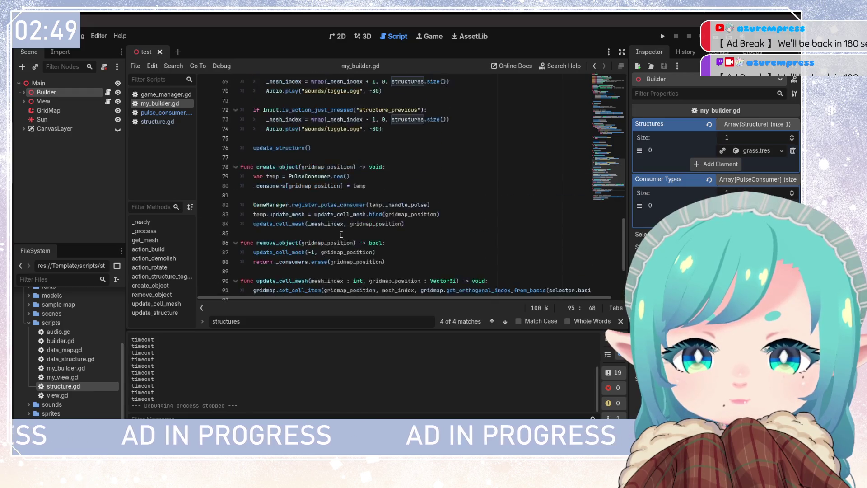
double_click(293, 101)
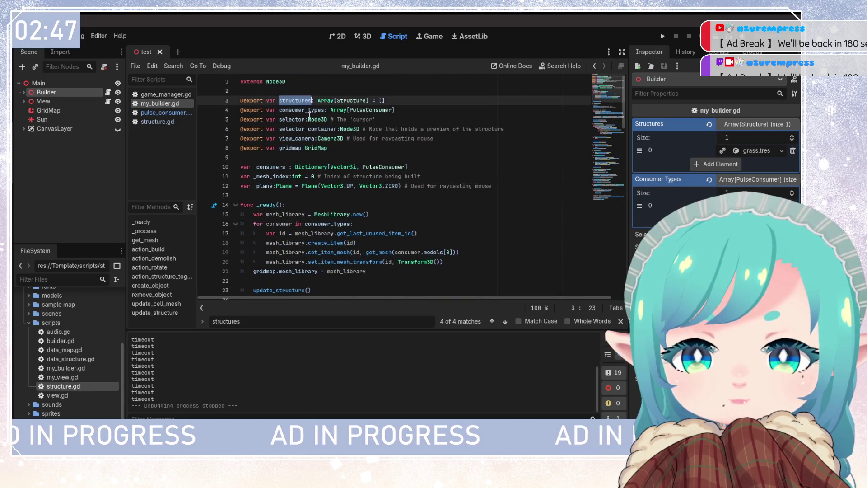
key("ctrl+f")
key("Return")
key("Return")
key("Return")
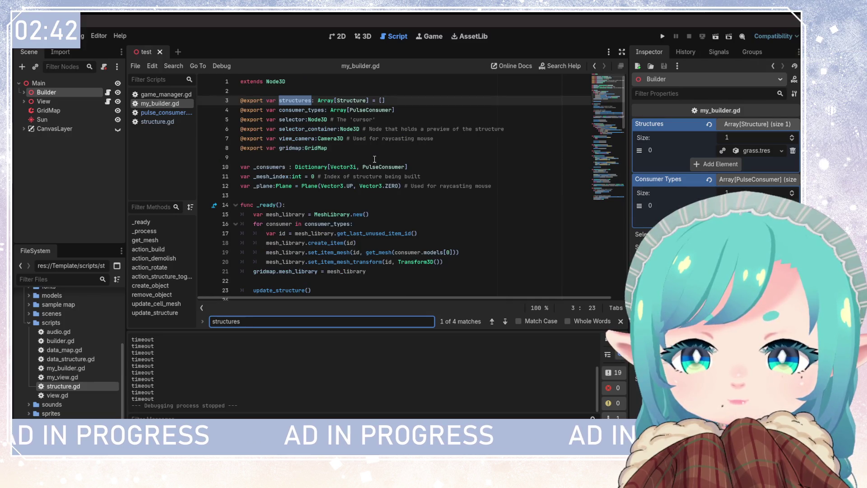
left_click(389, 157)
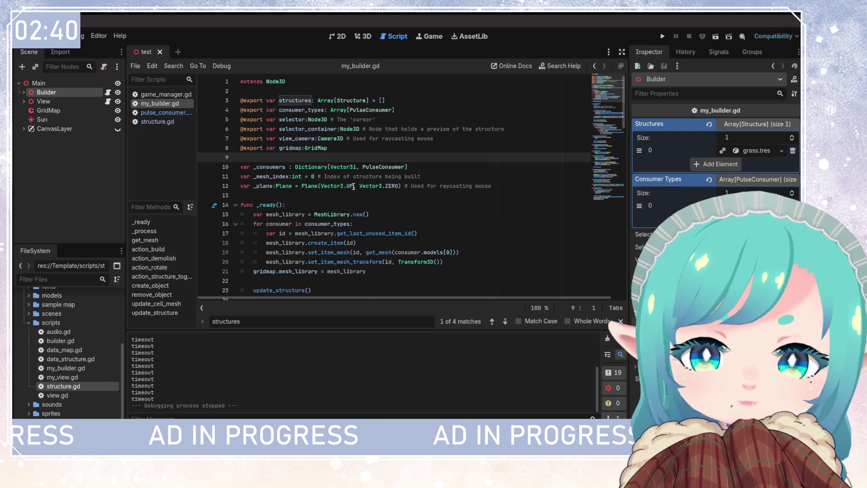
left_click(282, 176)
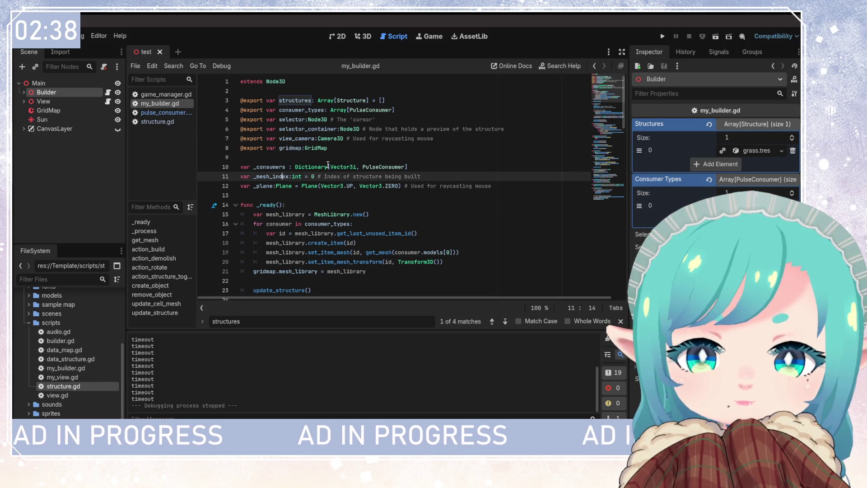
double_click(291, 262)
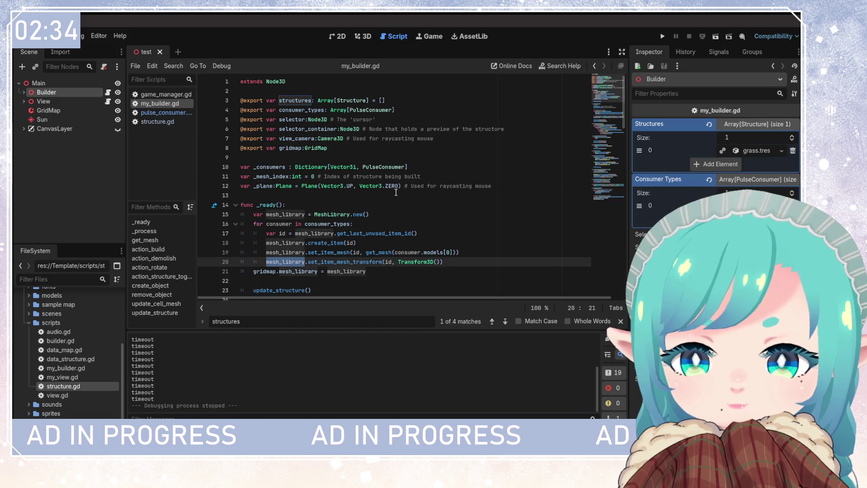
left_click(427, 178)
key("Return")
type("var mes")
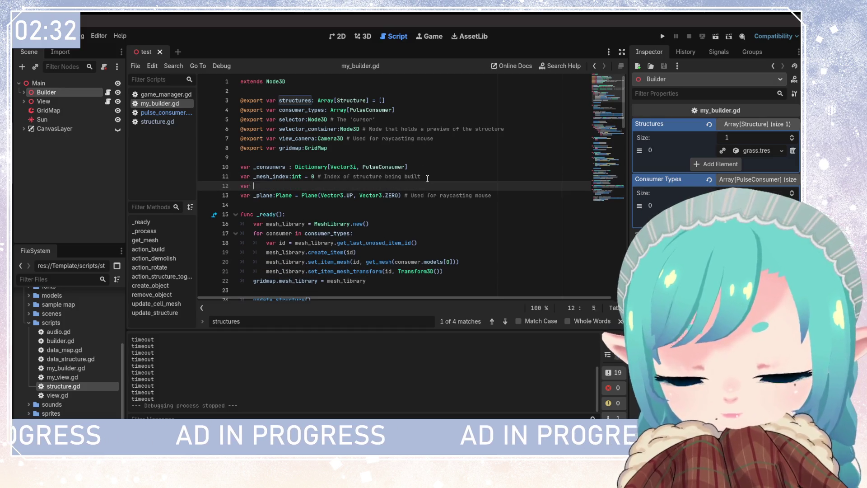
key("BackSpace")
key("BackSpace")
type("_")
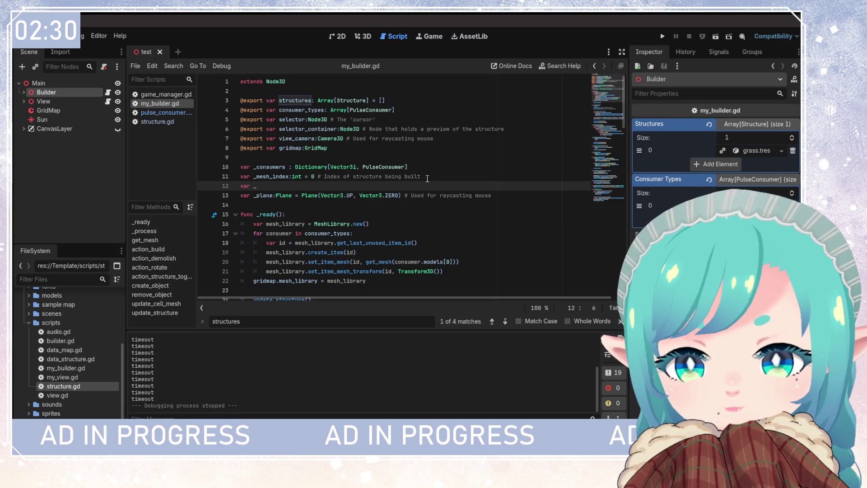
key("BackSpace")
key("BackSpace")
type("sh_")
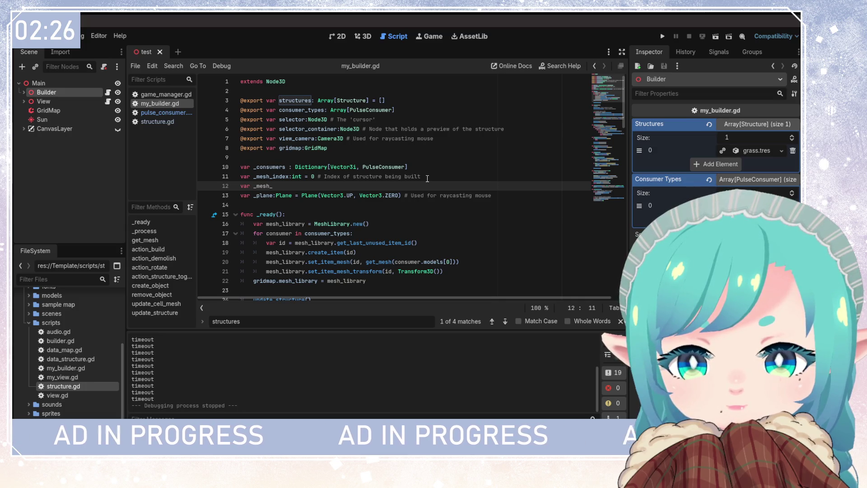
key("BackSpace")
key("BackSpace")
key("BackSpace")
key("BackSpace")
key("BackSpace")
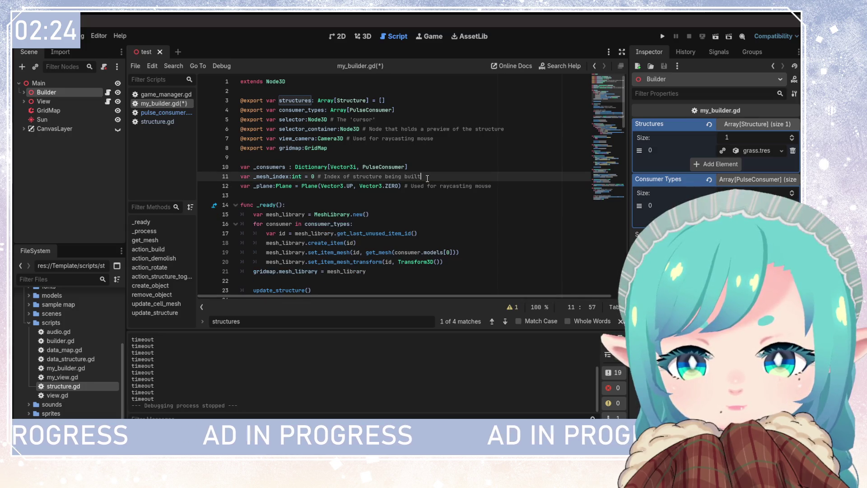
Replace structures.size() with gridmap.mesh_library in the toggle code on line 69.
left_click(255, 271)
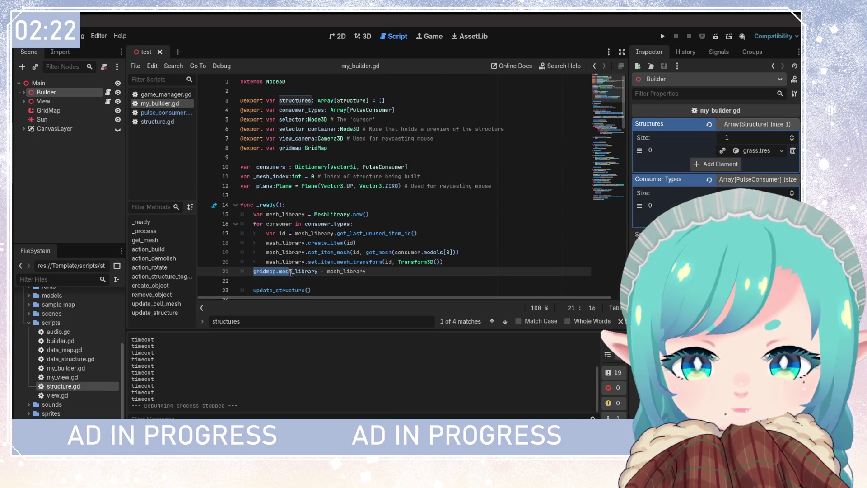
left_click(363, 252)
key("ctrl+f")
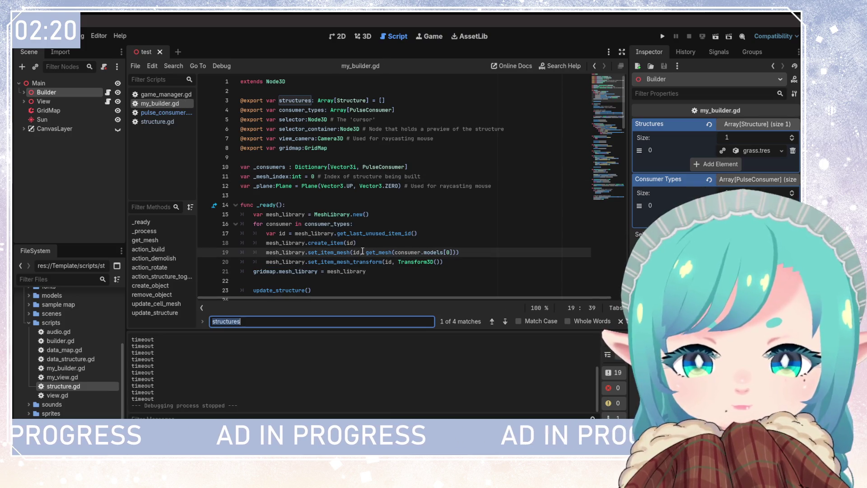
key("Return")
key("Return")
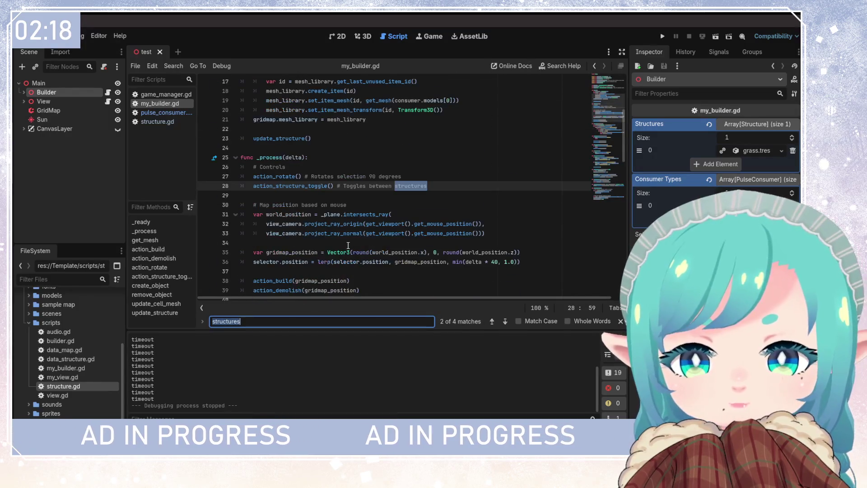
left_click(364, 221)
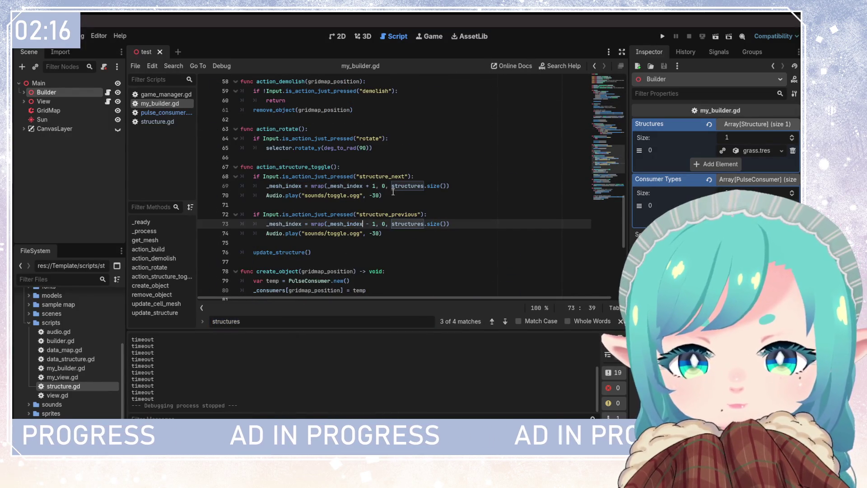
left_click(391, 214)
left_click_drag(392, 186, 448, 185)
type("gridmap.mesh_library")
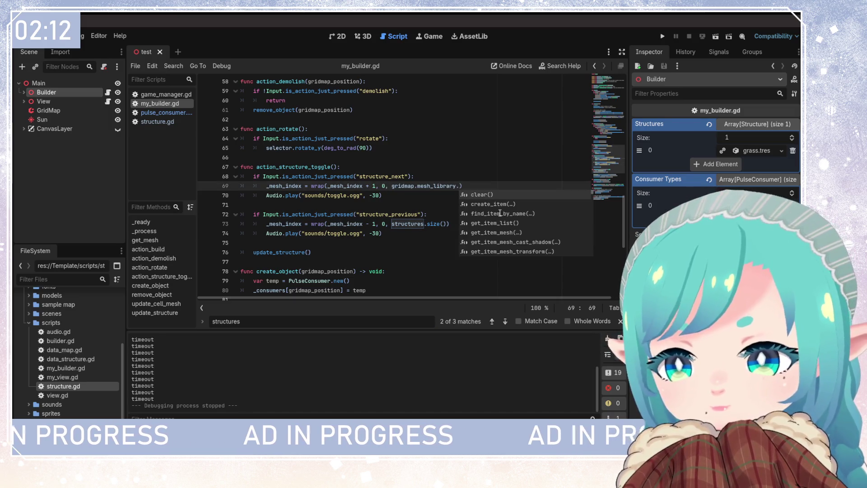
Browse MeshLibrary method completions after mesh_library and insert set_item_shapes() on line 69.
type("siz")
key("BackSpace")
key("BackSpace")
key("BackSpace")
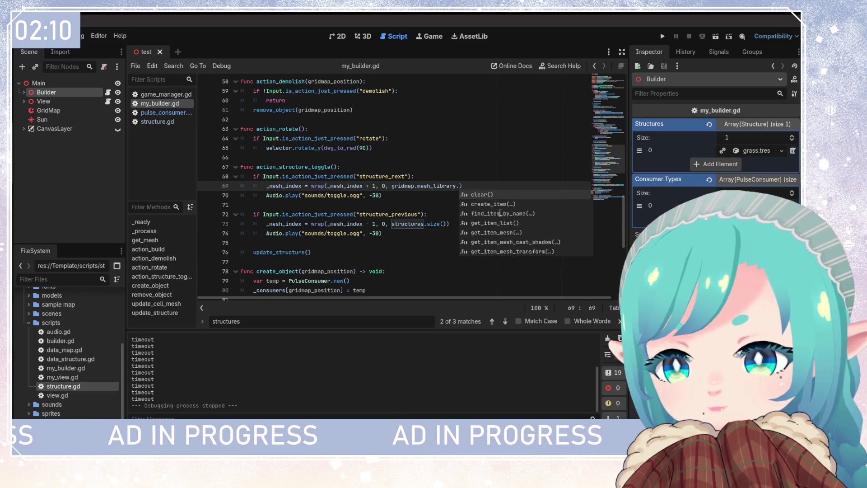
type("coun")
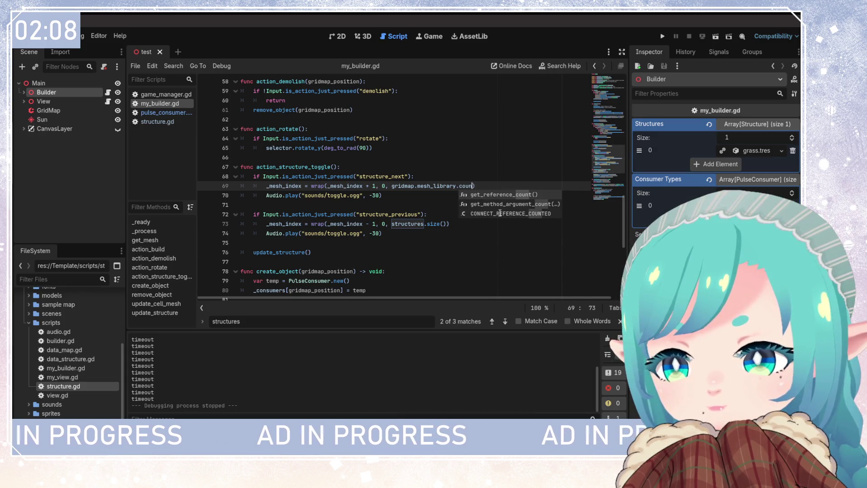
key("BackSpace")
key("BackSpace")
key("BackSpace")
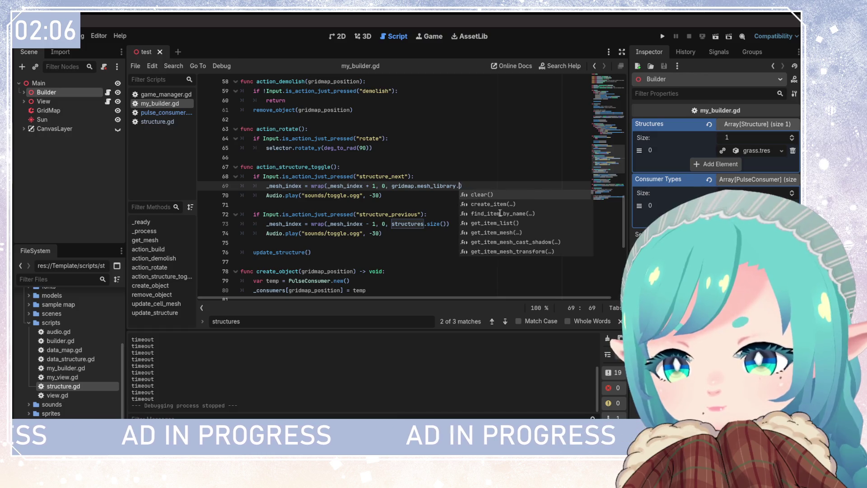
type("get_")
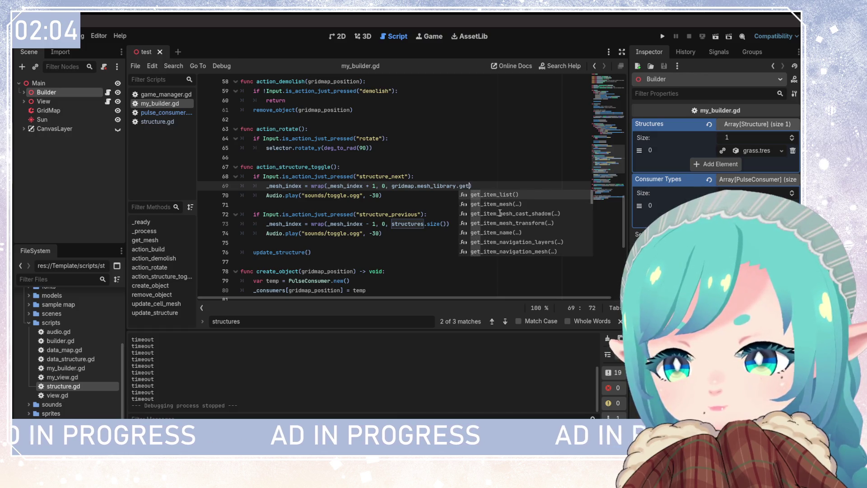
type("item_c")
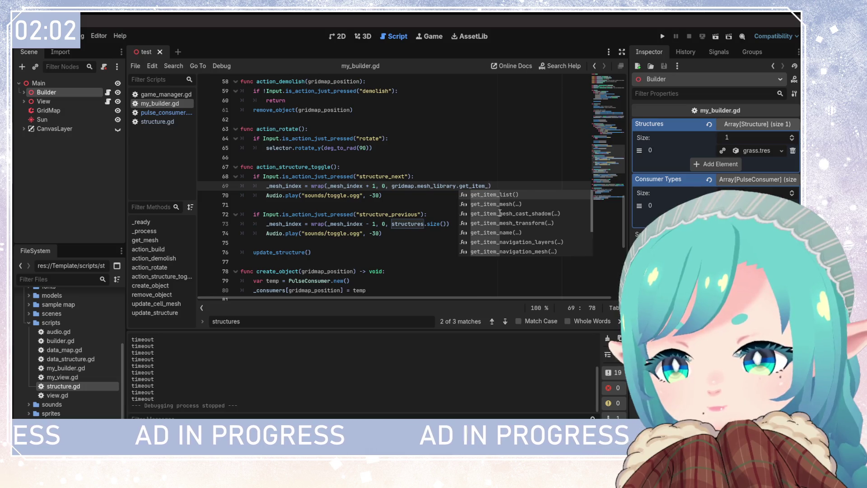
key("BackSpace")
key("BackSpace")
key("BackSpace")
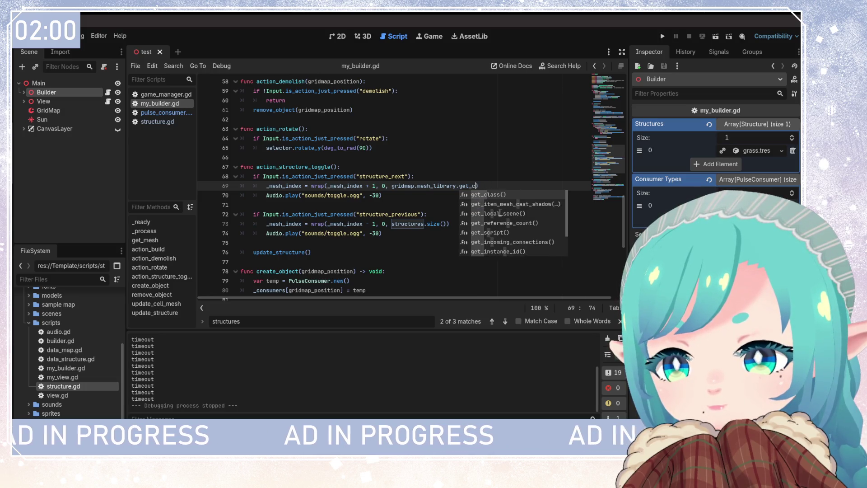
type("cou")
key("BackSpace")
key("BackSpace")
key("BackSpace")
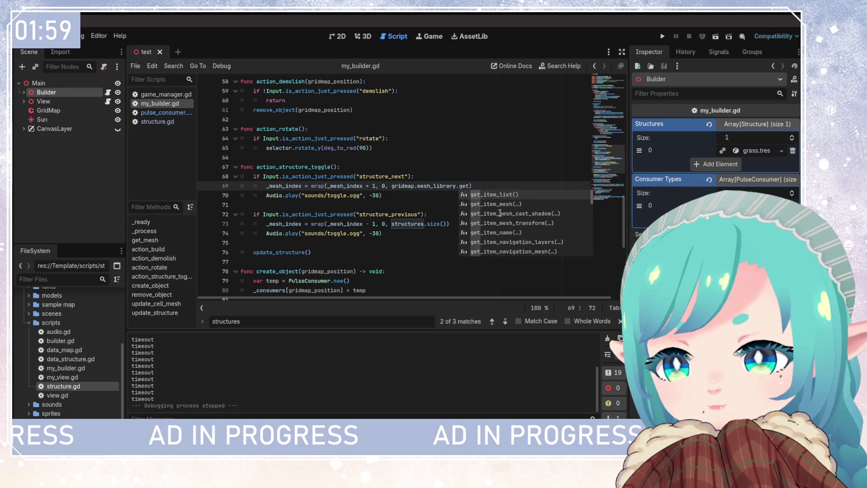
type("count")
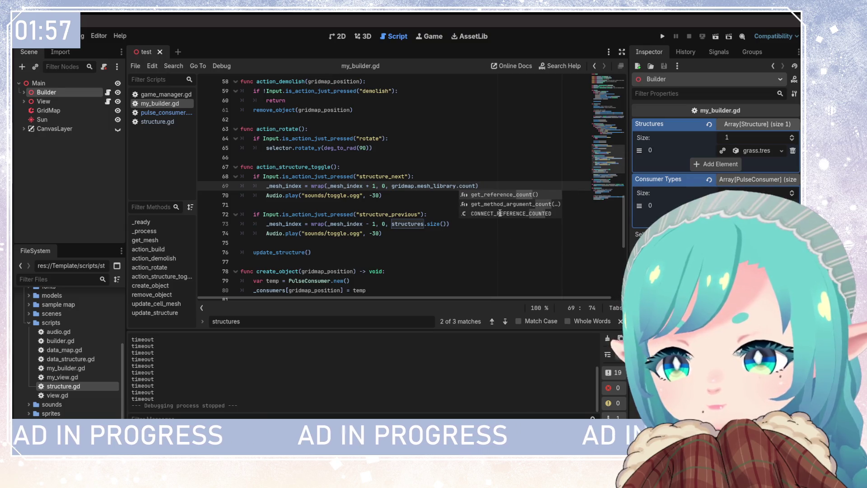
key("BackSpace")
key("BackSpace")
key("BackSpace")
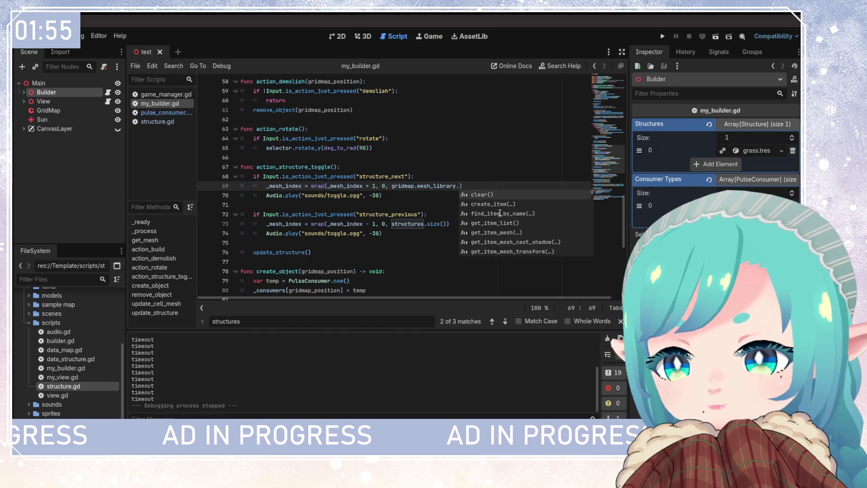
key("Down")
key("Down")
key("Down")
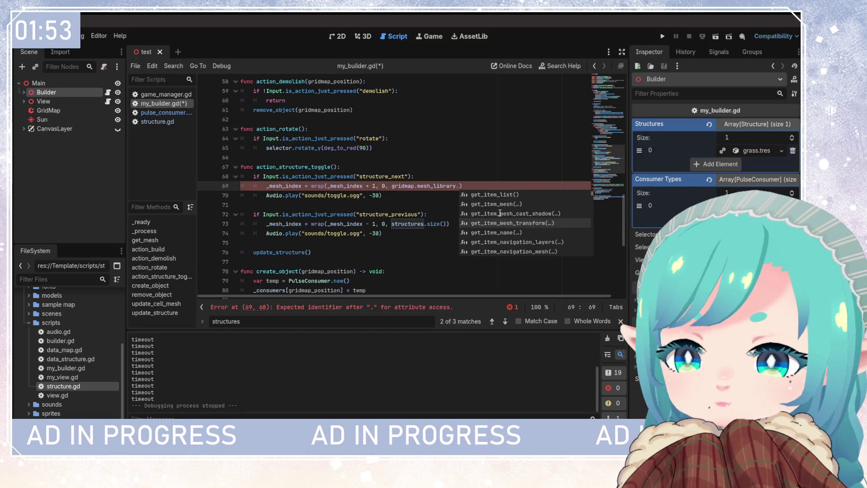
key("Down")
key("Down")
key("Down")
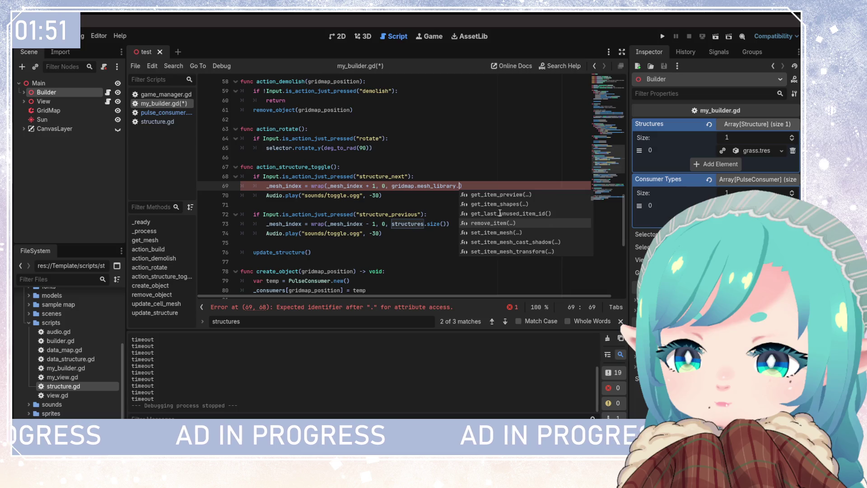
key("Down")
key("Down")
key("Down")
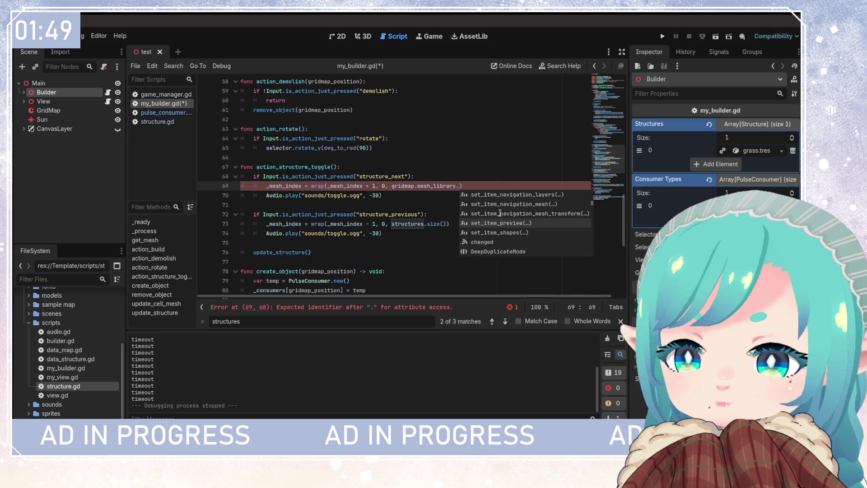
key("Down")
key("Up")
key("Up")
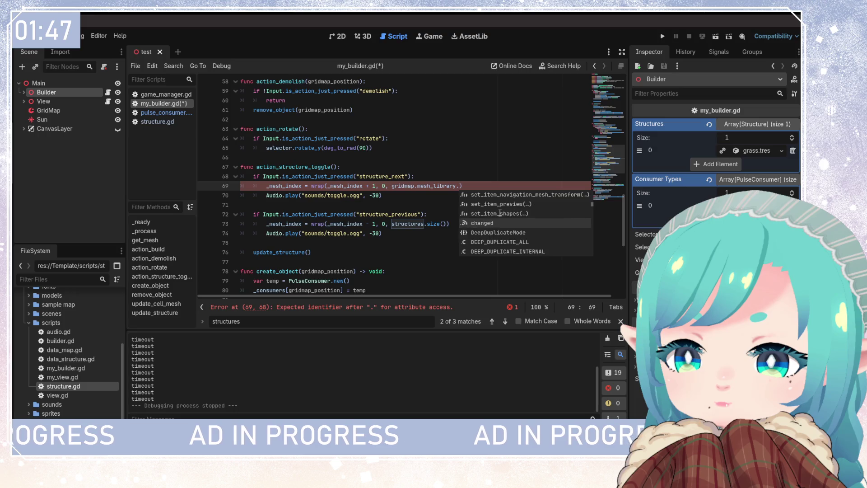
key("Down")
key("Down")
key("Return")
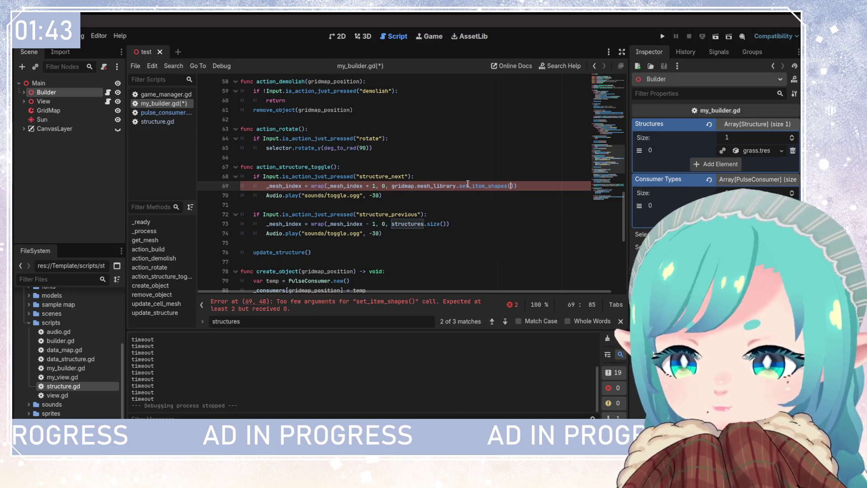
Change it to get_item_shapes().size() and copy the item-count expression.
mouse_move(469, 185)
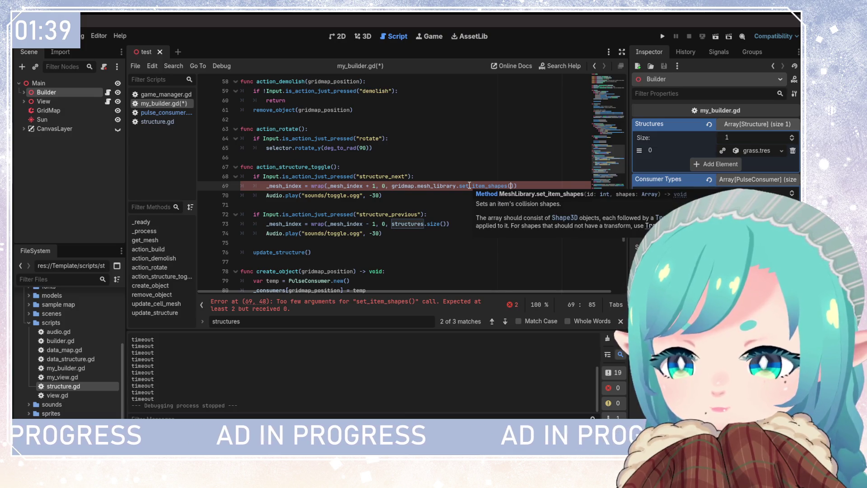
left_click(460, 186)
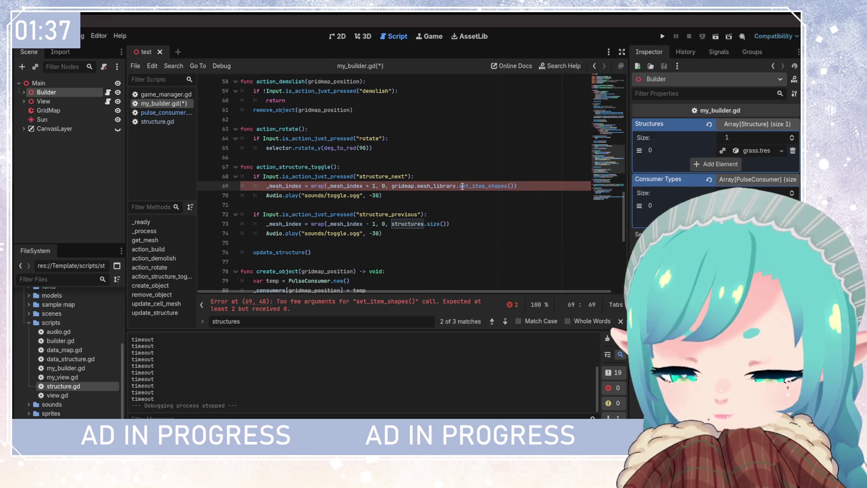
key("Delete")
type("g")
left_click(458, 157)
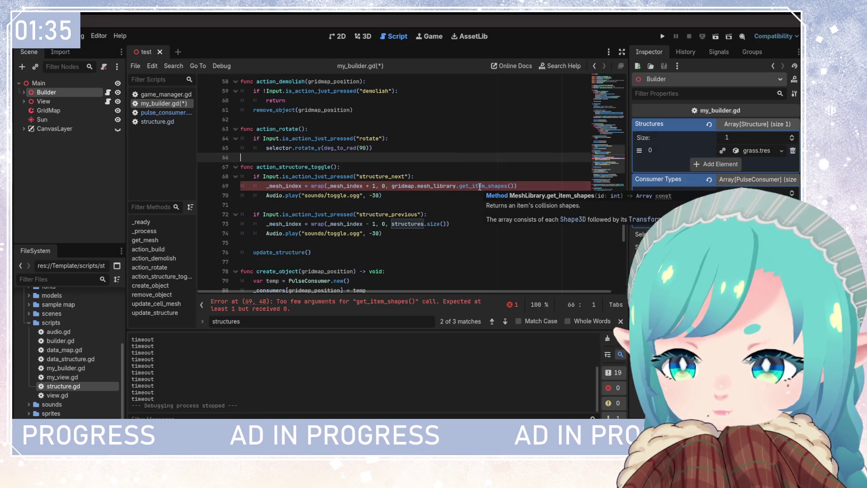
left_click(513, 186)
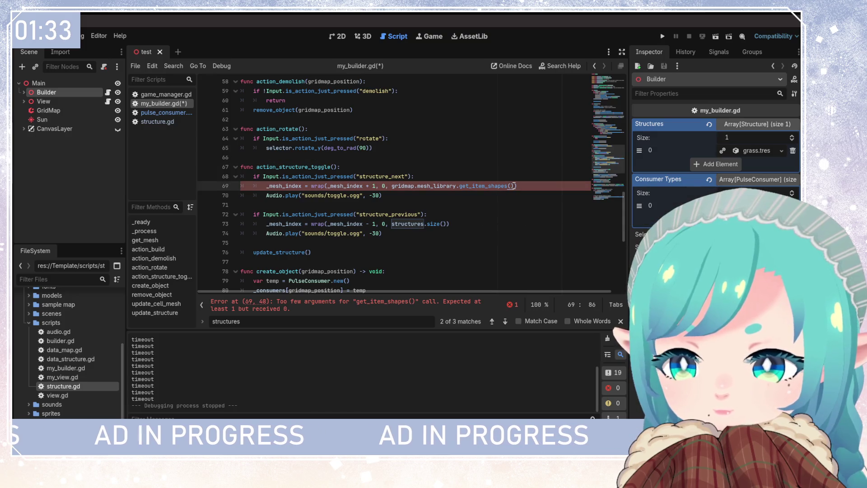
type(".size(")
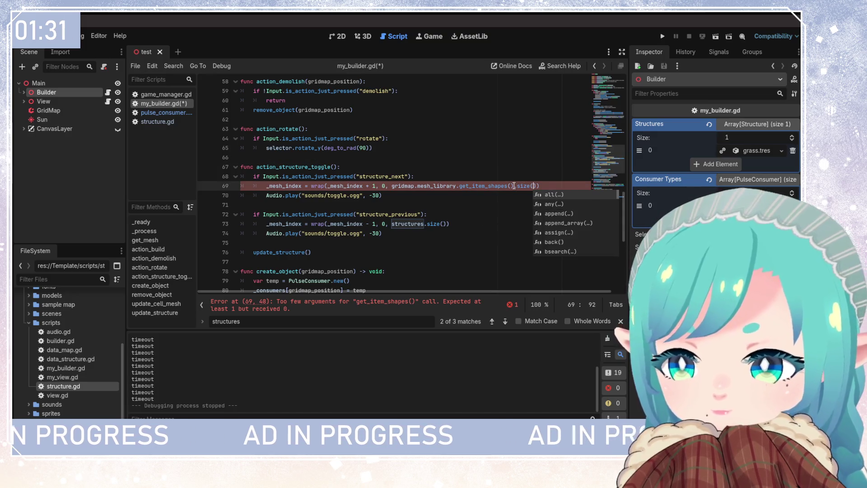
key("Return")
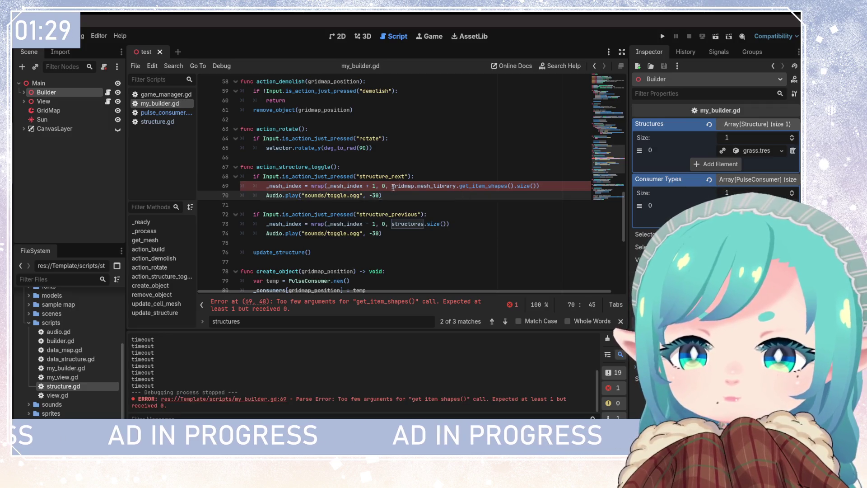
left_click_drag(392, 186, 536, 186)
scroll(318, 146, "up", 15)
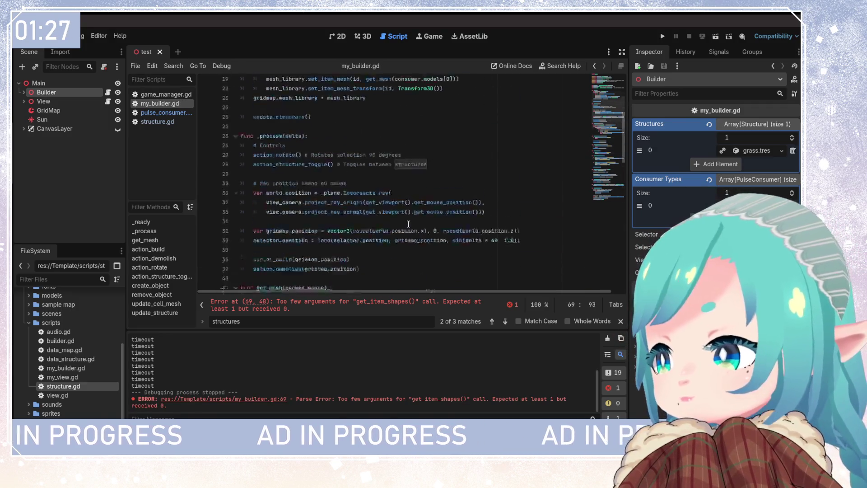
left_click(437, 177)
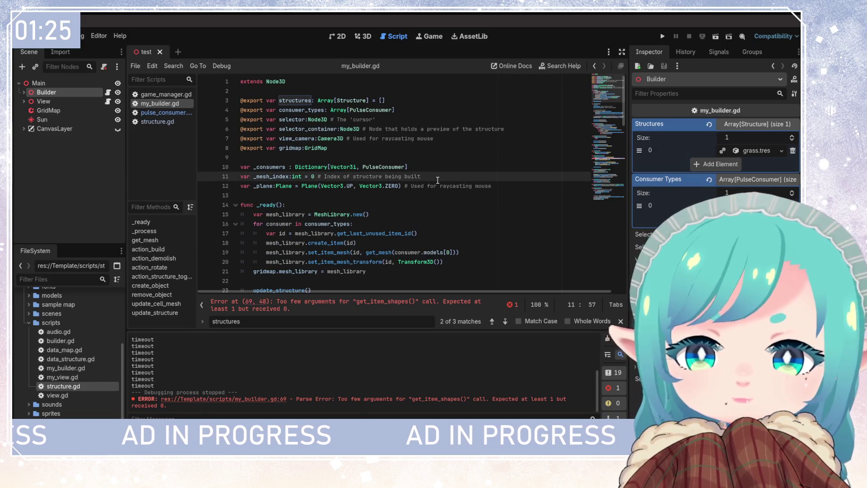
Declare var _mesh_library_size:int on line 12 and save my_builder.gd.
key("Return")
type("var _me")
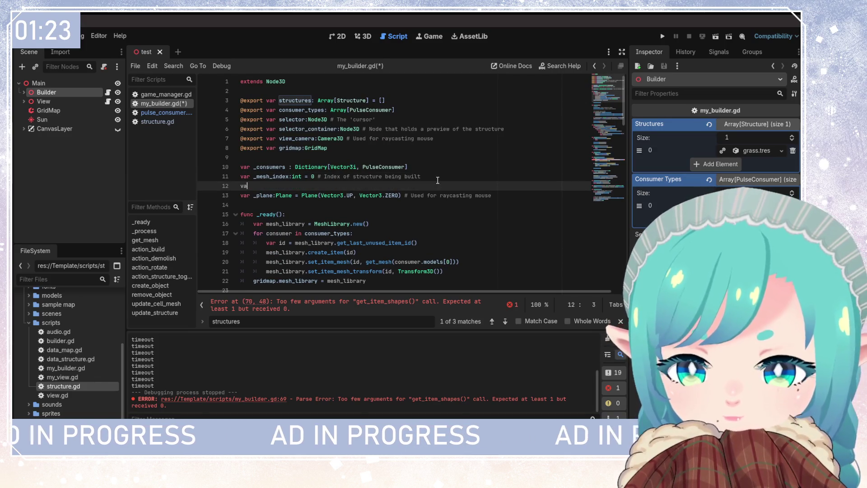
type("sh_li")
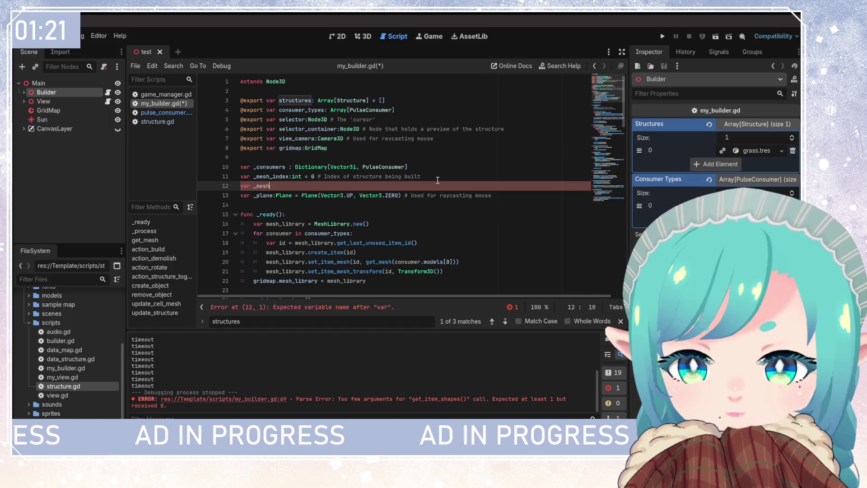
type("brary")
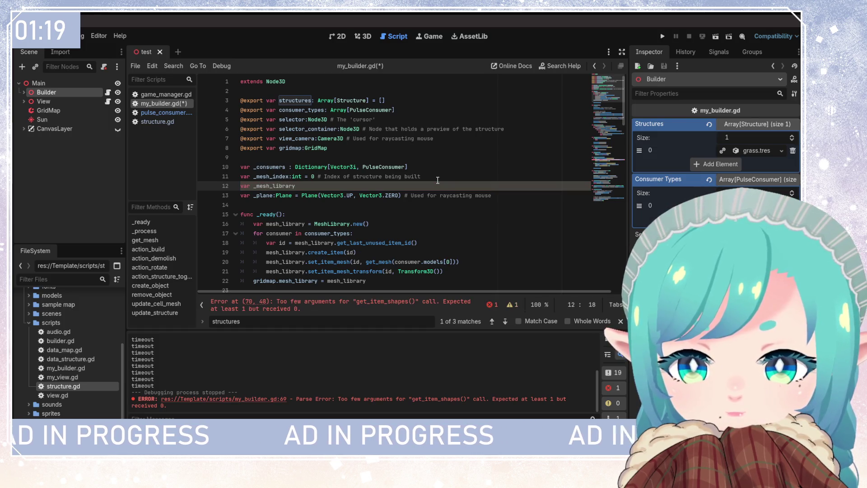
type("_size:int = 9")
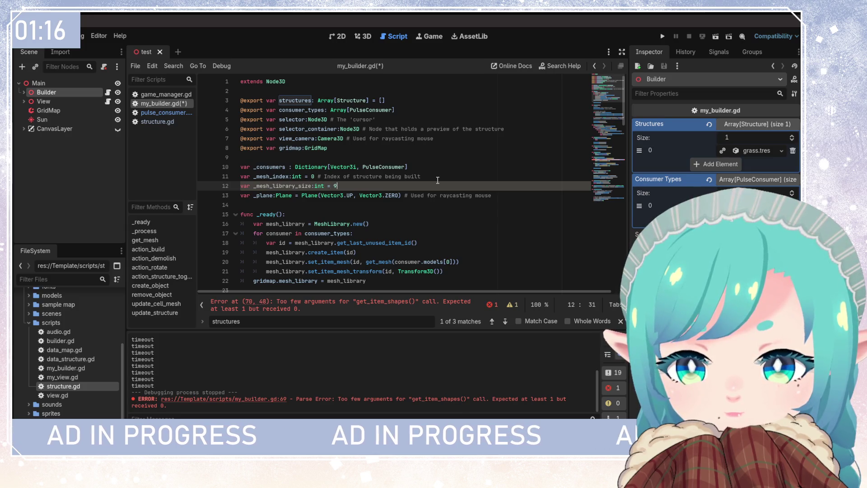
key("BackSpace")
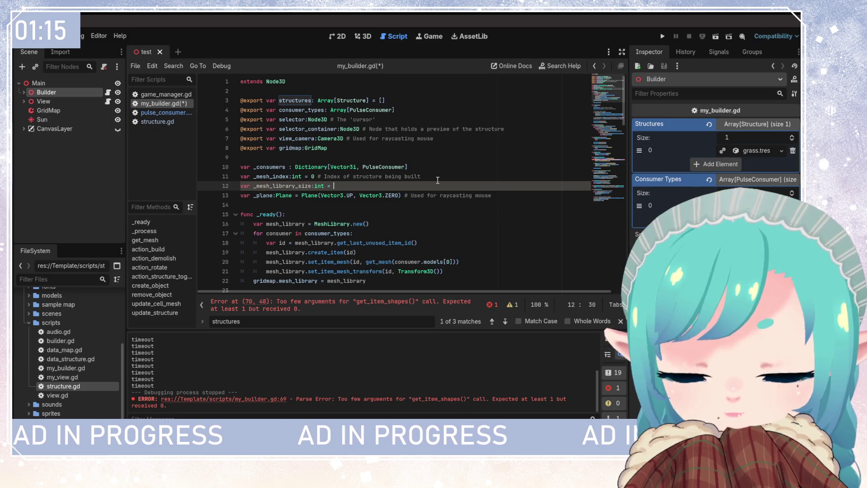
key("ctrl+s")
Add gridmap.mesh_library.get_item_shapes().size() in _ready and begin assigning it to _mesh_library_size.
scroll(437, 185, "down", 3)
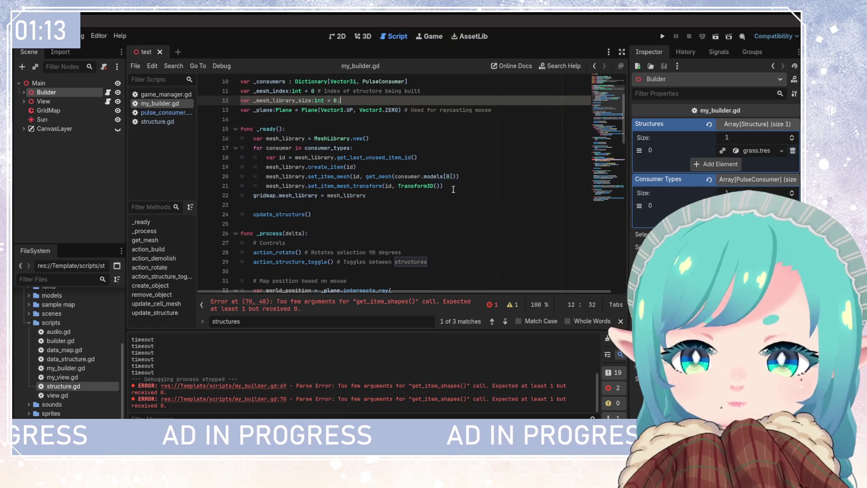
left_click(412, 203)
type("gridmap.mesh_library.get_item_shapes().size()")
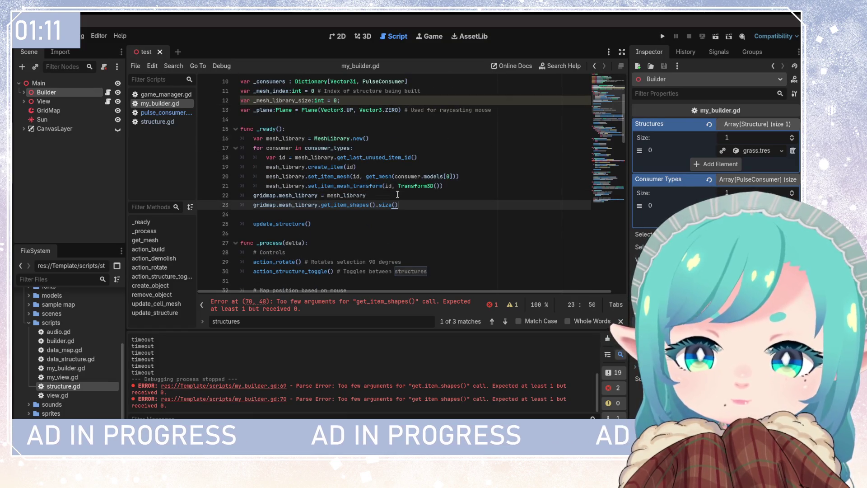
scroll(366, 202, "up", 3)
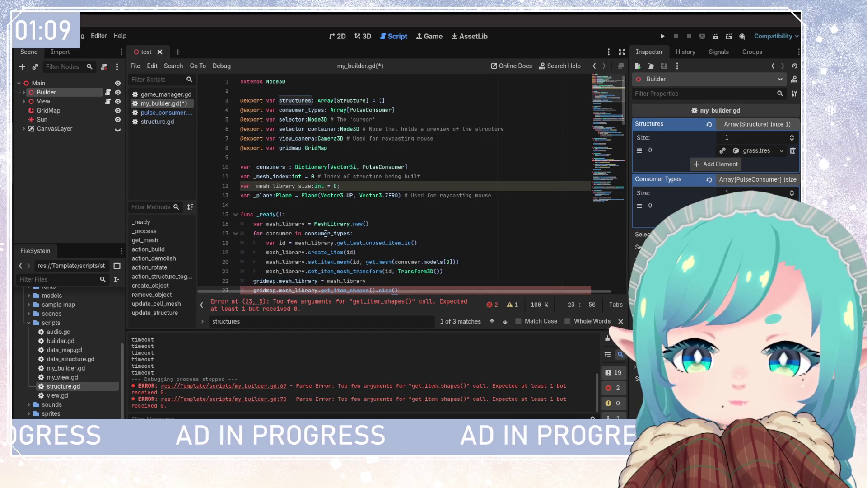
scroll(271, 221, "up", 3)
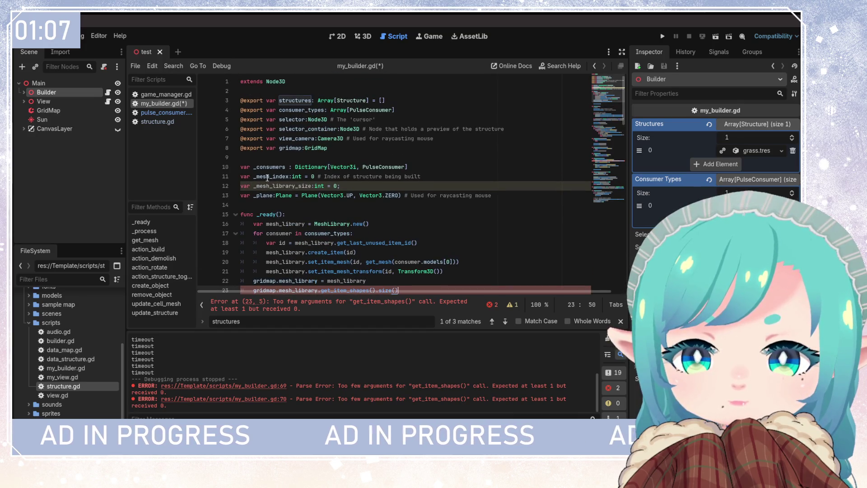
double_click(283, 186)
left_click(312, 223)
scroll(352, 226, "down", 2)
left_click(400, 233)
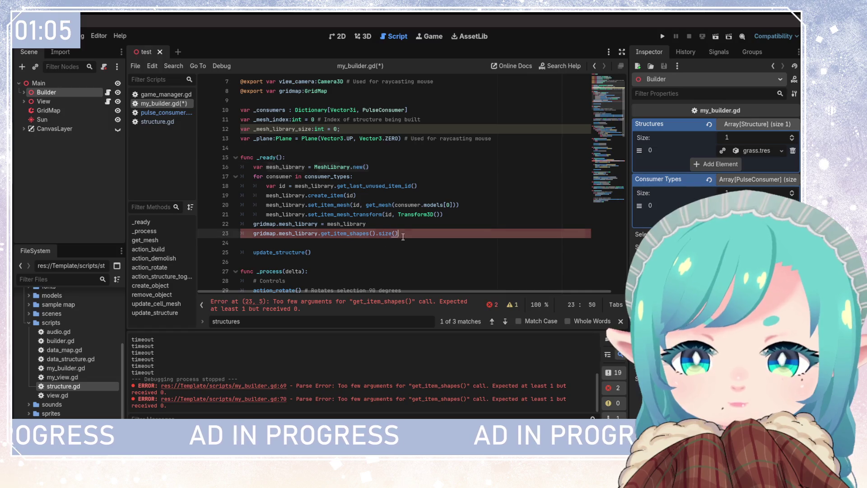
left_click(251, 234)
Prefix line 23 with `_mesh_library_size =` and save the script.
type("_mesh_library_size =")
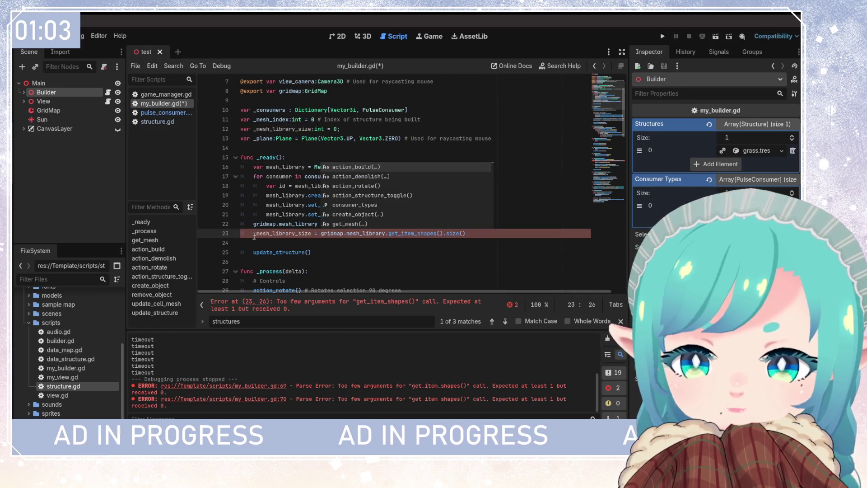
key("ctrl+s")
left_click(363, 261)
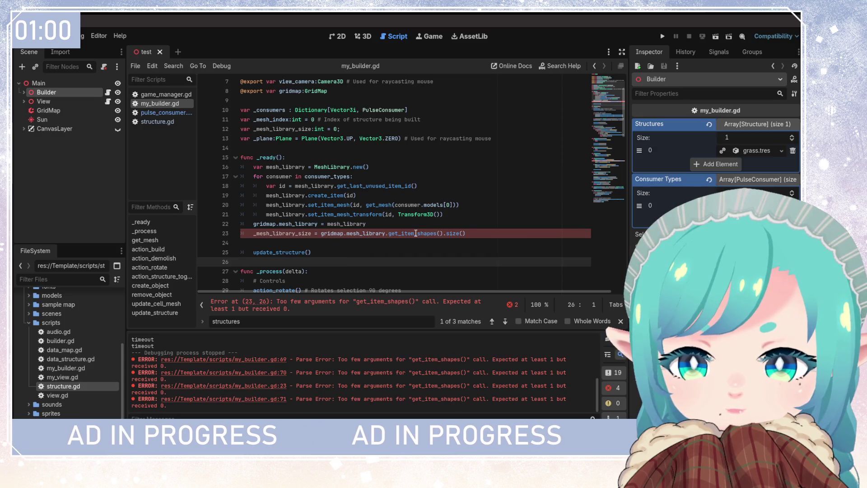
mouse_move(415, 233)
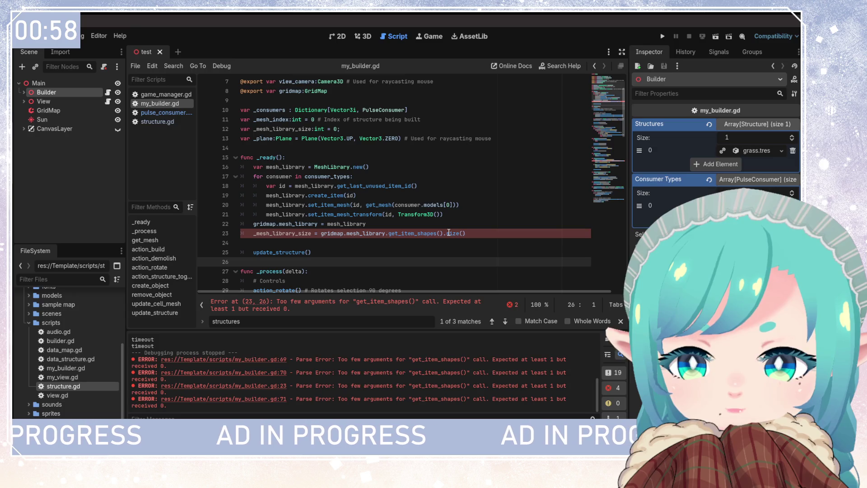
mouse_move(449, 232)
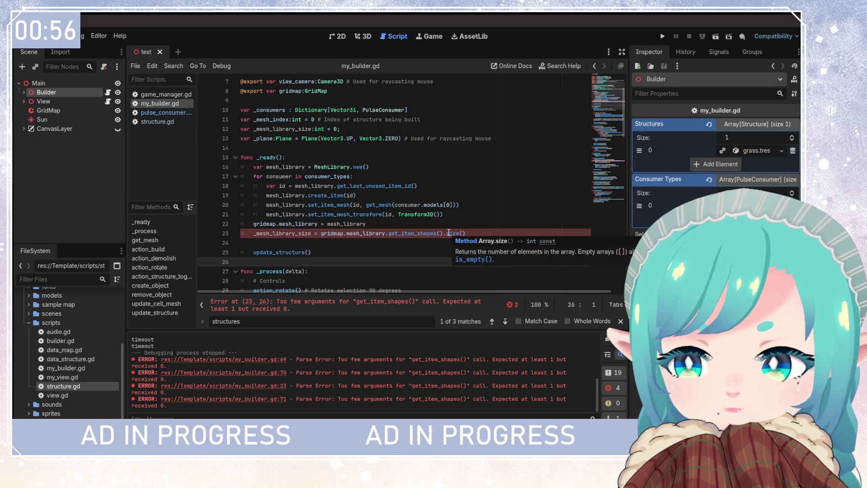
left_click(367, 223)
mouse_move(280, 234)
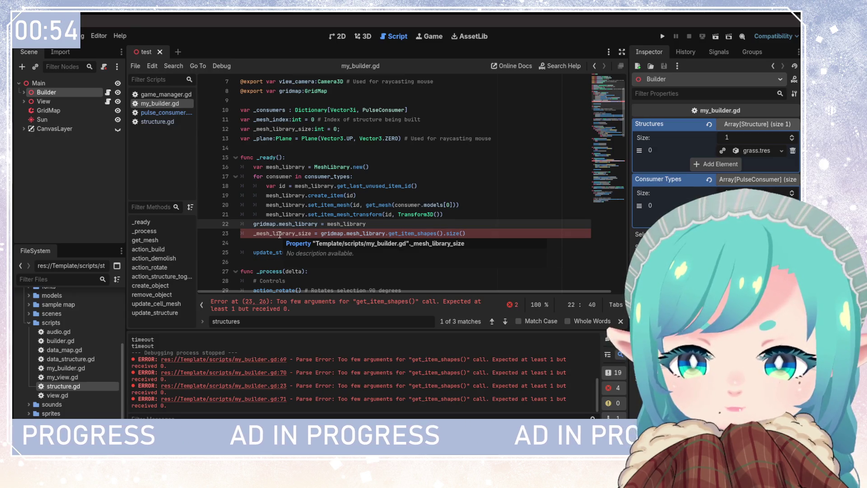
left_click(428, 215)
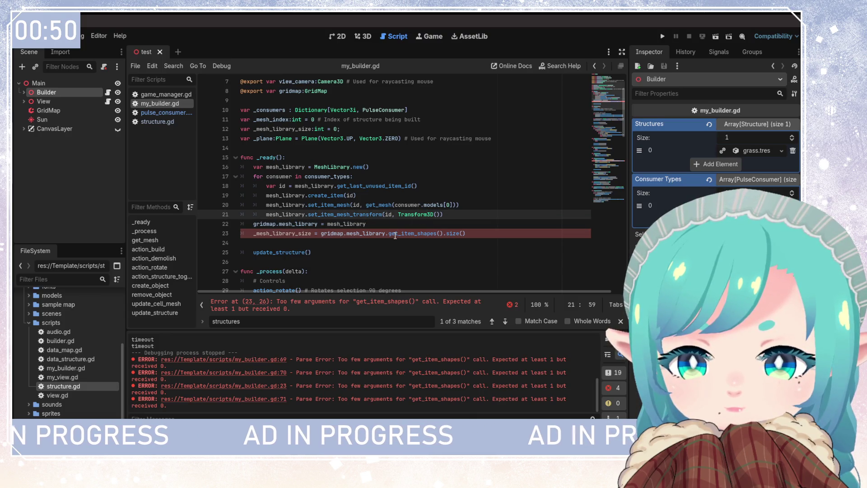
mouse_move(395, 235)
Add a `_mesh_library_size++` line after line 21.
left_click_drag(466, 233, 385, 232)
left_click(476, 226)
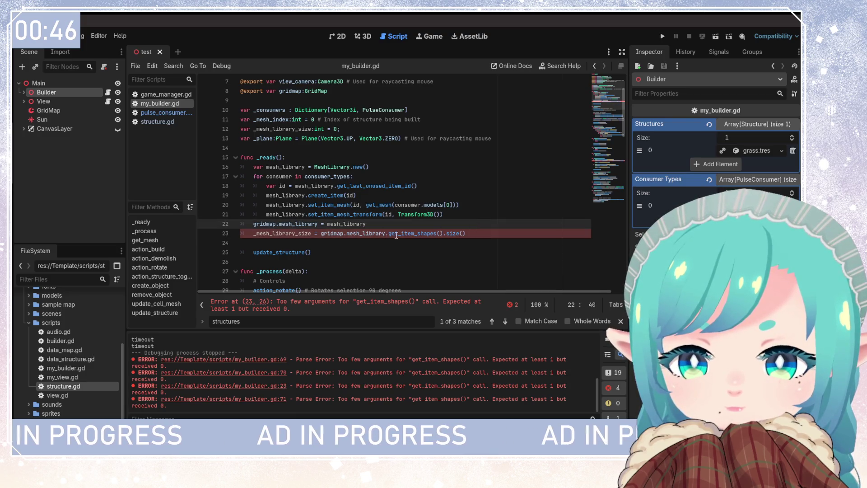
double_click(301, 233)
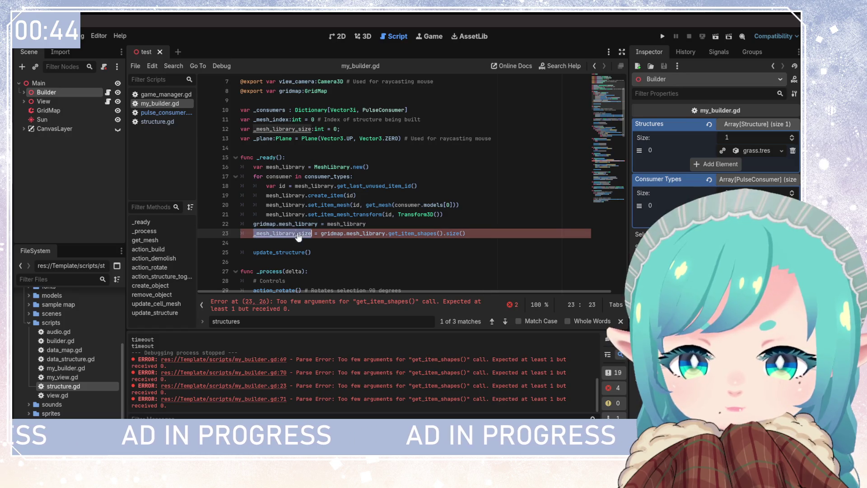
left_click(456, 214)
key("Return")
type("_mesh_library_size++;")
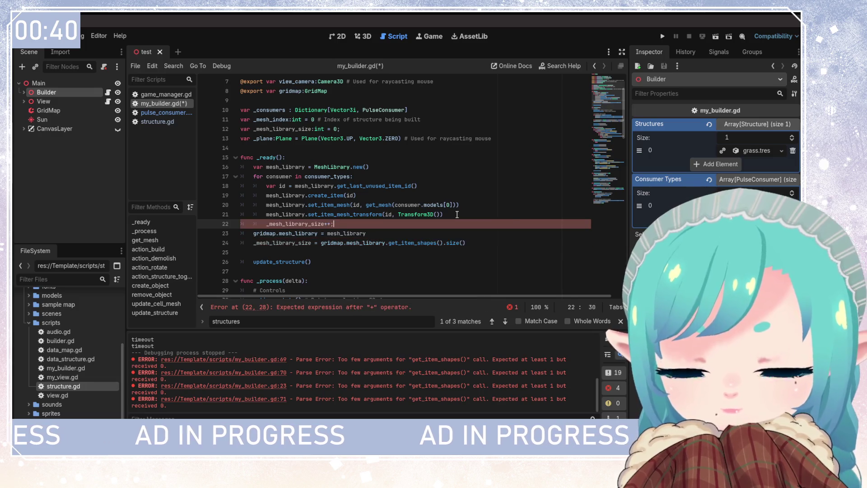
Replace get_item_shapes().size() with get_item_list().size() on the assignment line and save.
double_click(298, 196)
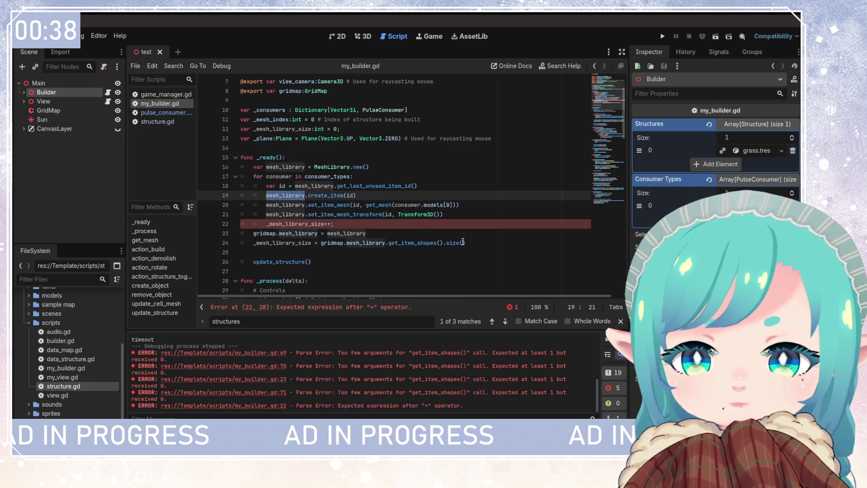
left_click_drag(463, 242, 407, 244)
key("BackSpace")
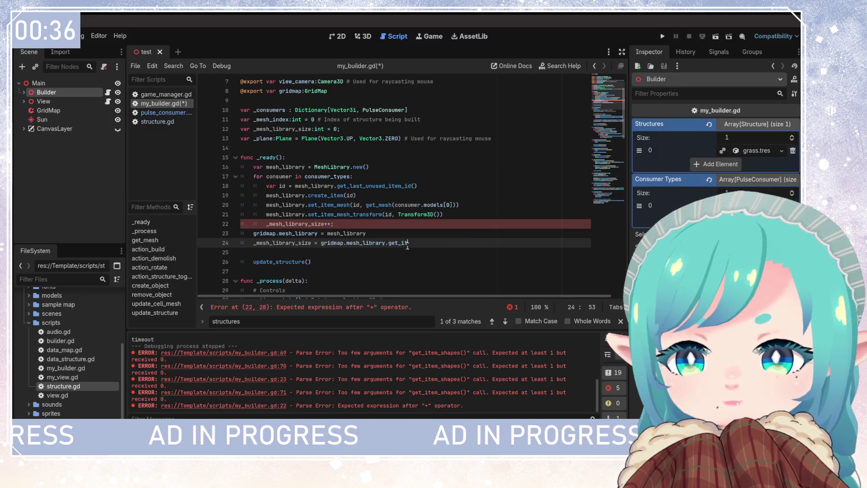
type("ems")
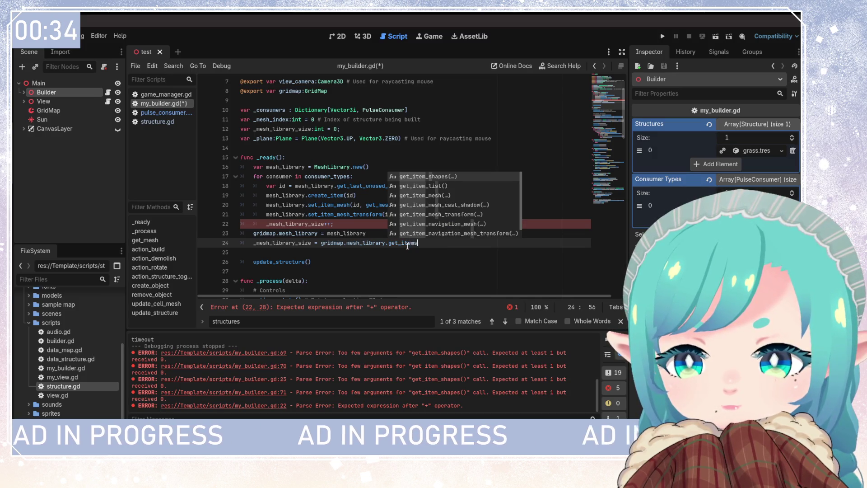
key("BackSpace")
type("l")
key("Return")
type(".")
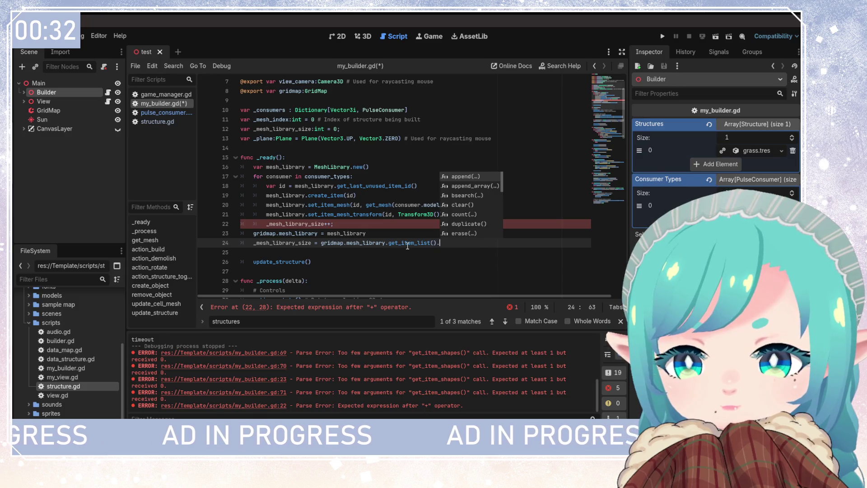
type("size(")
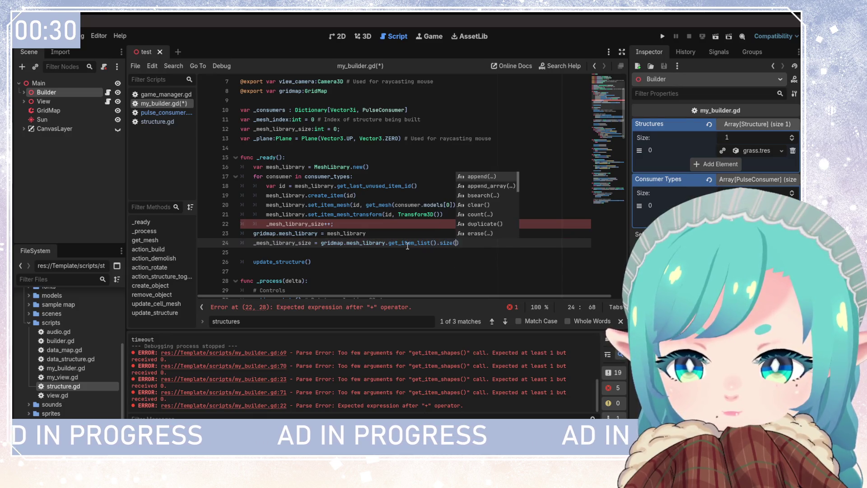
key("Return")
key("ctrl+s")
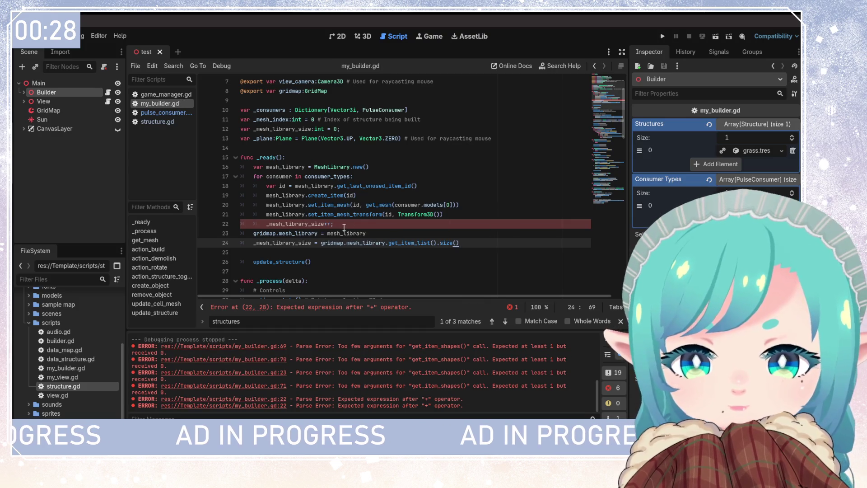
Delete the stray `_mesh_library_size++` line and select the _mesh_library_size name for reuse.
triple_click(294, 223)
key("BackSpace")
key("BackSpace")
left_click(293, 234)
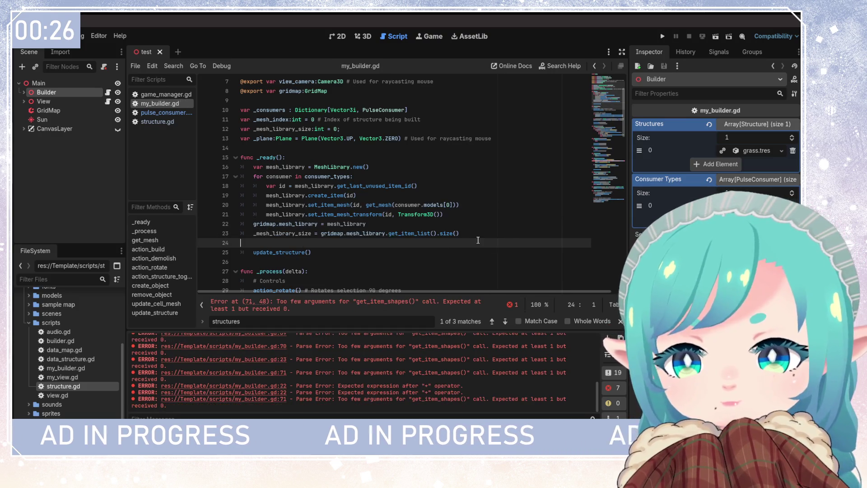
double_click(294, 233)
key("ctrl+c")
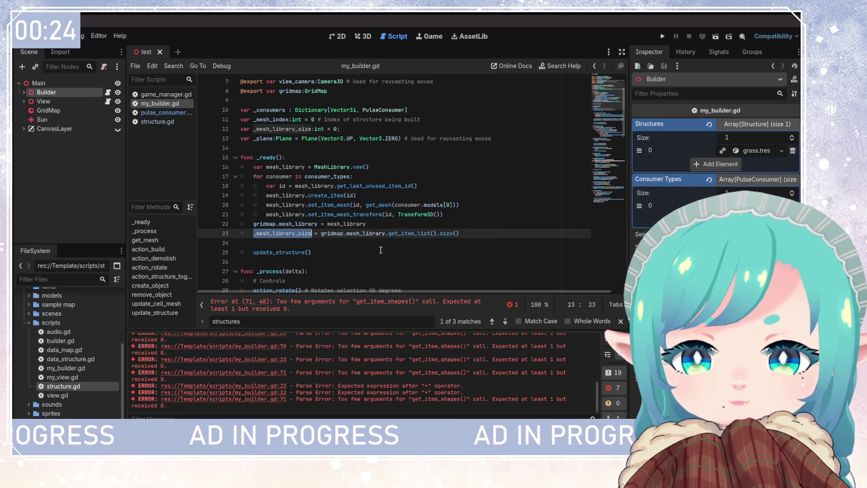
scroll(330, 236, "up", 1)
scroll(316, 230, "down", 12)
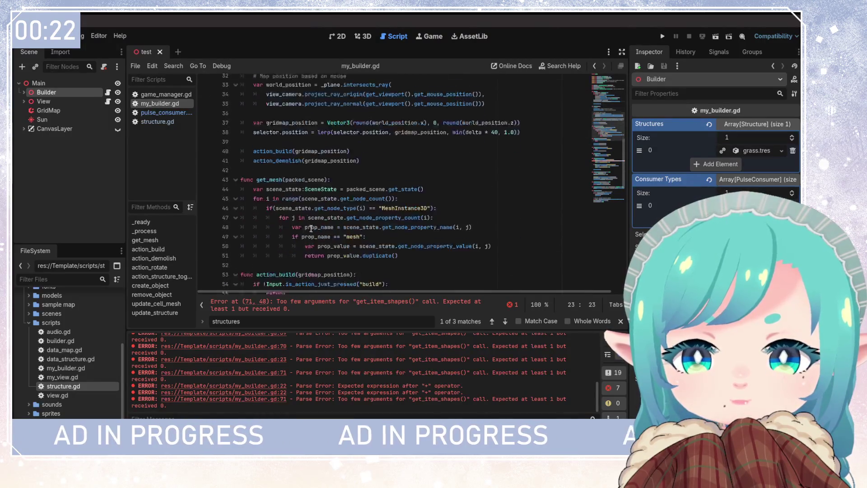
Use _mesh_library_size instead of get_item_shapes().size() on line 71 and structures.size() on line 75, then save.
scroll(311, 228, "down", 5)
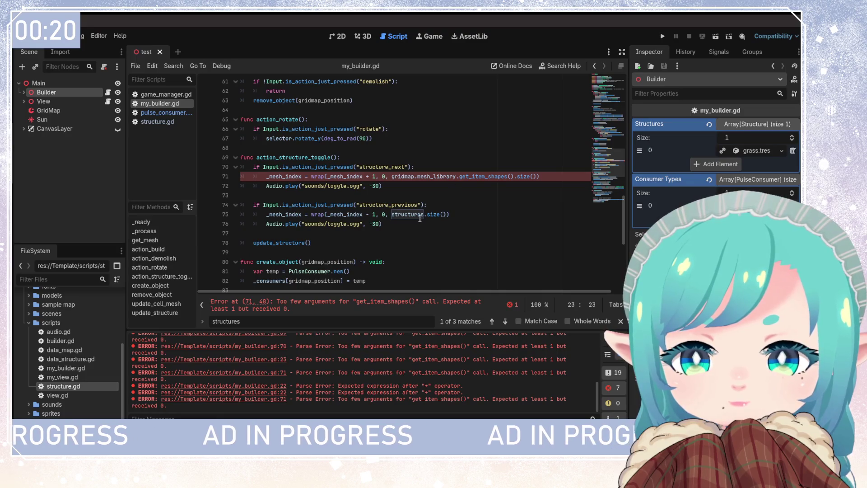
left_click_drag(391, 176, 537, 176)
key("ctrl+v")
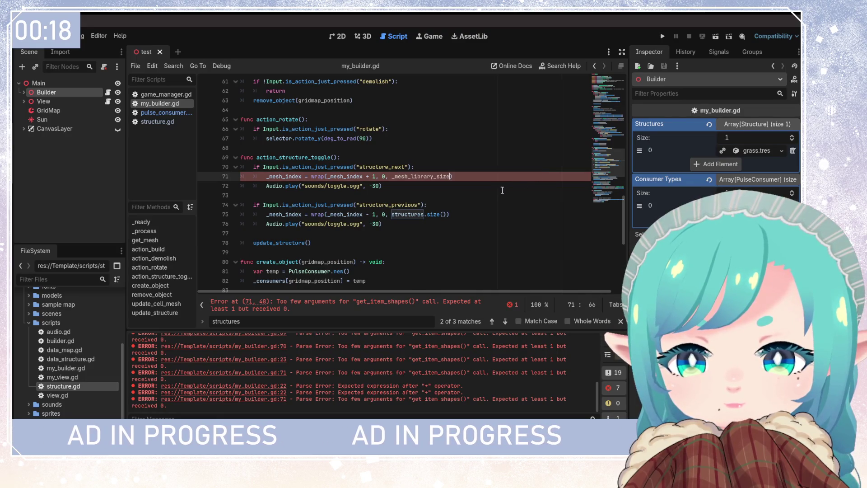
left_click_drag(391, 214, 449, 214)
key("ctrl+v")
key("ctrl+s")
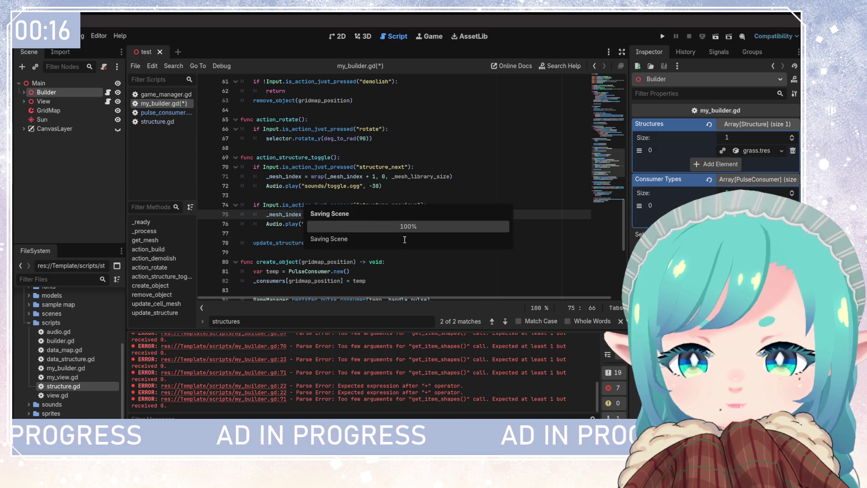
left_click(388, 250)
Delete the unused `structures` export from line 3 of my_builder.gd.
scroll(388, 250, "down", 7)
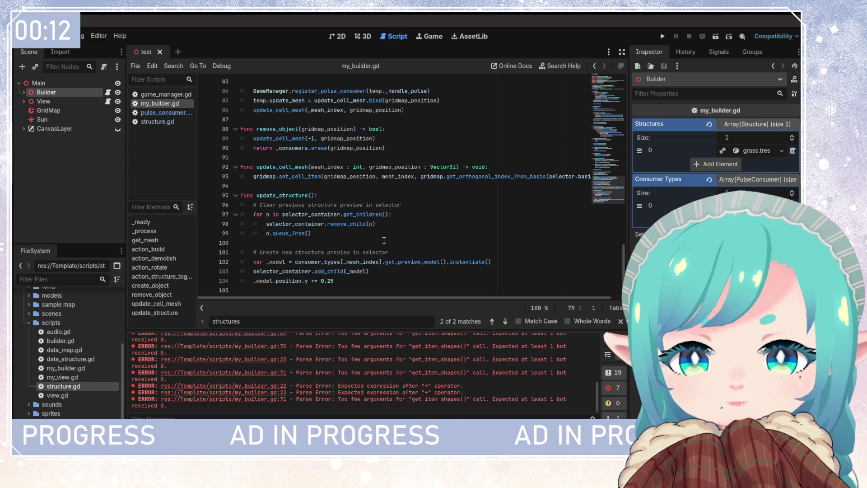
left_click(377, 281)
scroll(378, 280, "up", 20)
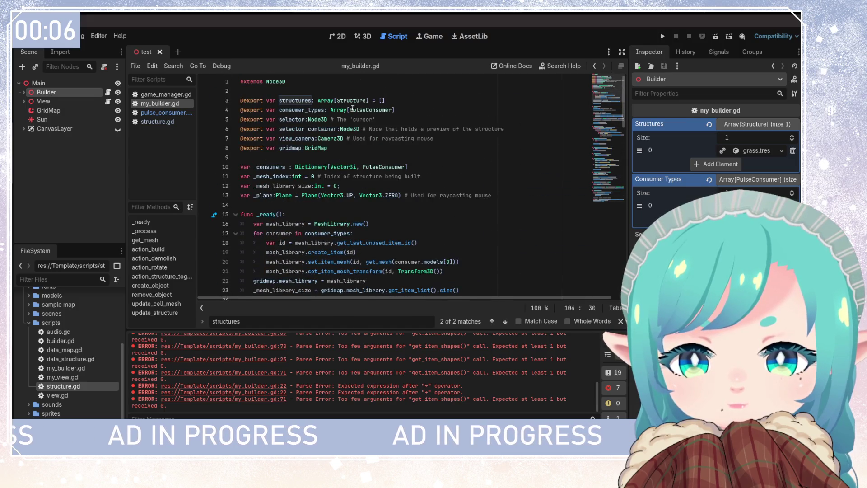
left_click_drag(416, 98, 231, 103)
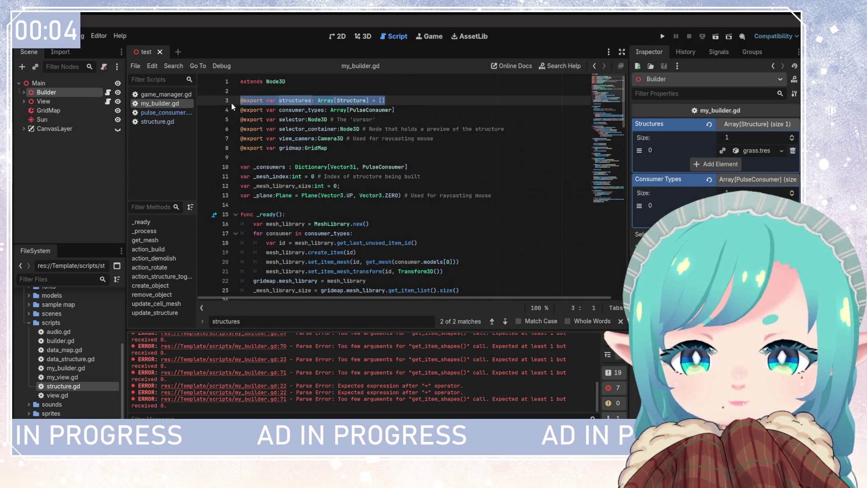
key("BackSpace")
key("BackSpace")
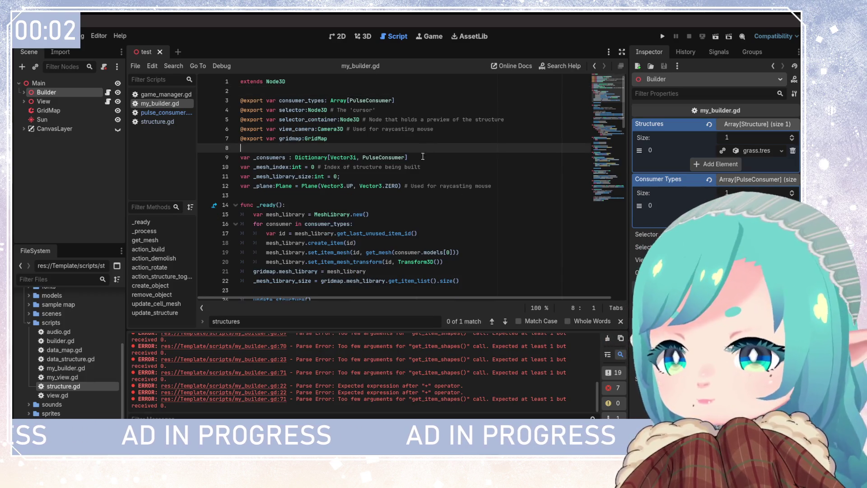
left_click(403, 203)
left_click(472, 158)
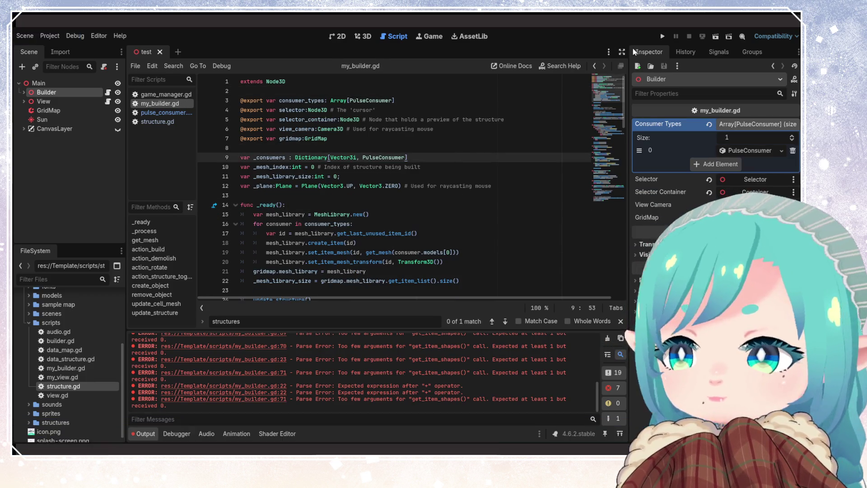
Run the game, place three tree tiles, then stop it.
left_click(660, 36)
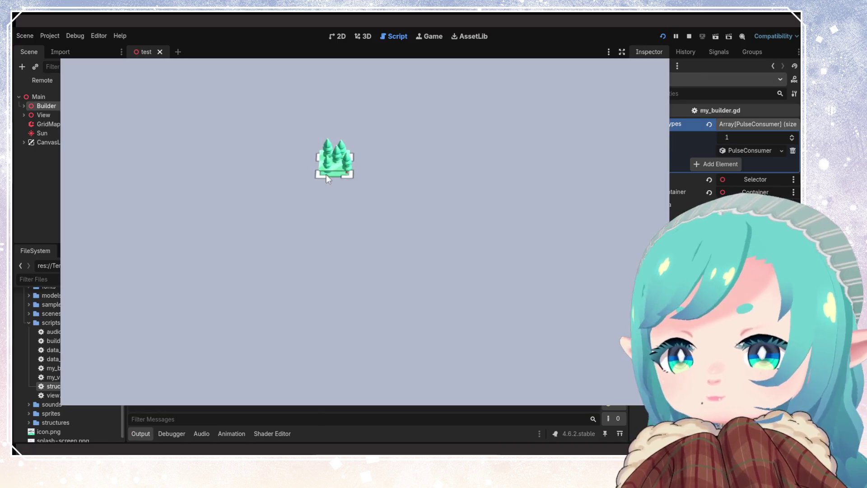
left_click(348, 252)
left_click(499, 229)
left_click(520, 164)
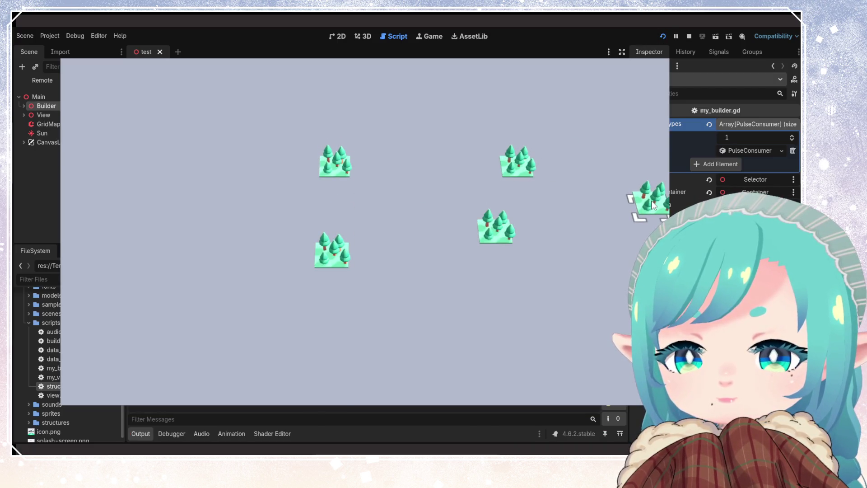
left_click(689, 36)
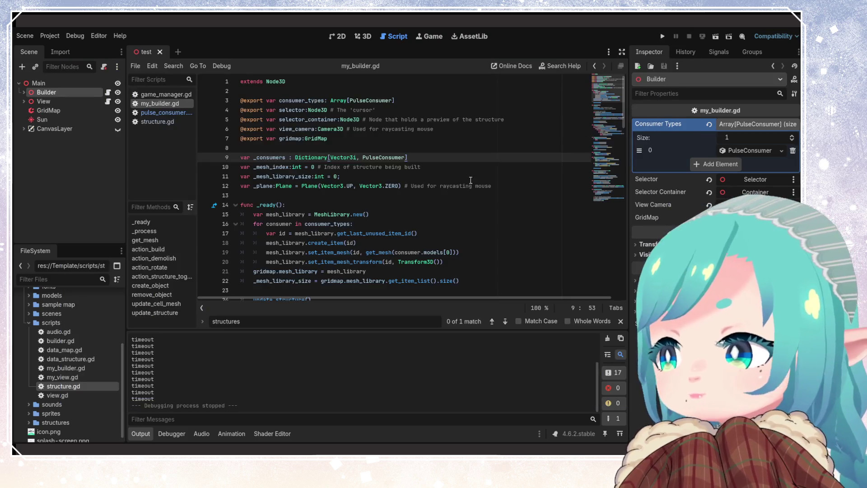
left_click(441, 225)
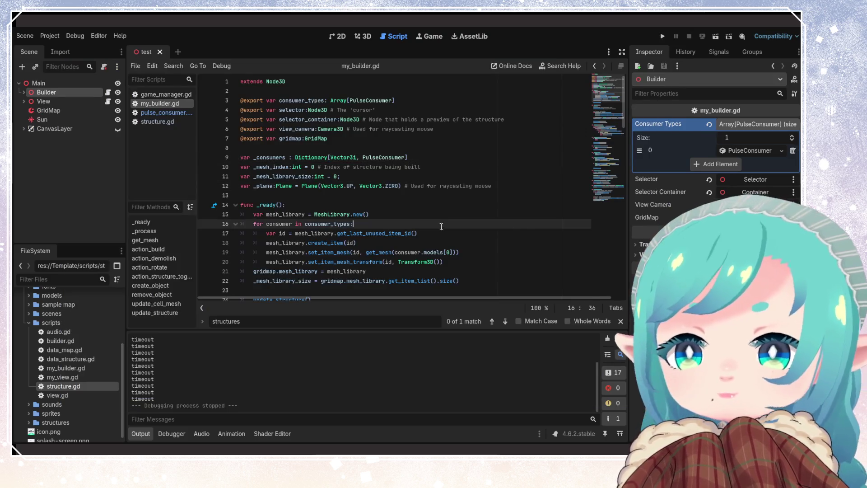
left_click(387, 214)
scroll(376, 228, "down", 4)
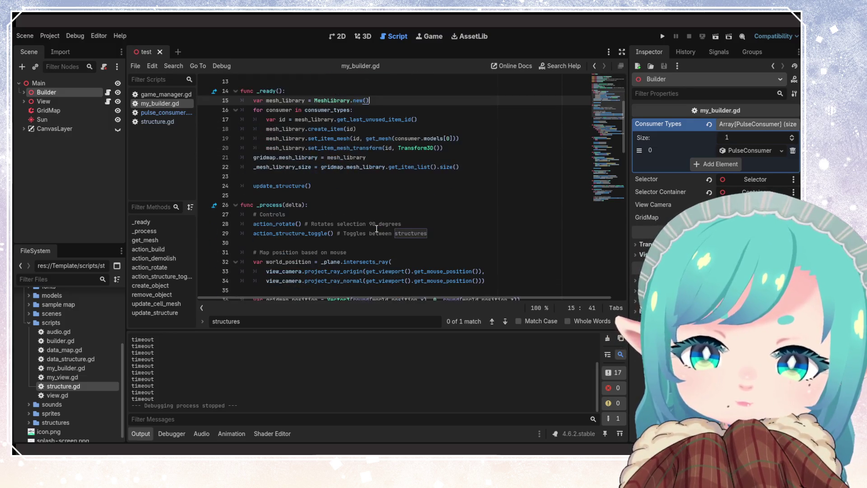
scroll(376, 228, "up", 4)
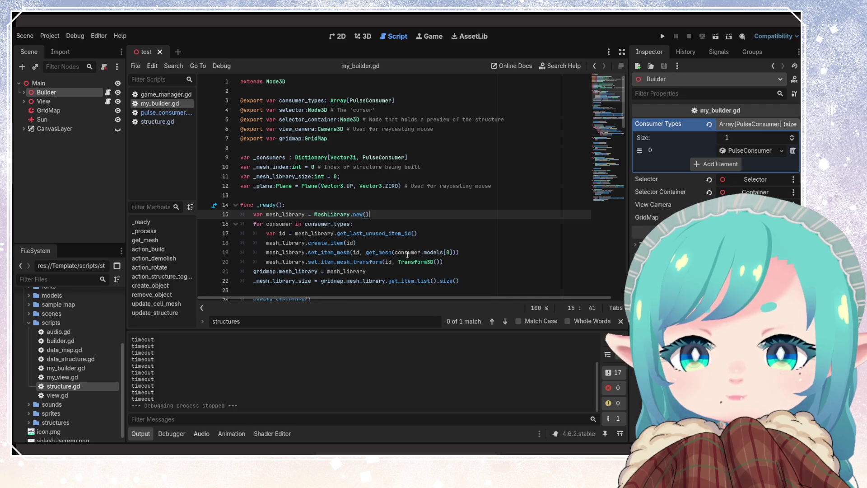
scroll(407, 253, "down", 5)
scroll(397, 244, "up", 5)
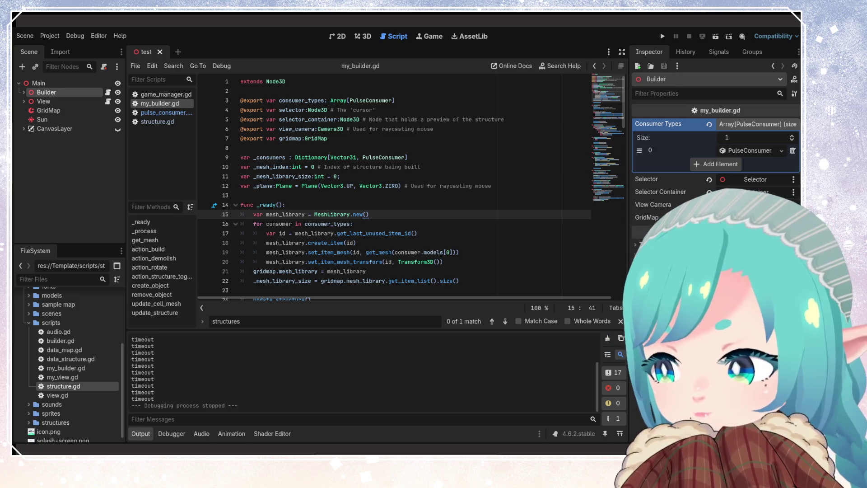
key("Up")
key("Up")
key("Up")
key("Down")
key("Down")
key("Down")
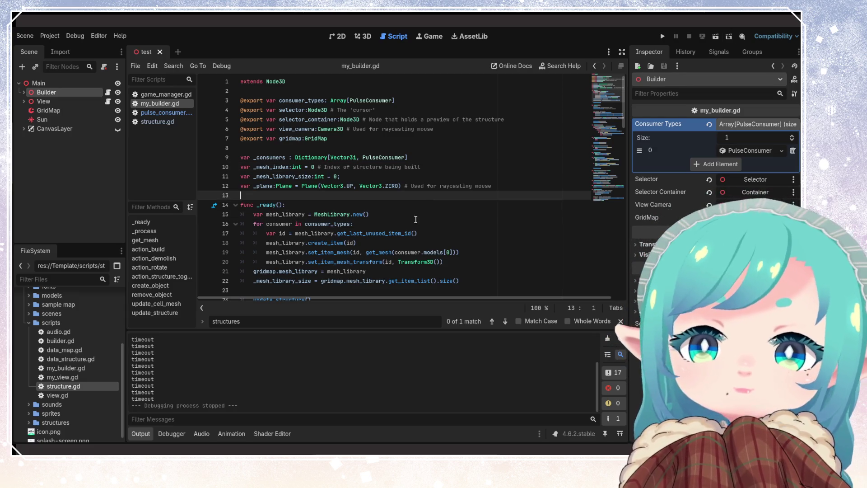
Review my_builder.gd's declarations, including the PulseConsumer type and _mesh_library_size.
left_click(379, 138)
left_click(375, 110)
left_click(372, 157)
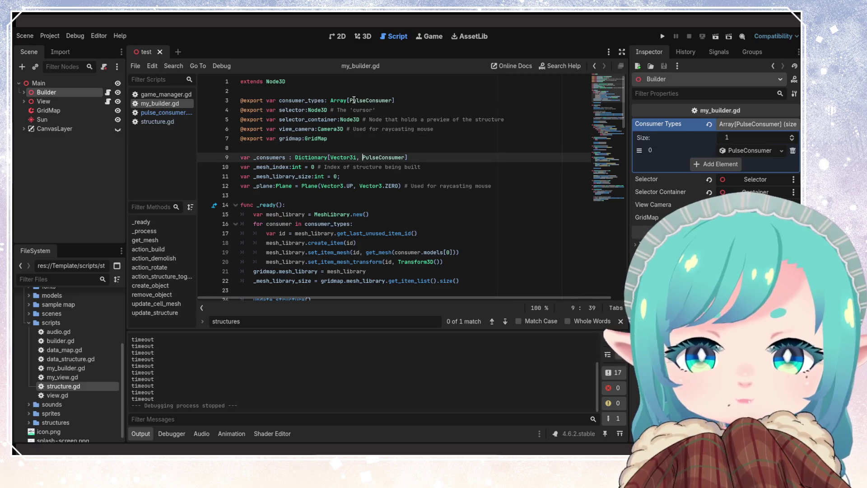
double_click(370, 100)
left_click(380, 148)
left_click(397, 157)
left_click(342, 177)
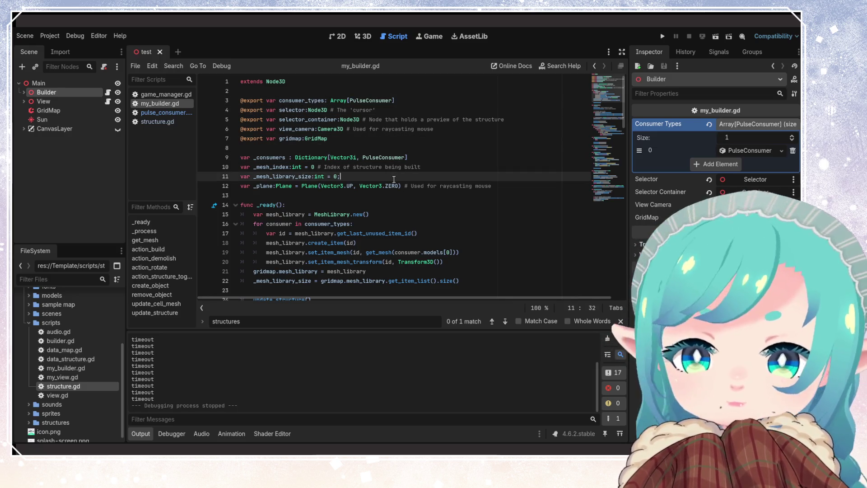
left_click(363, 214)
left_click(361, 166)
left_click(406, 148)
left_click(424, 109)
left_click(437, 144)
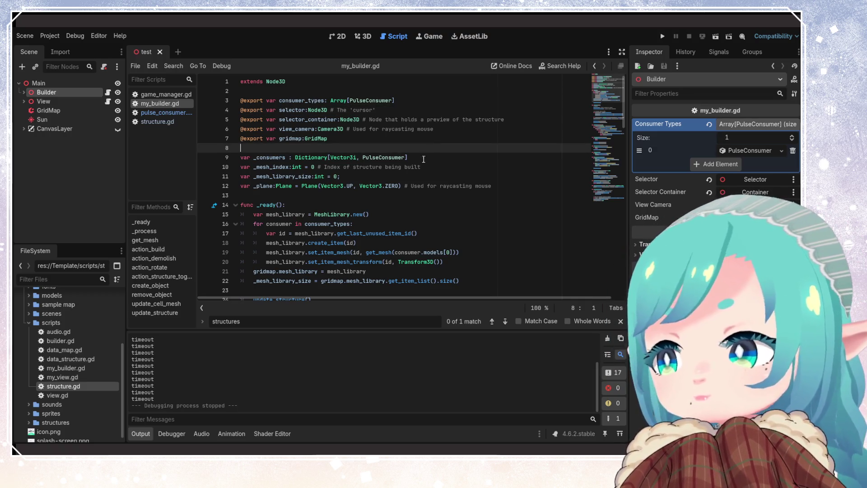
Review the exported view_camera and gridmap variables and the _ready function header.
left_click(343, 176)
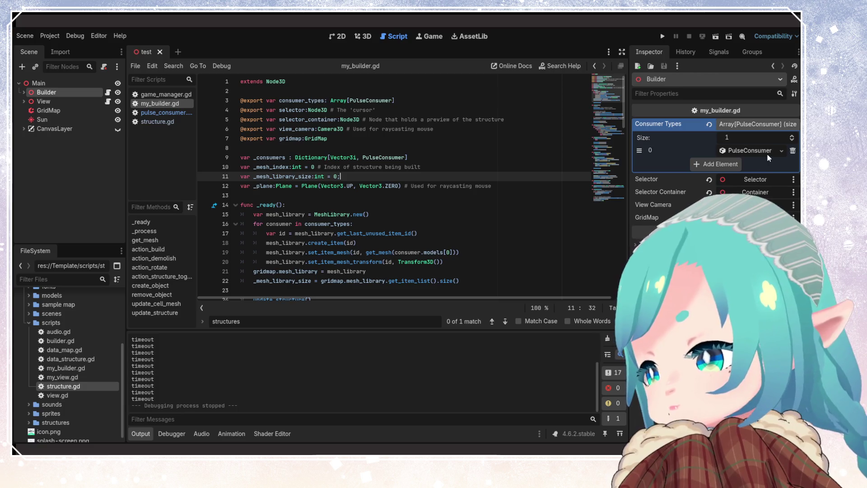
left_click(397, 147)
left_click(361, 119)
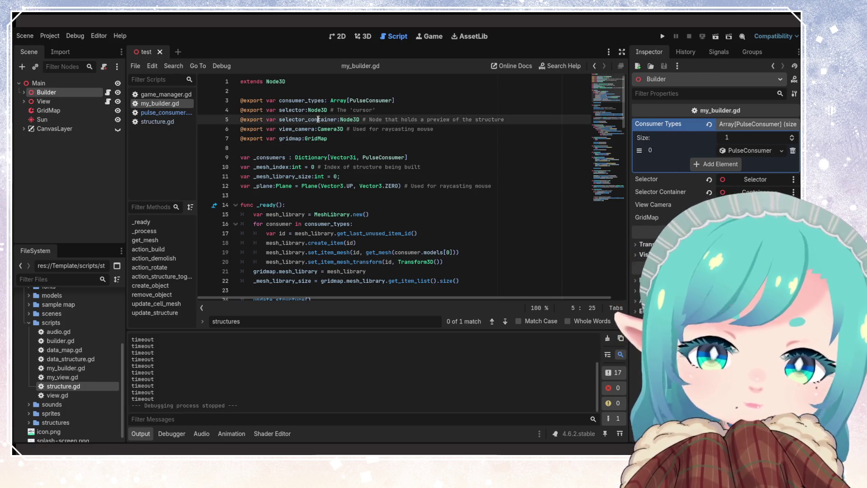
left_click(317, 129)
left_click(397, 141)
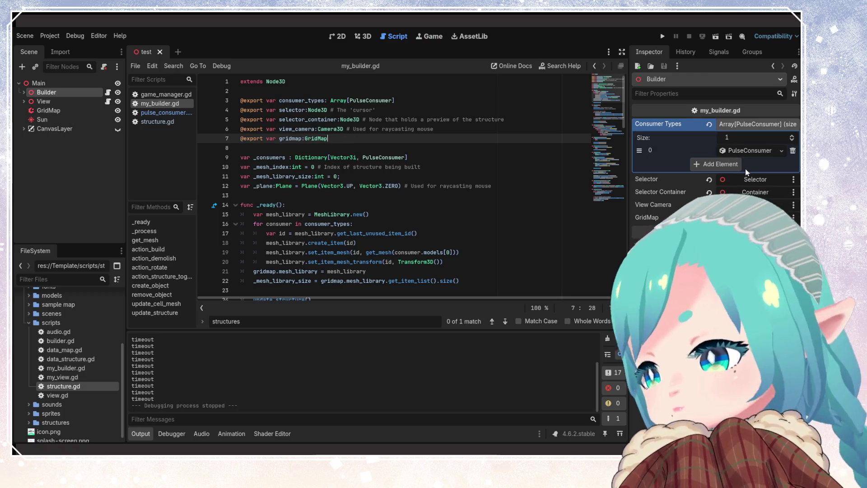
left_click(325, 204)
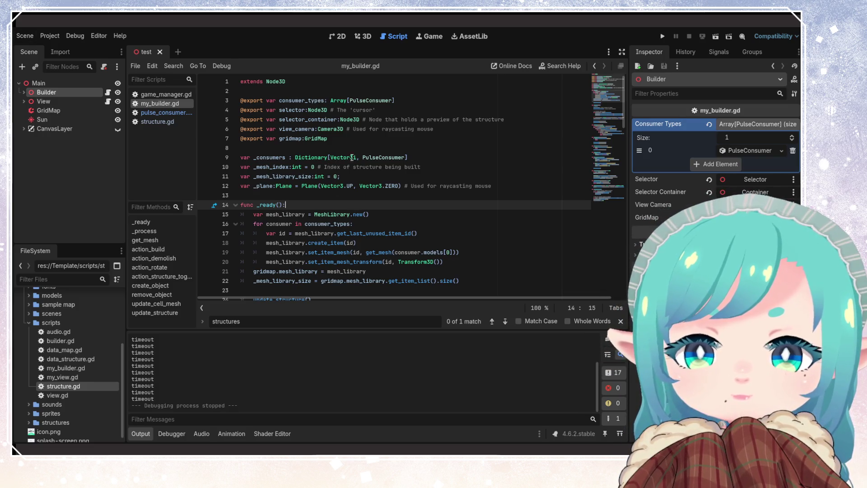
Switch to pulse_consumer.gd from the script list and scroll to its top.
left_click(354, 101)
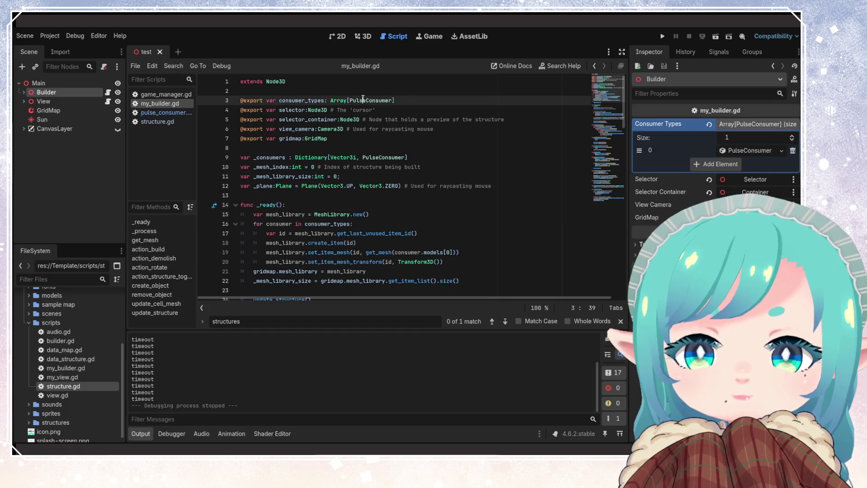
left_click(168, 112)
left_click(211, 110)
scroll(316, 144, "up", 6)
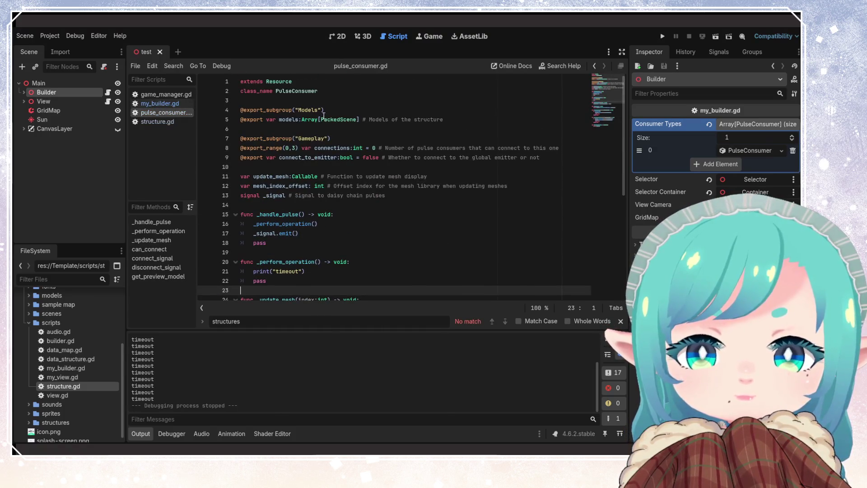
double_click(323, 118)
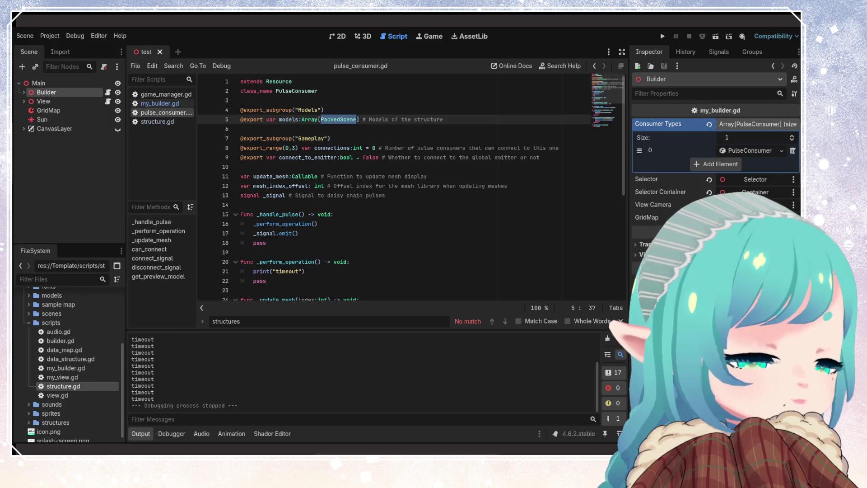
mouse_move(339, 119)
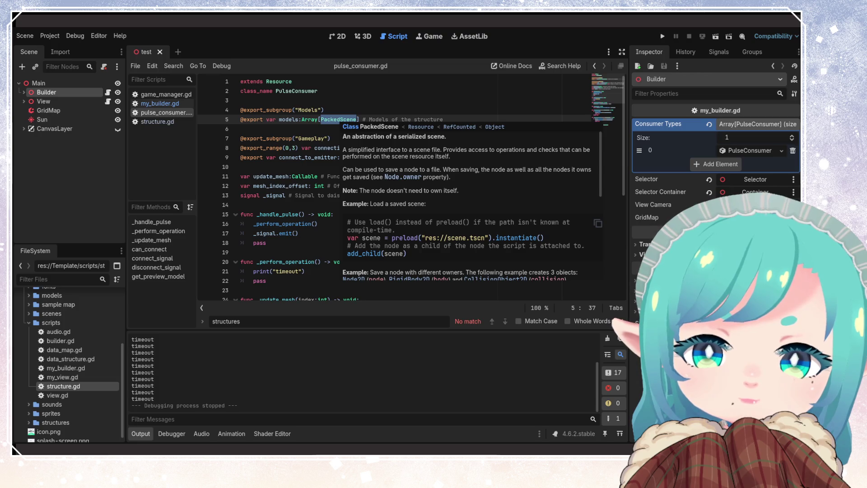
scroll(472, 206, "down", 3)
scroll(473, 206, "down", 6)
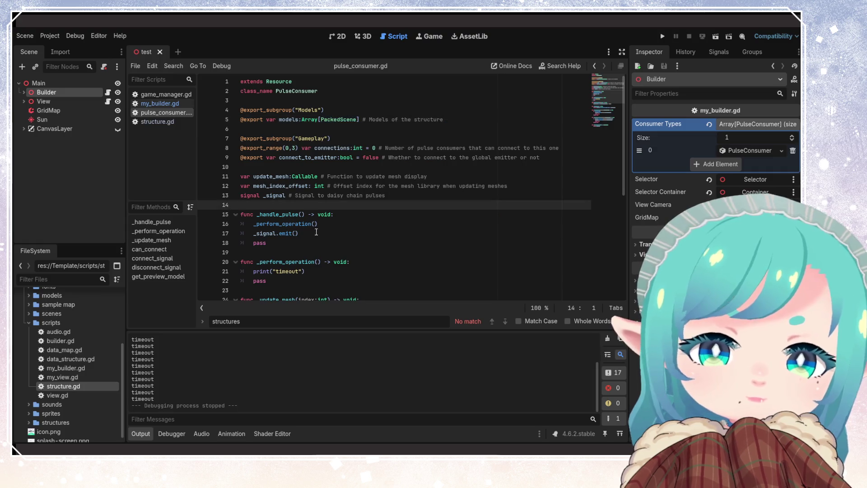
left_click(298, 232)
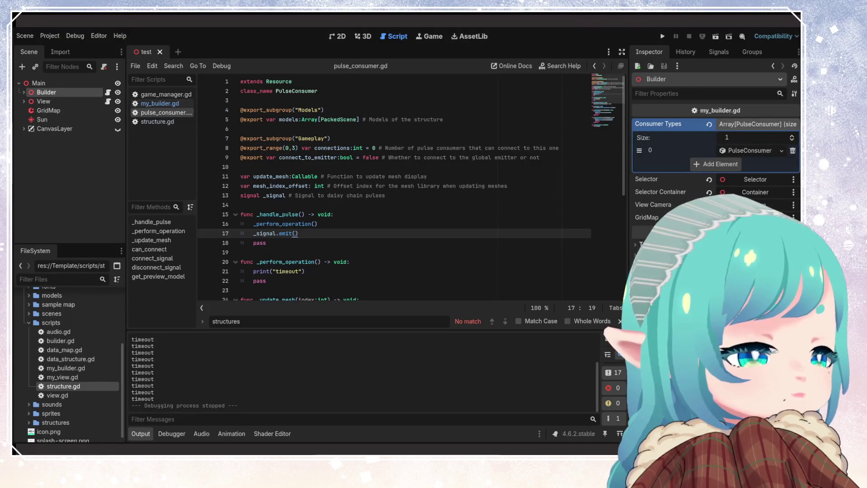
left_click(253, 204)
scroll(54, 379, "down", 1)
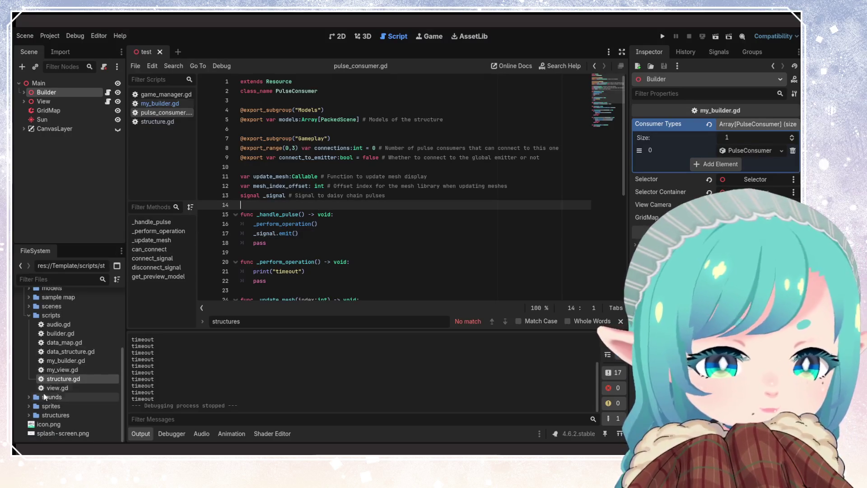
scroll(50, 342, "up", 1)
left_click(29, 297)
scroll(68, 343, "up", 2)
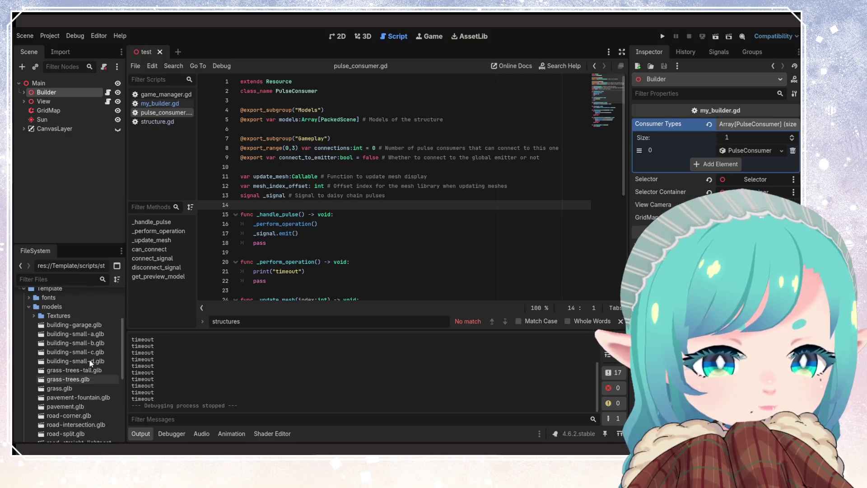
scroll(77, 345, "up", 2)
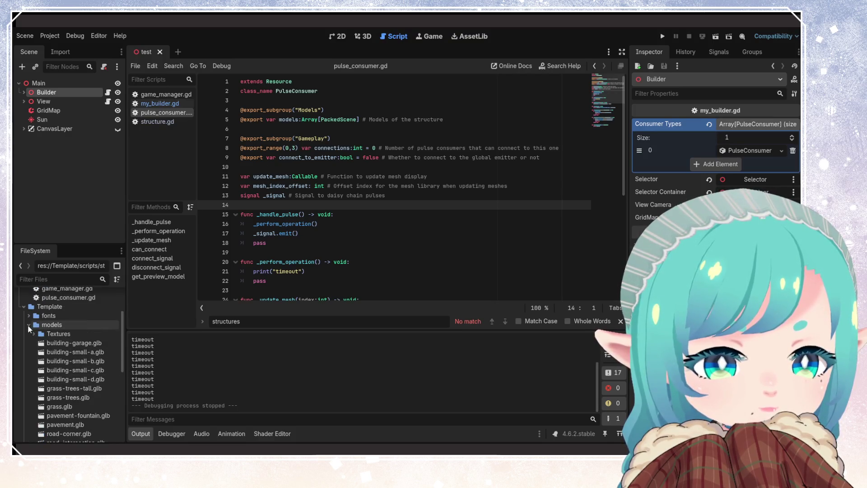
left_click(28, 325)
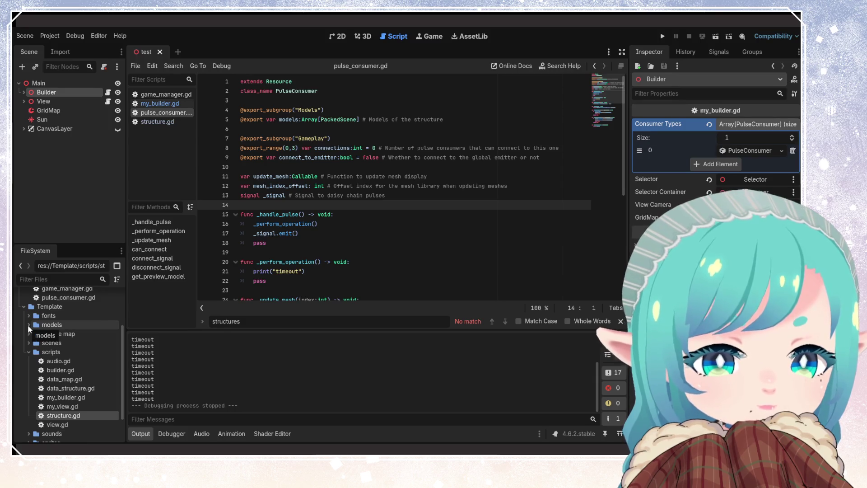
left_click(28, 324)
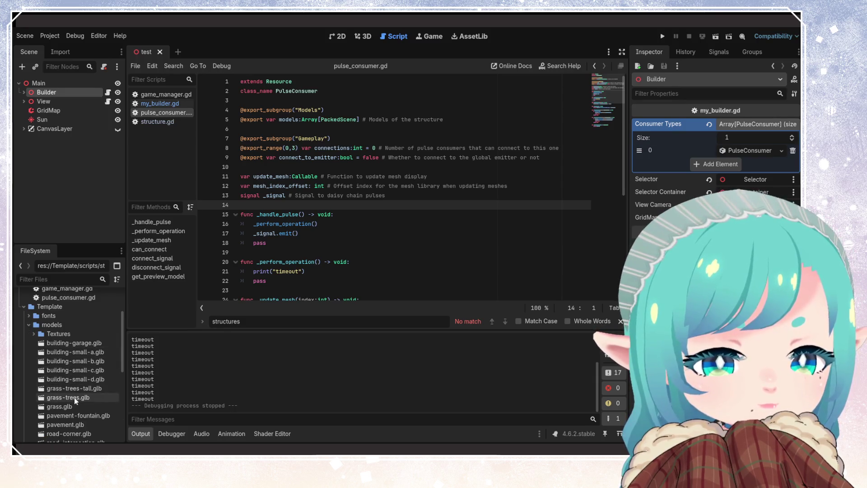
scroll(74, 397, "down", 3)
scroll(60, 370, "up", 3)
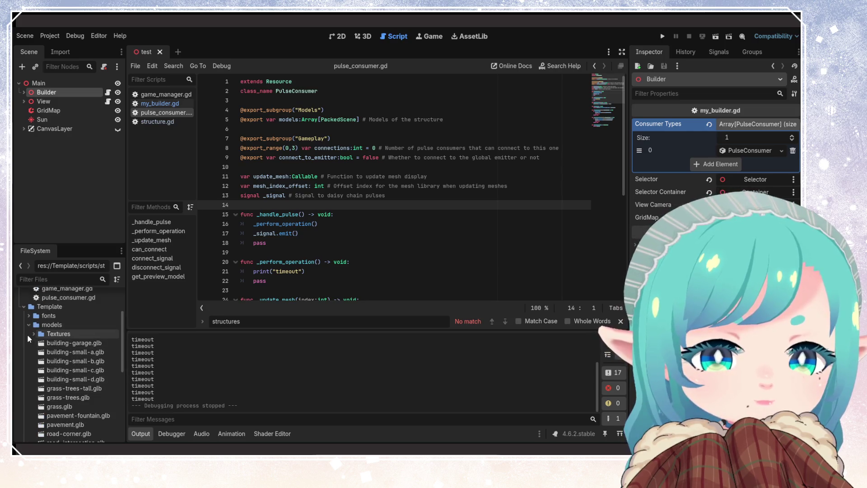
left_click(33, 333)
left_click(29, 325)
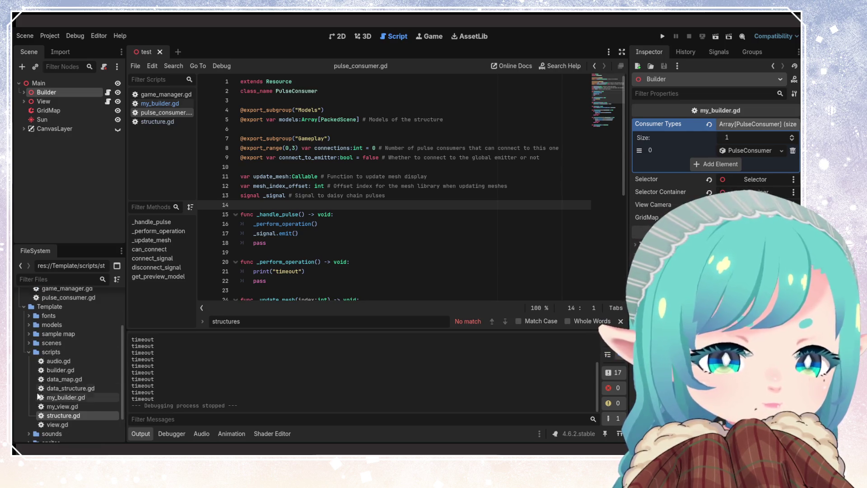
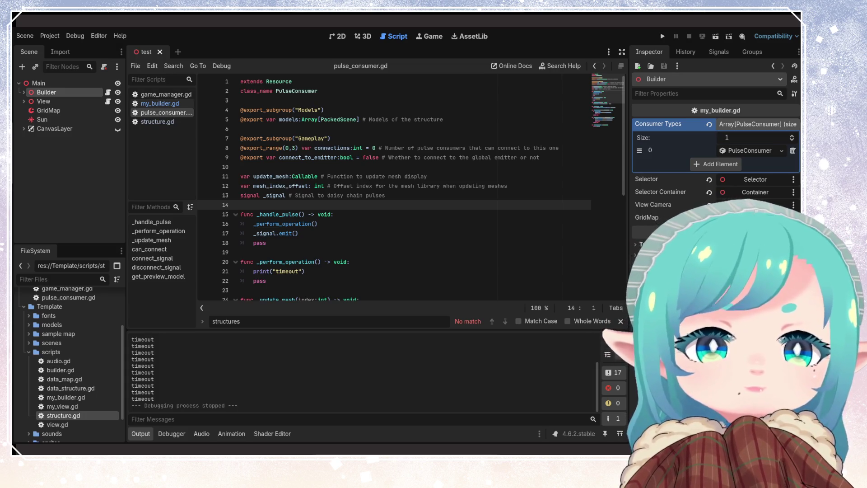
Review the int and PackedScene documentation and the exported settings in the consumer script.
left_click(318, 187)
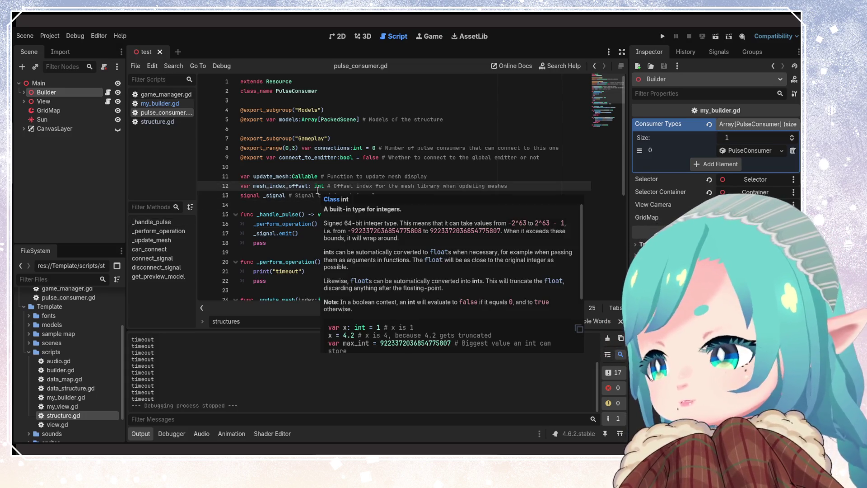
left_click(302, 139)
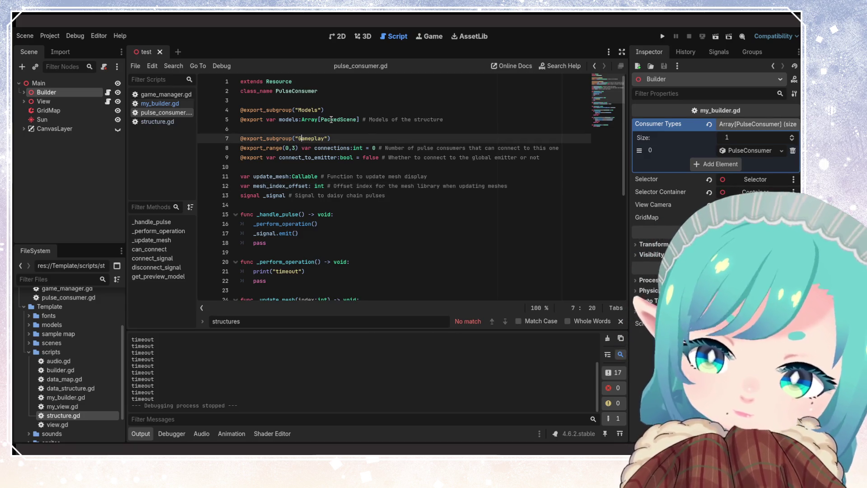
left_click(330, 119)
mouse_move(346, 121)
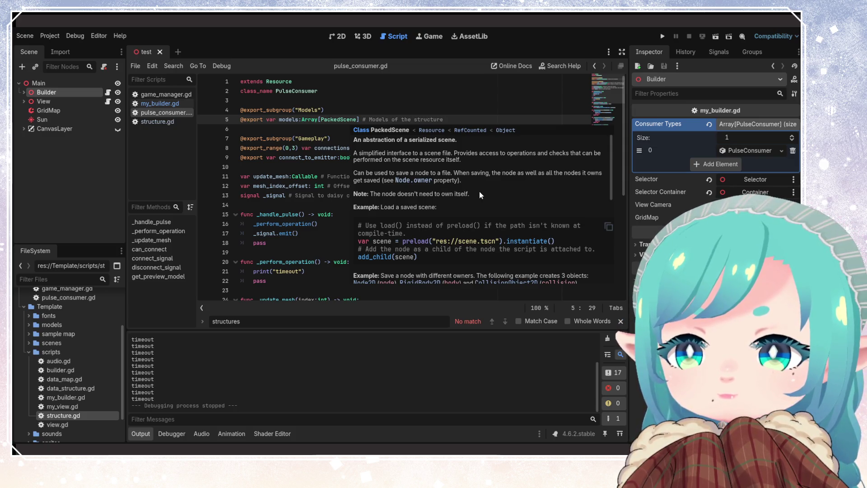
left_click(333, 128)
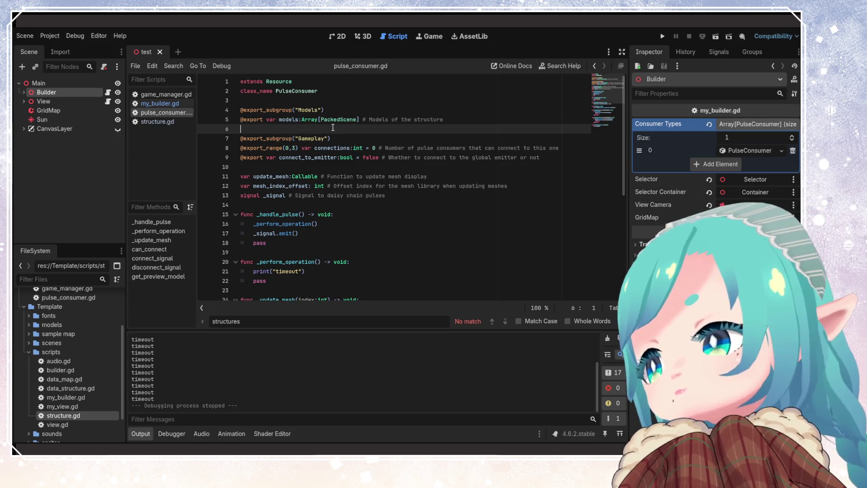
left_click(425, 158)
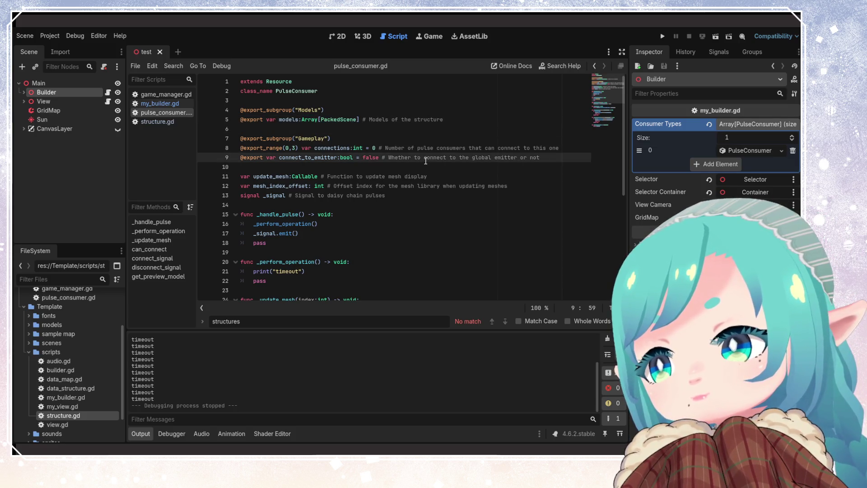
left_click(304, 138)
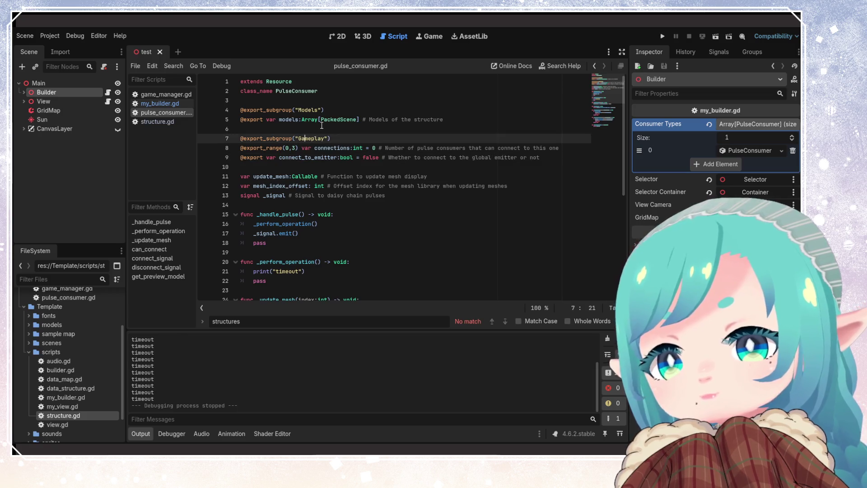
left_click(321, 126)
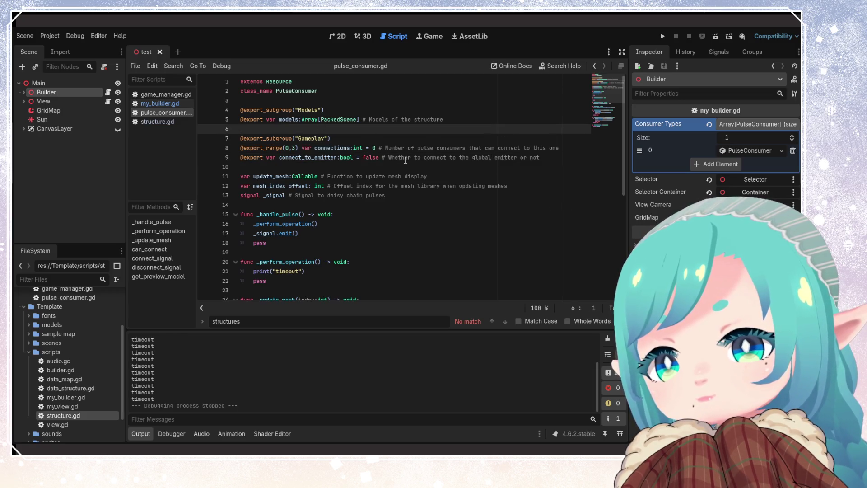
double_click(275, 187)
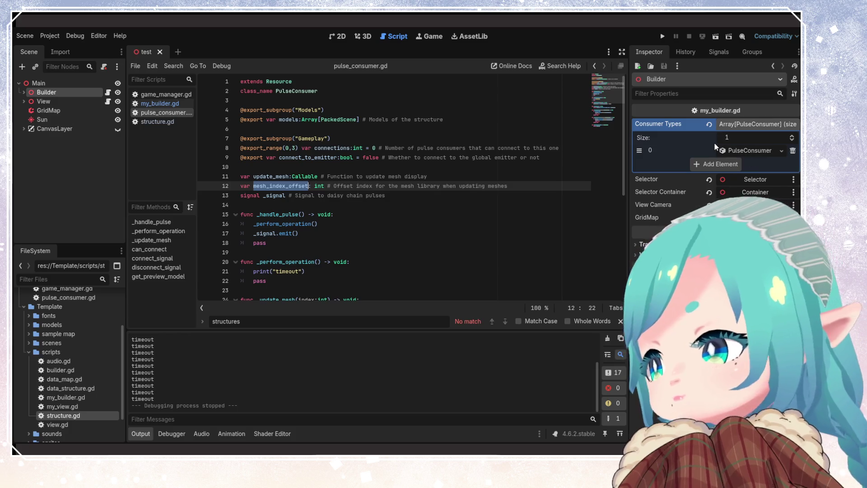
left_click(399, 176)
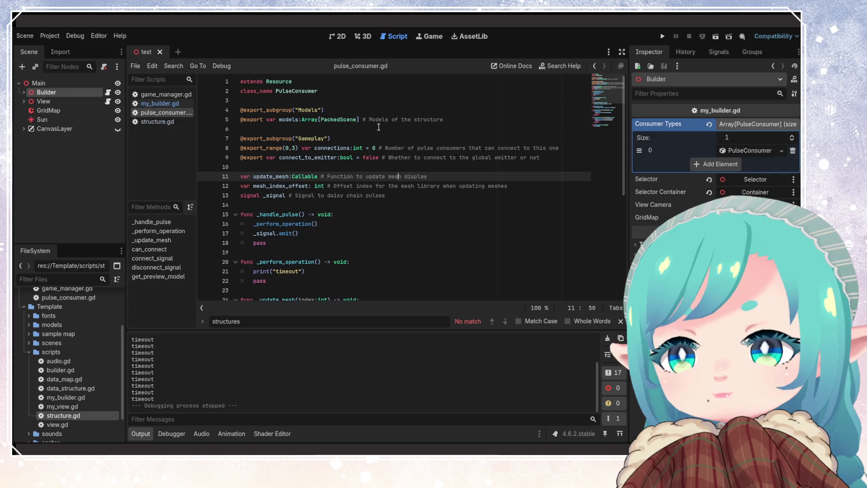
In my_builder.gd's loop, add 'consumer.mesh_index_offset = gridmap.mesh_library.get_item_list().size()'.
left_click(159, 103)
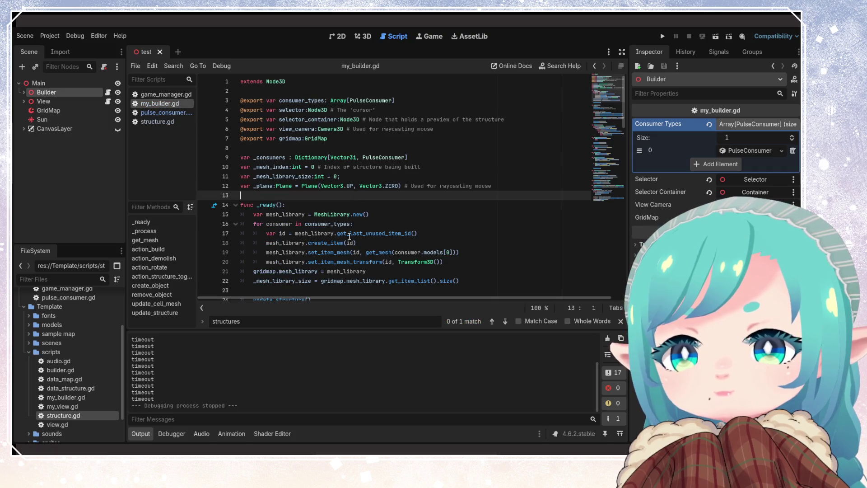
left_click(444, 262)
key("Return")
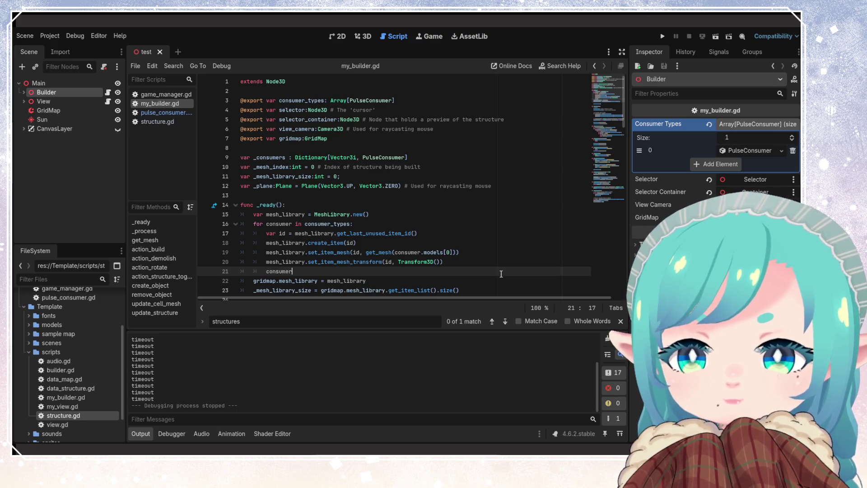
type("consumer.mesh_index_offset")
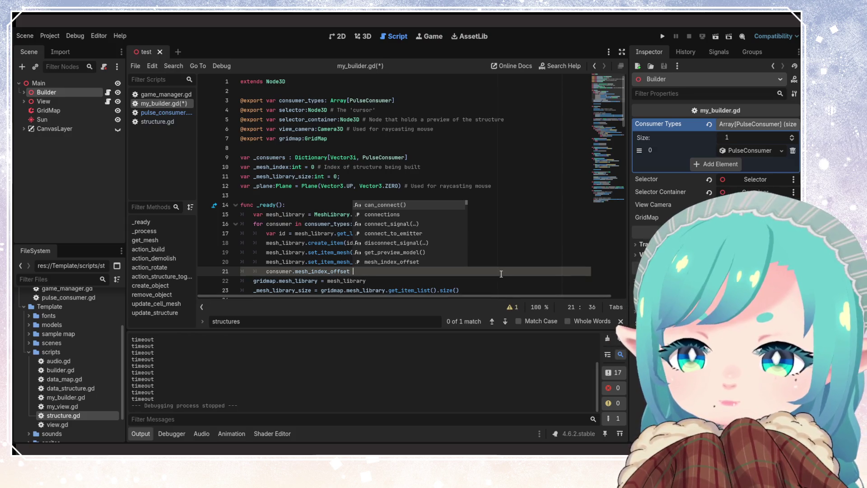
type(" =")
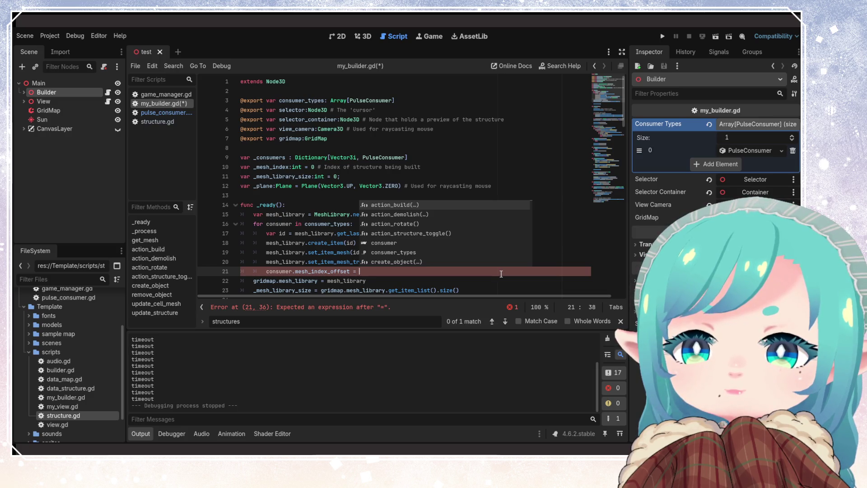
left_click(318, 242)
scroll(470, 236, "down", 2)
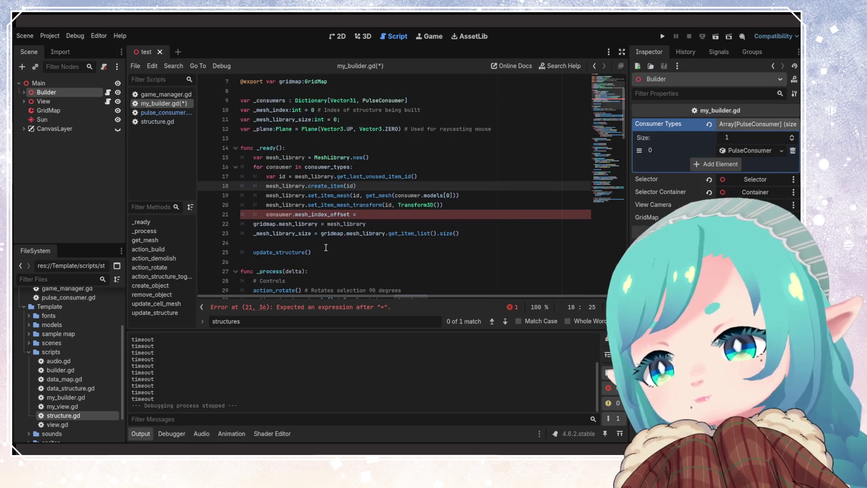
left_click_drag(470, 235, 320, 235)
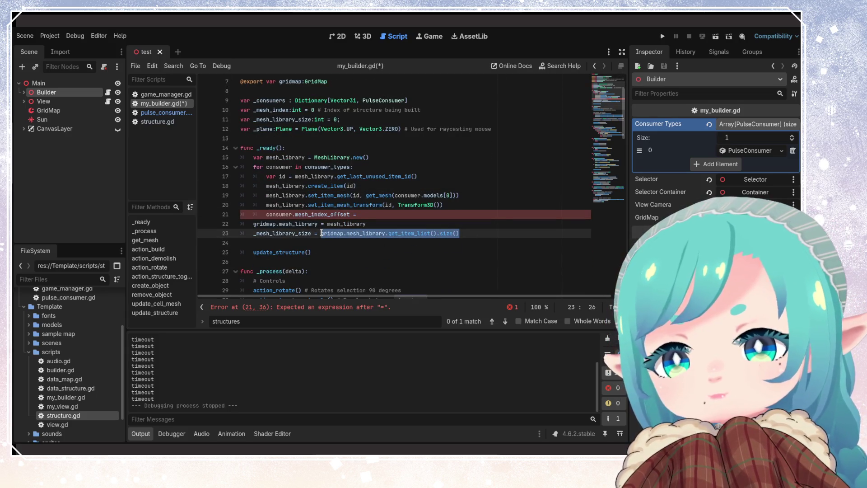
key("ctrl+c")
left_click(390, 214)
key("ctrl+v")
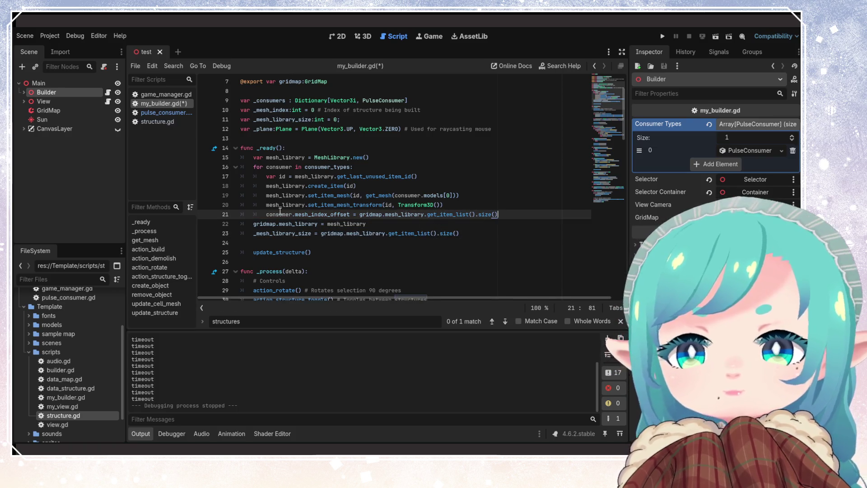
Move the mesh_index_offset assignment to the first line of the consumer_types loop and save.
left_click_drag(269, 212, 501, 213)
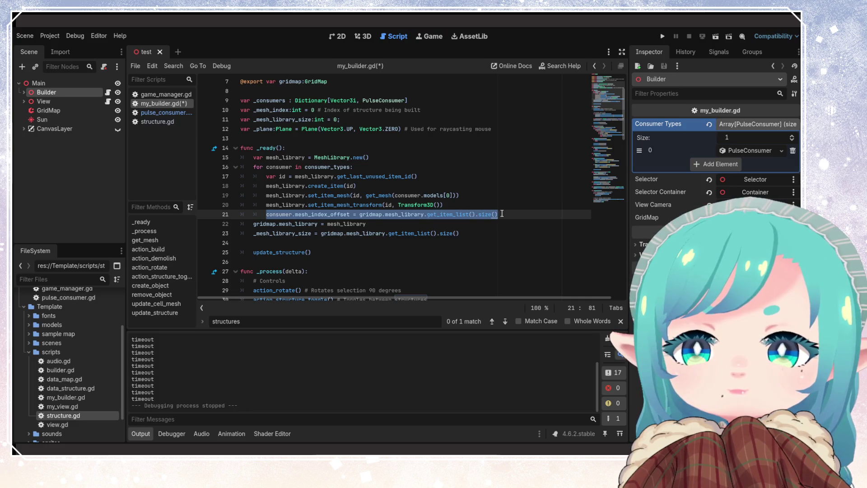
key("ctrl+x")
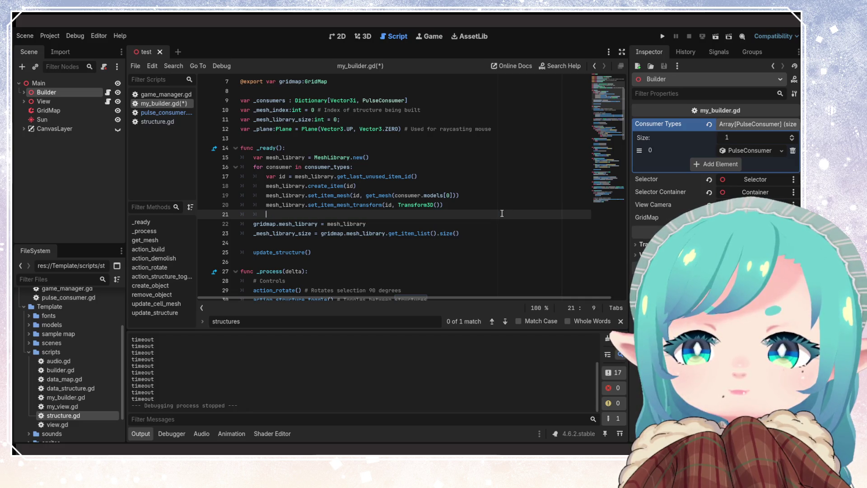
left_click(393, 169)
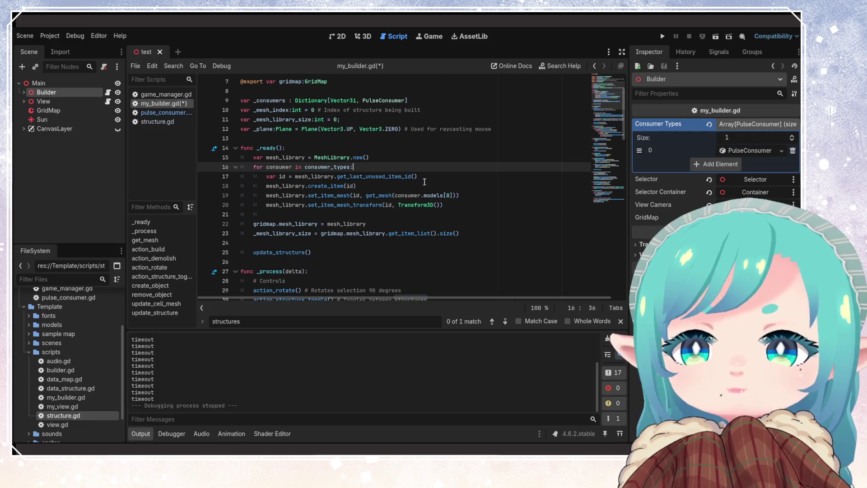
key("Return")
key("ctrl+v")
key("Return")
key("ctrl+s")
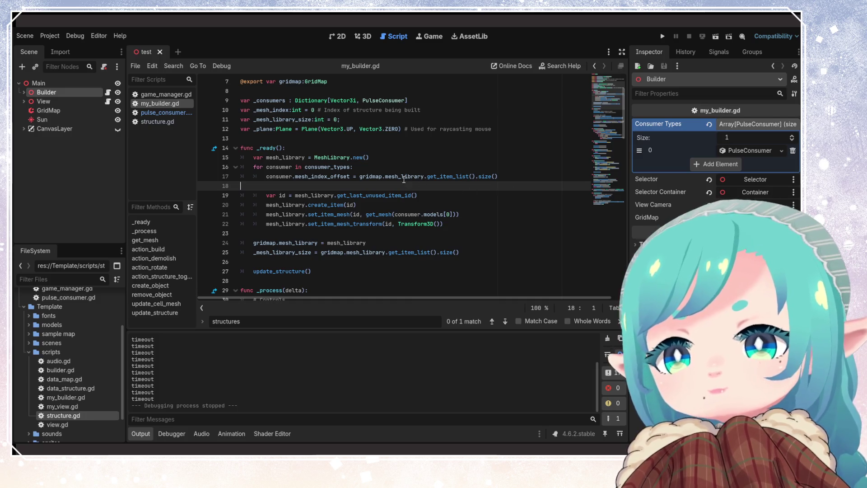
left_click(514, 177)
Append the comment '# Current Size is the offset' to line 17 and save.
type("# Cur")
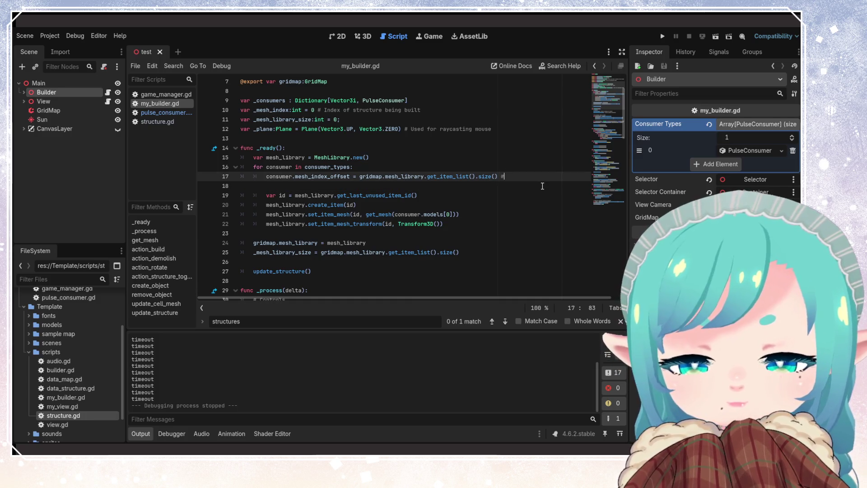
type("rent Size is th")
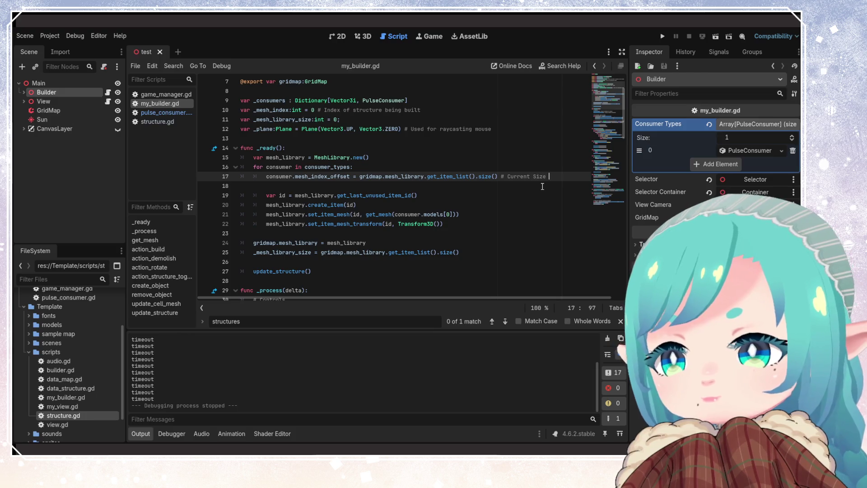
type("e offset")
key("ctrl+s")
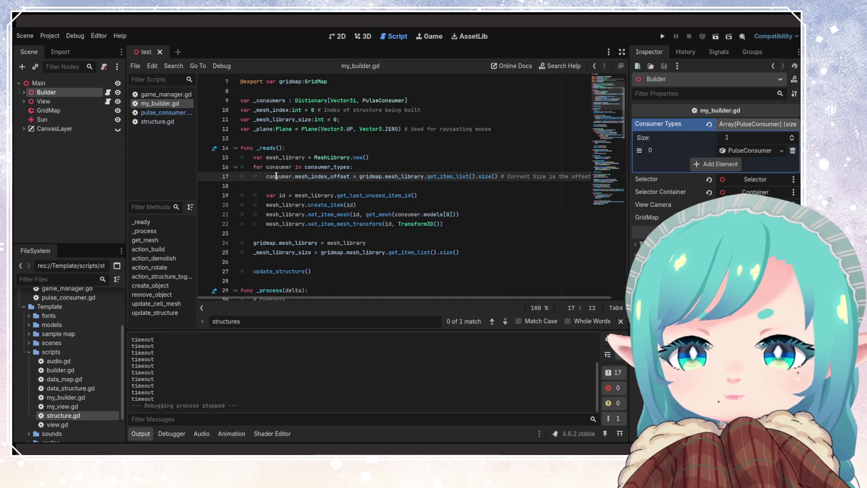
left_click(360, 195)
left_click(320, 157)
scroll(321, 180, "up", 2)
scroll(351, 190, "down", 3)
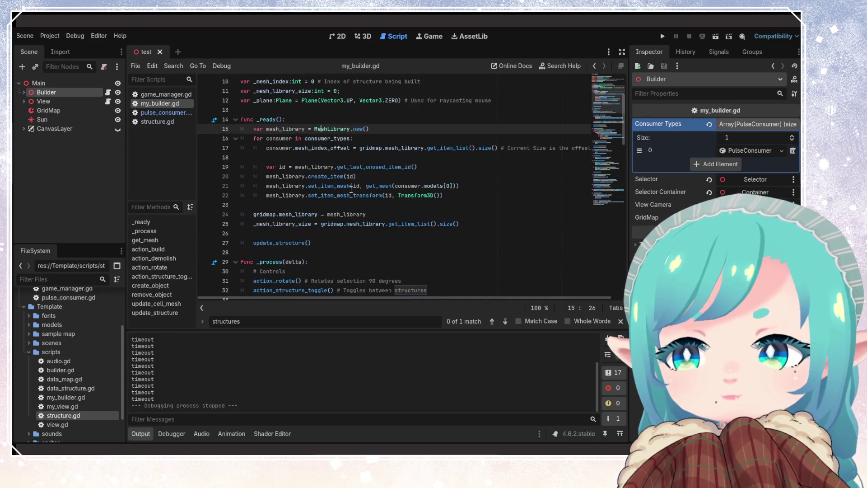
Check the get_mesh documentation and mesh_library details, then run the project with F5.
left_click(291, 149)
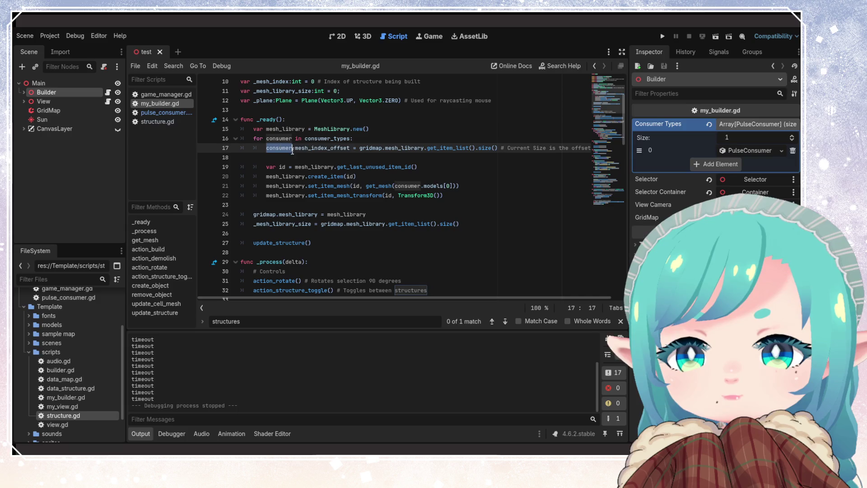
left_click(383, 186)
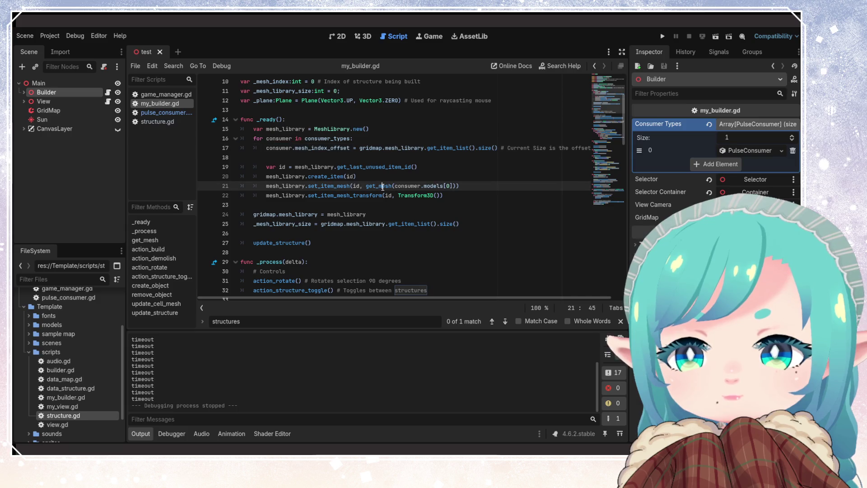
left_click(535, 148)
scroll(346, 198, "up", 2)
left_click(346, 195)
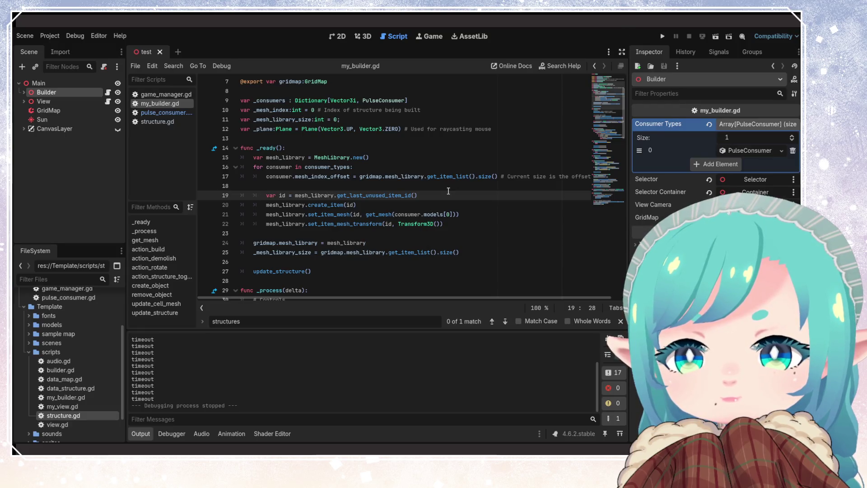
key("F5")
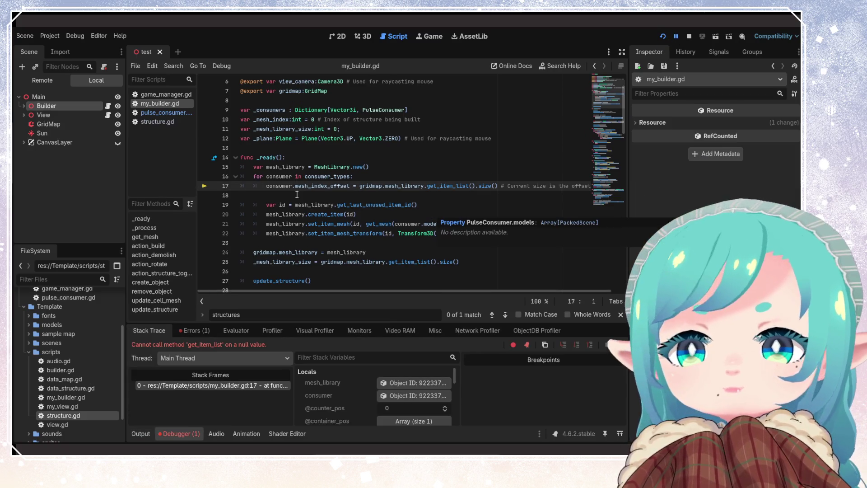
Inspect the mesh_library and get_item_list references on lines 17 and 19, then stop debugging.
left_click(283, 186)
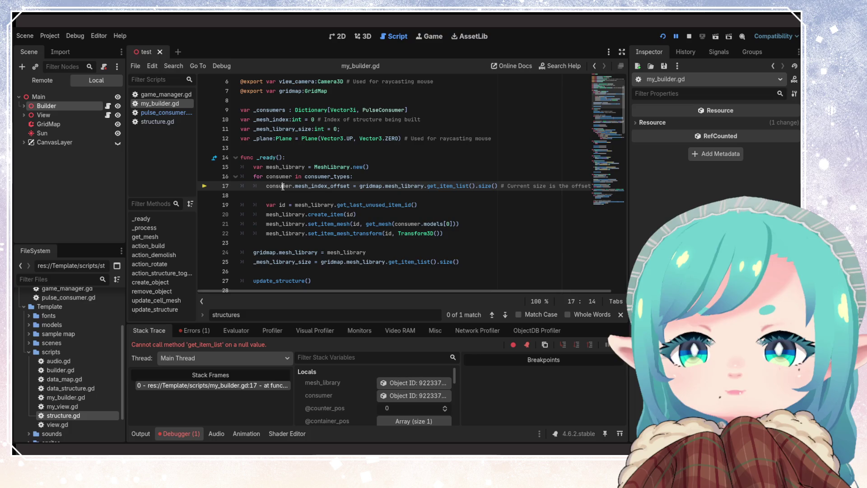
mouse_move(336, 204)
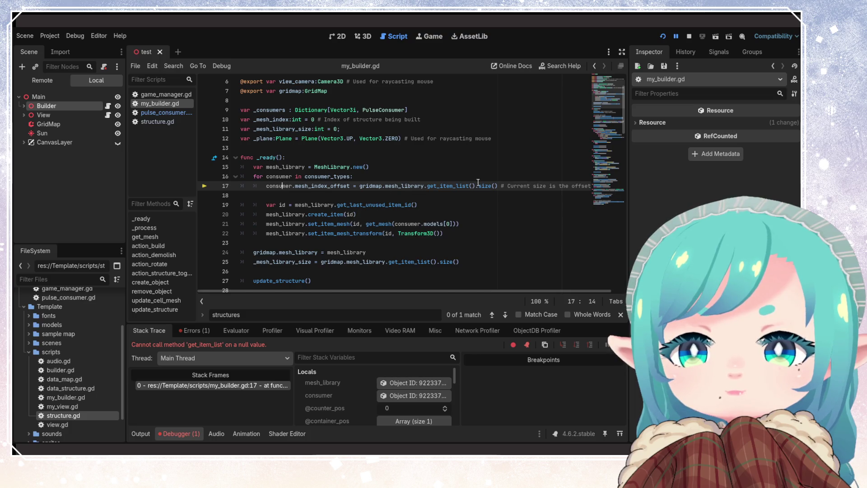
double_click(402, 188)
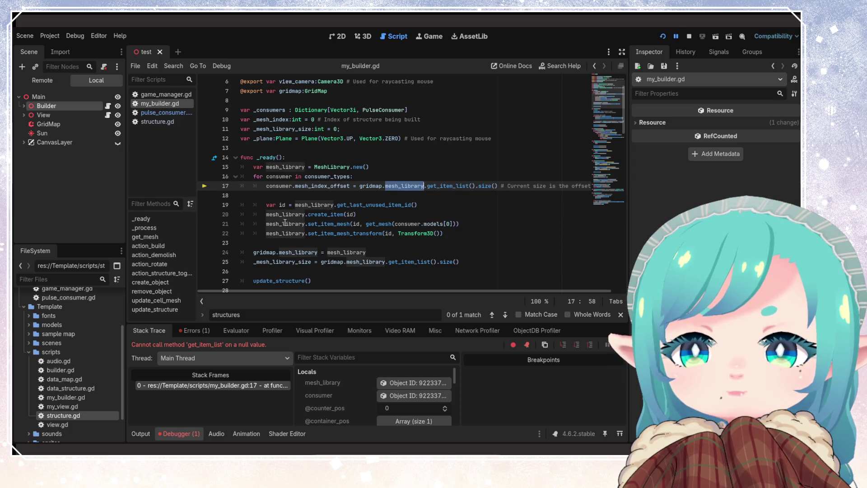
double_click(324, 205)
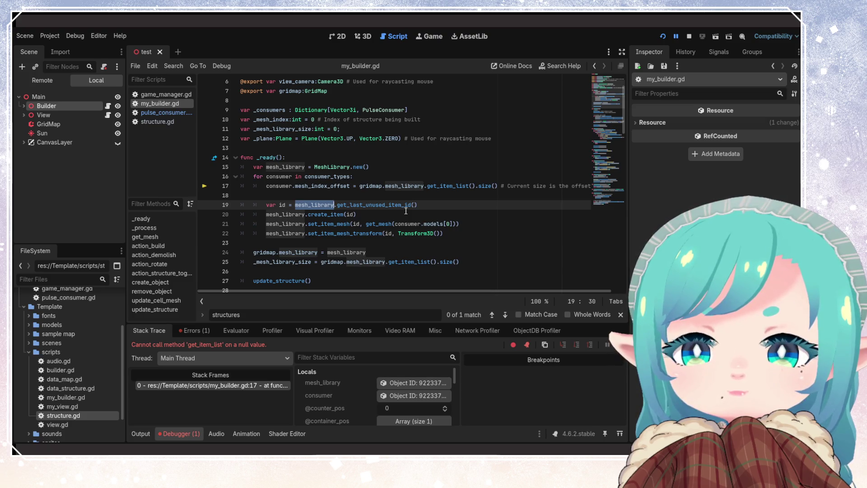
double_click(442, 186)
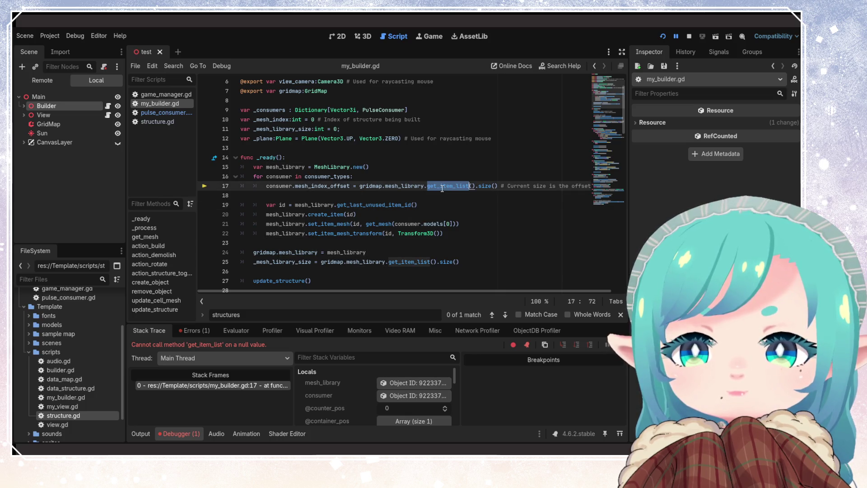
double_click(411, 186)
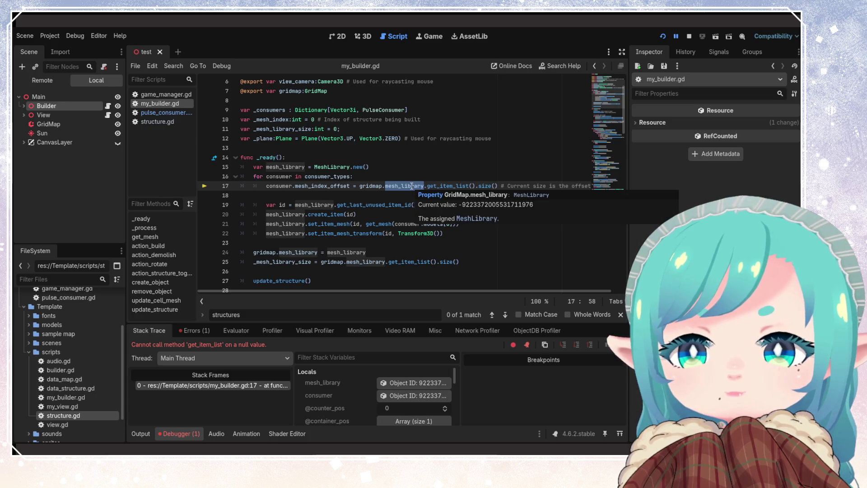
left_click(391, 204)
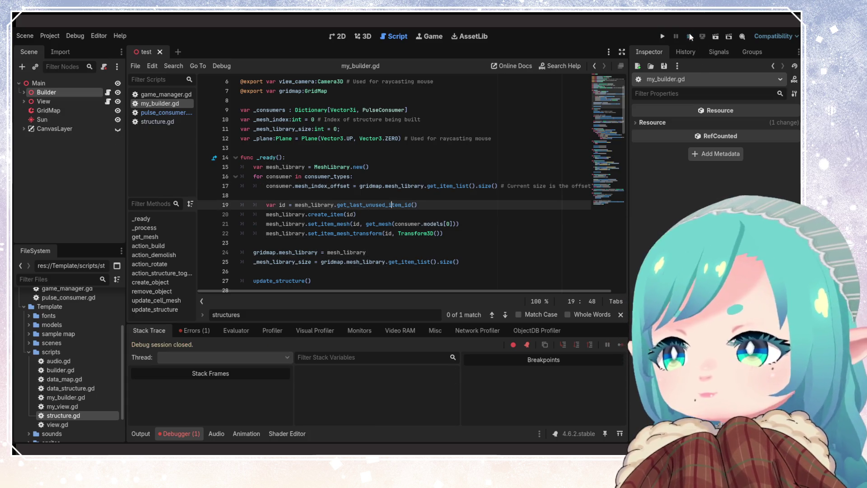
Replace gridmap.mesh_library with the local mesh_library on line 17.
double_click(392, 189)
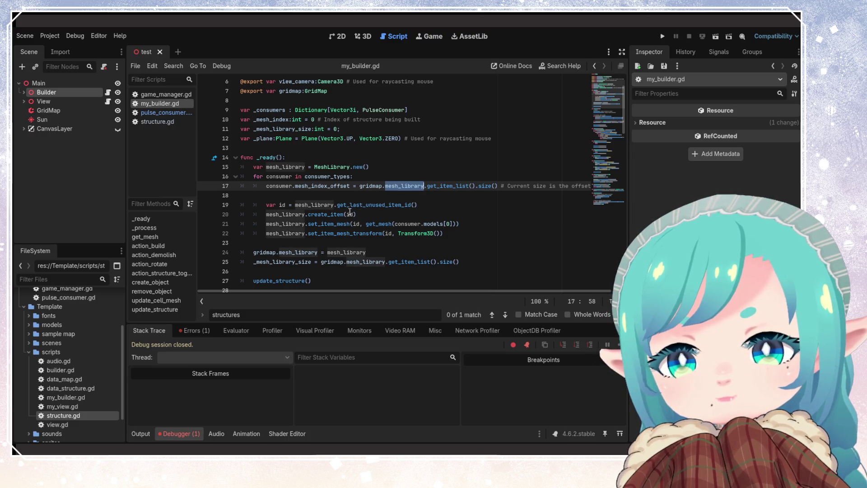
double_click(284, 166)
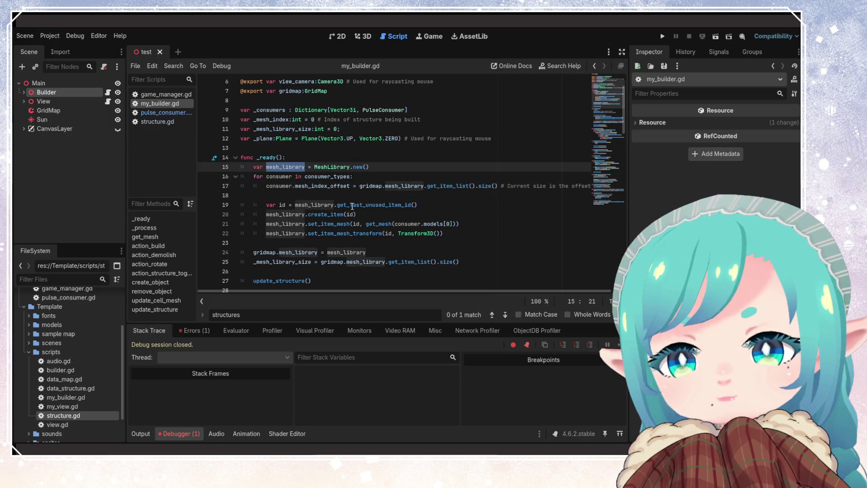
mouse_move(352, 205)
left_click_drag(359, 186, 422, 187)
key("ctrl+v")
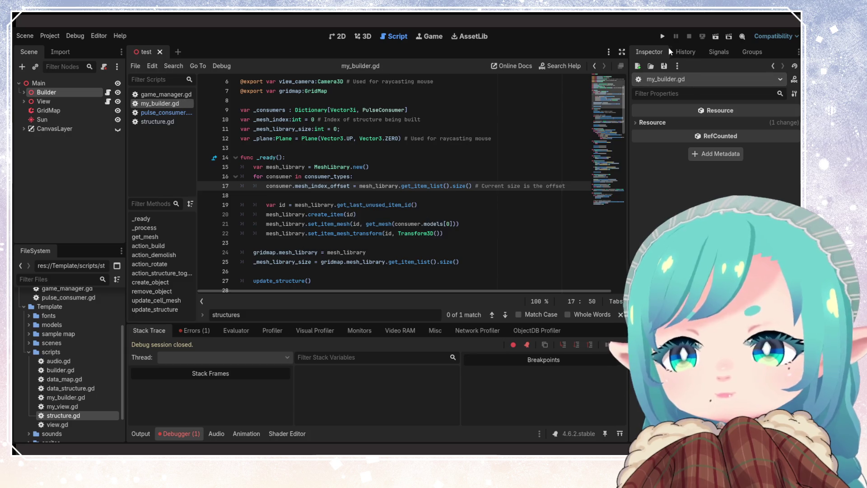
Run the project to confirm the tree displays without crashing, then close the game window.
left_click(663, 37)
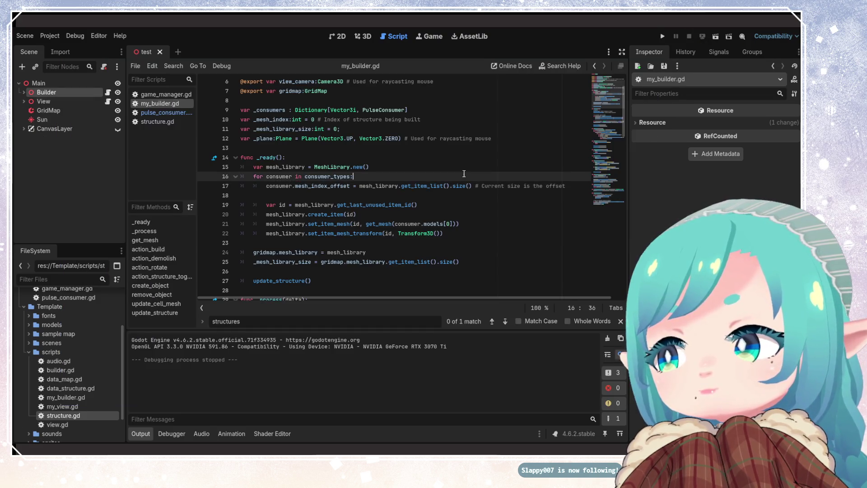
left_click(461, 221)
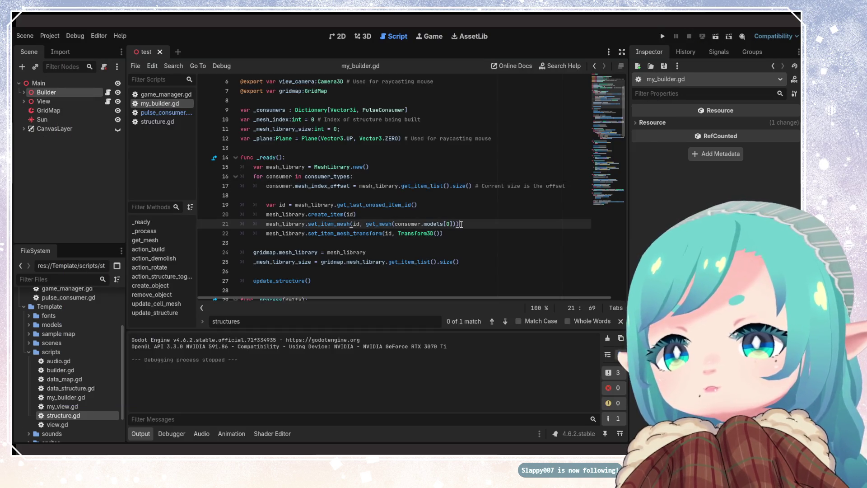
left_click(419, 215)
scroll(423, 218, "up", 2)
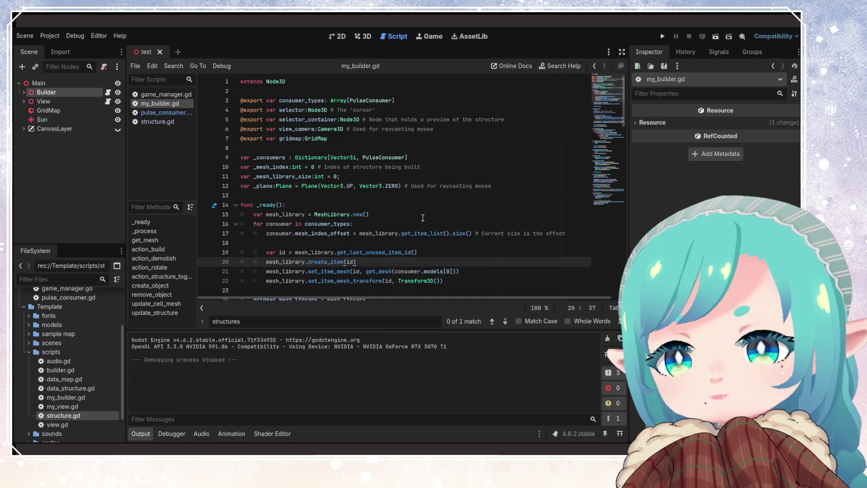
scroll(422, 217, "down", 3)
scroll(423, 218, "up", 2)
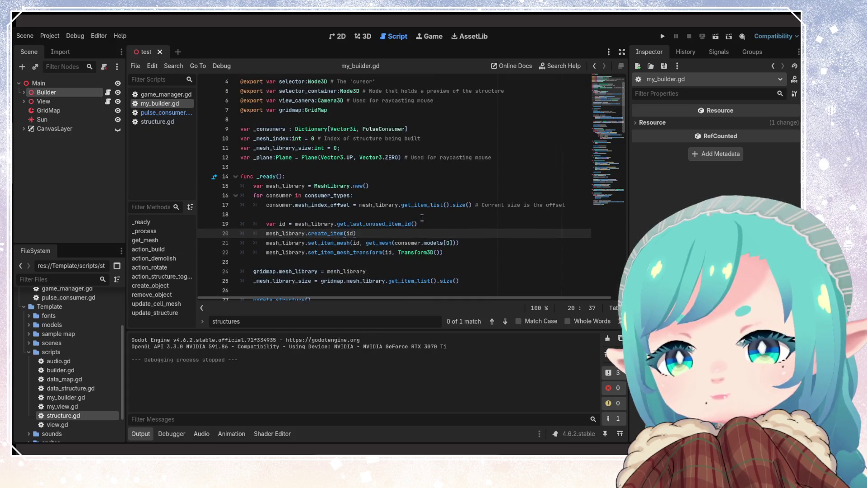
scroll(422, 218, "up", 1)
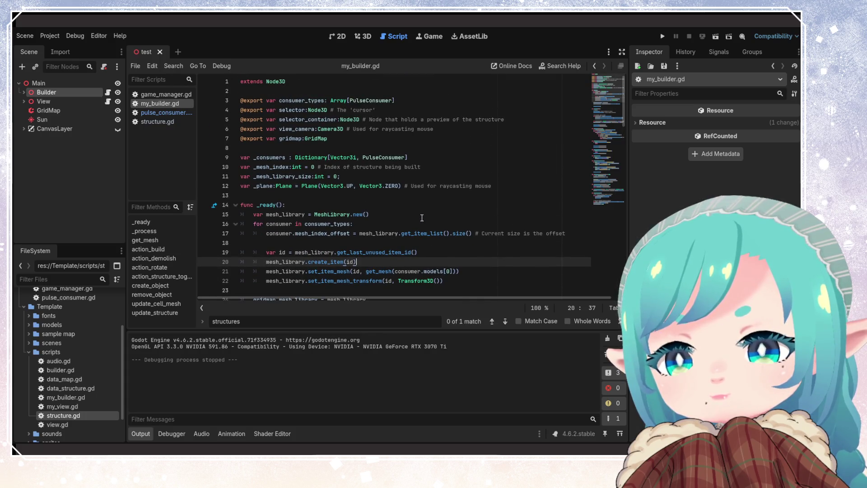
left_click(371, 100)
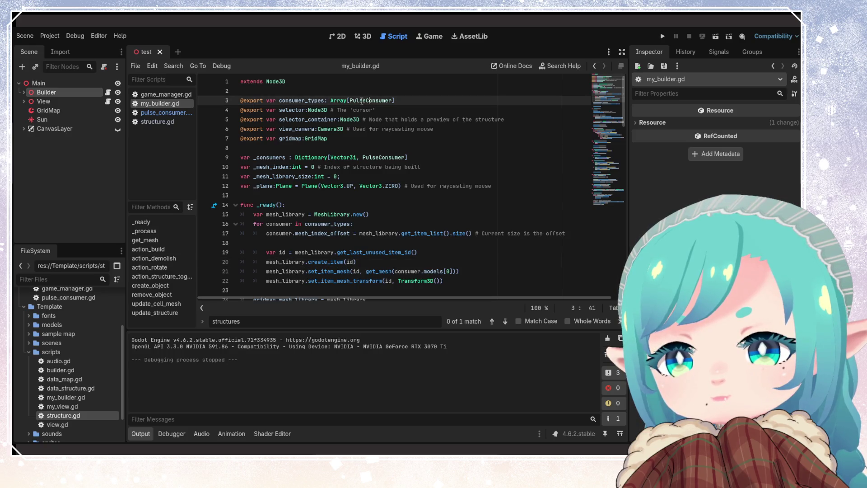
double_click(362, 101)
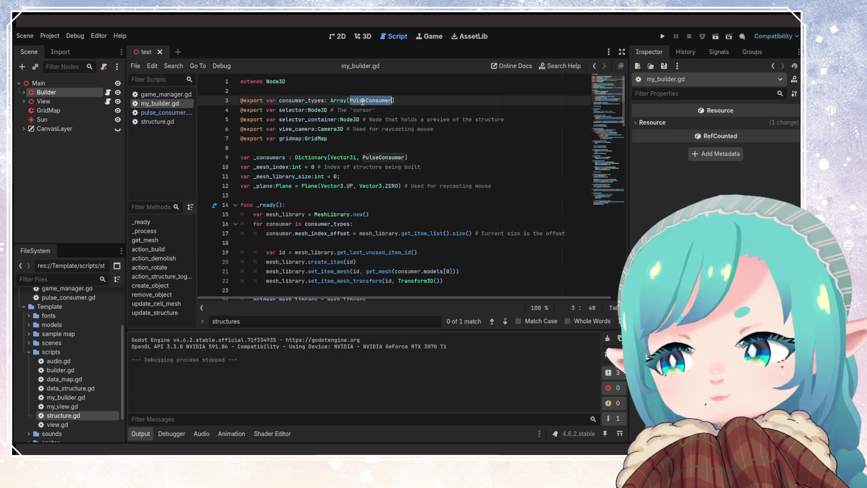
left_click(397, 135)
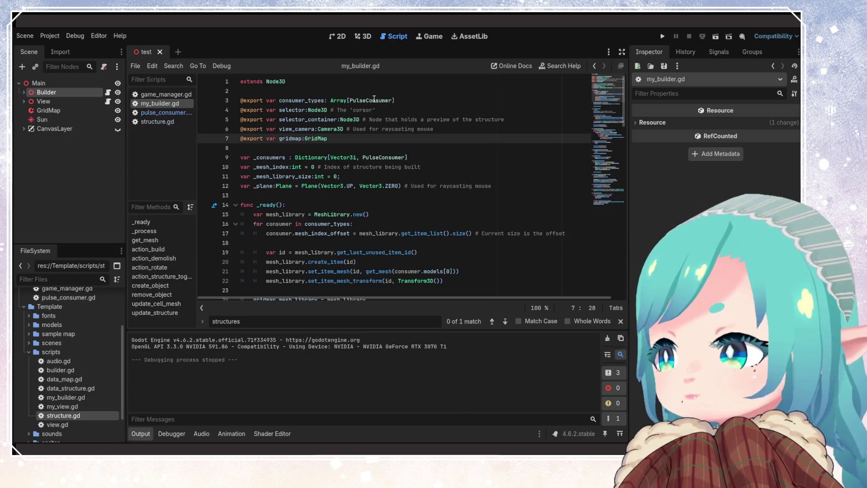
left_click(364, 101)
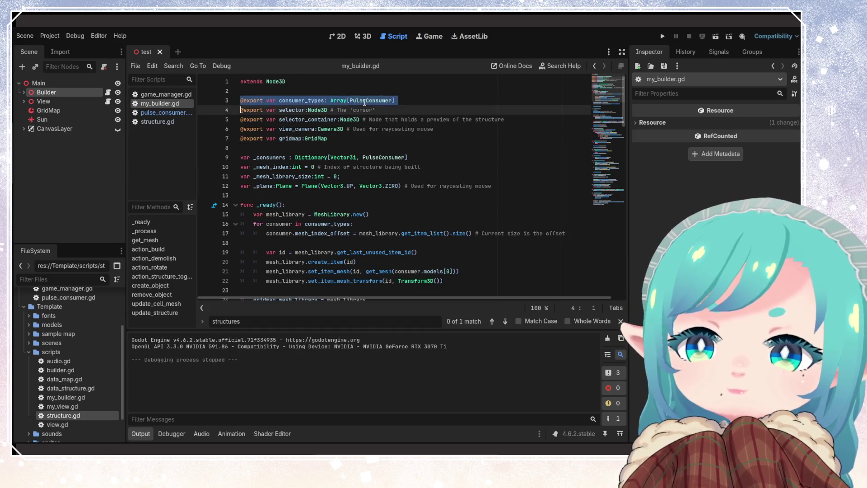
left_click(382, 100)
double_click(382, 100)
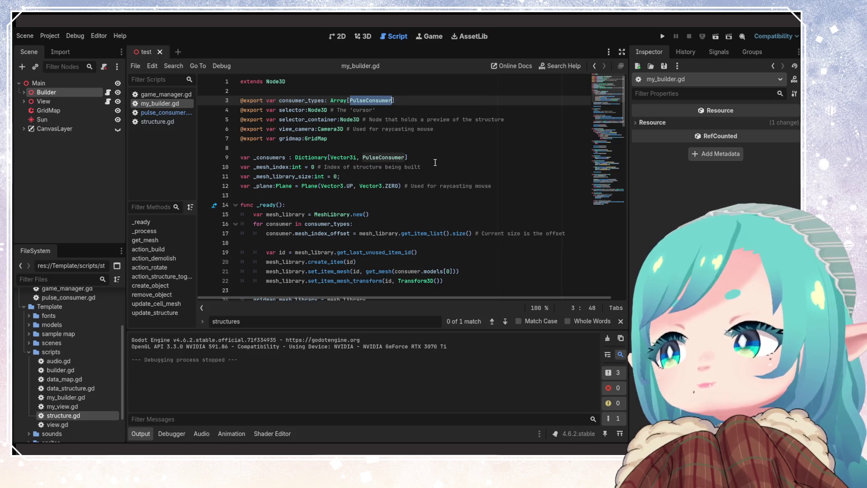
left_click(426, 214)
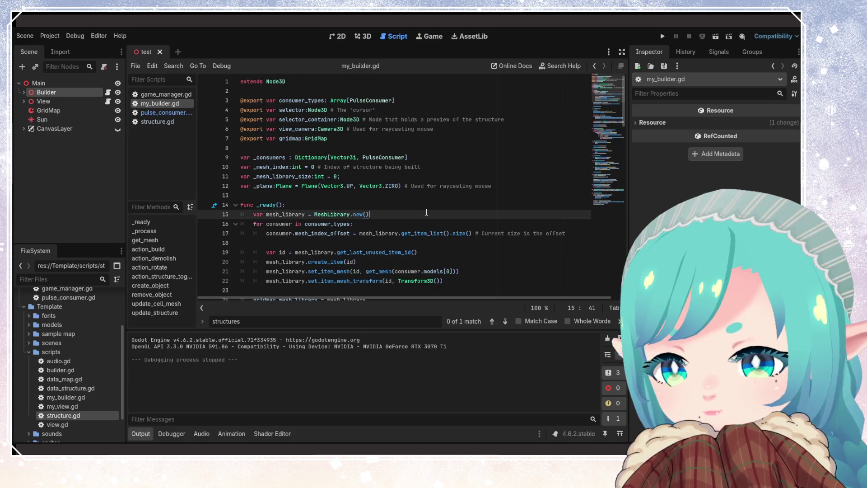
scroll(430, 235, "down", 3)
scroll(451, 225, "up", 1)
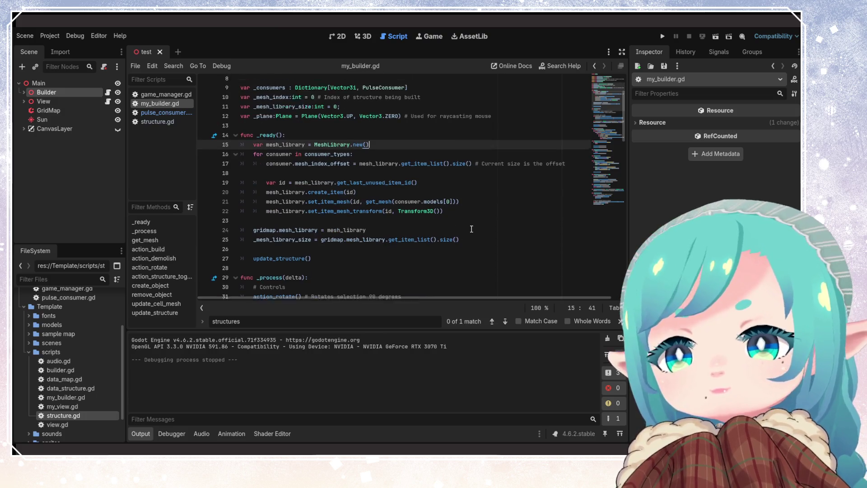
left_click(471, 229)
scroll(471, 229, "up", 2)
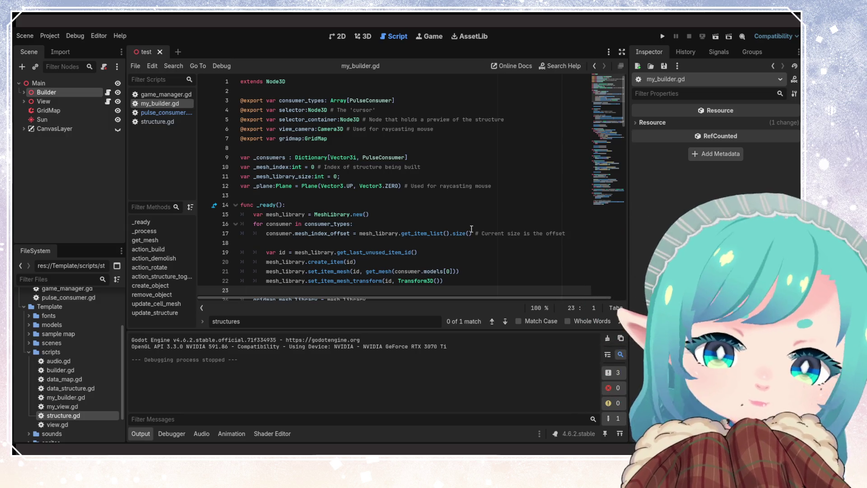
scroll(459, 244, "down", 4)
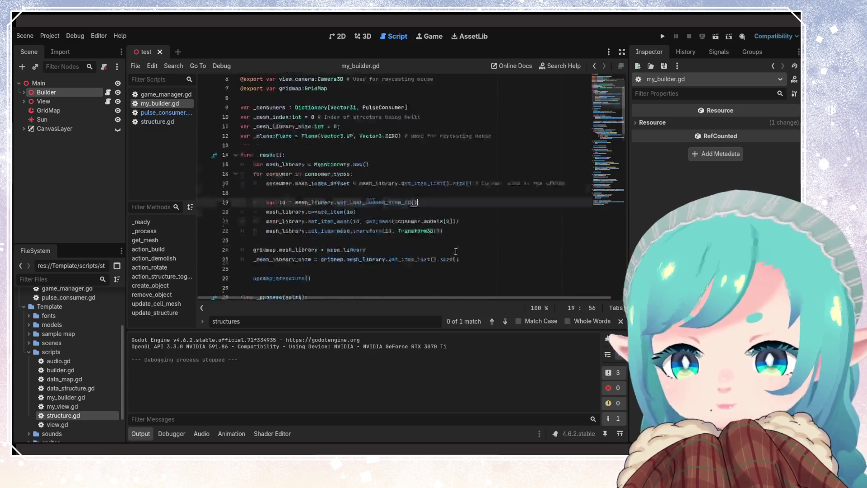
double_click(278, 119)
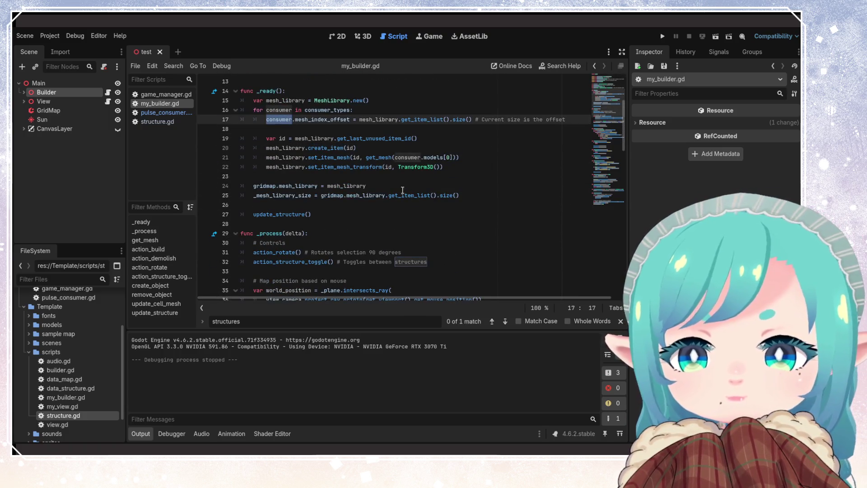
double_click(406, 158)
scroll(413, 206, "up", 4)
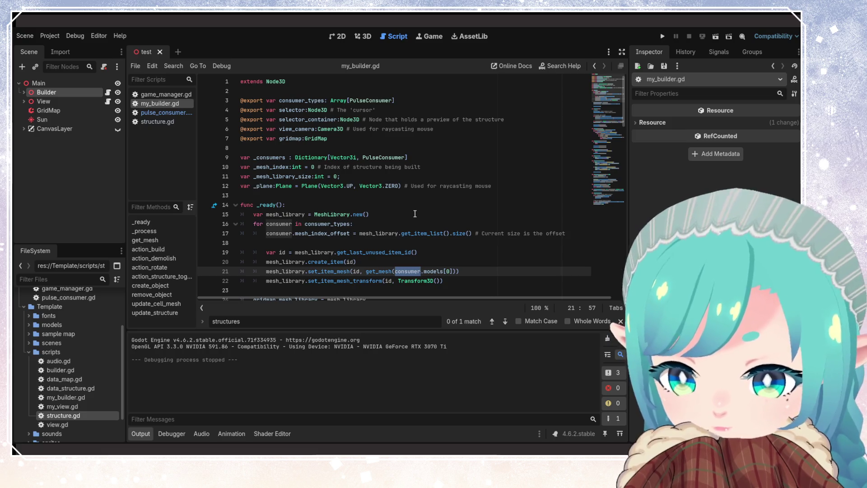
double_click(302, 100)
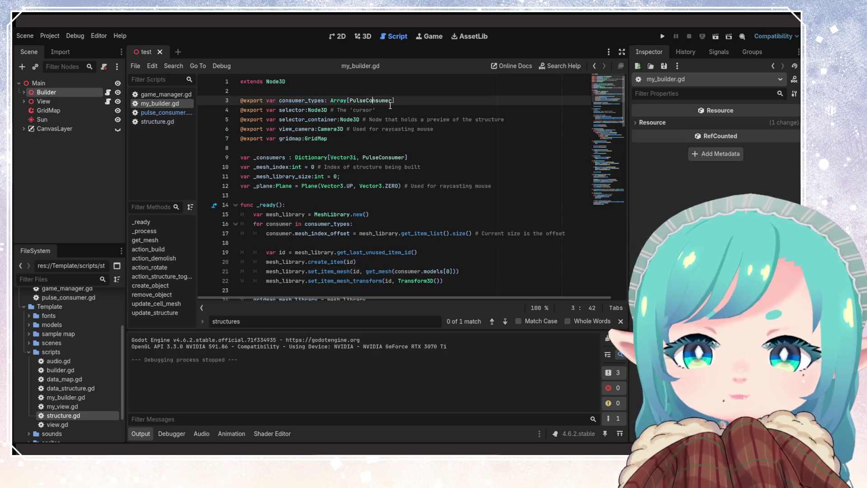
left_click(378, 151)
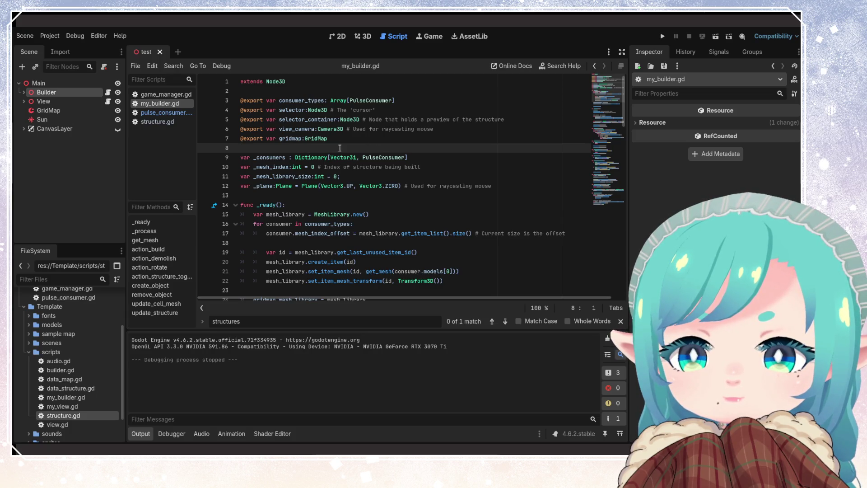
left_click(409, 157)
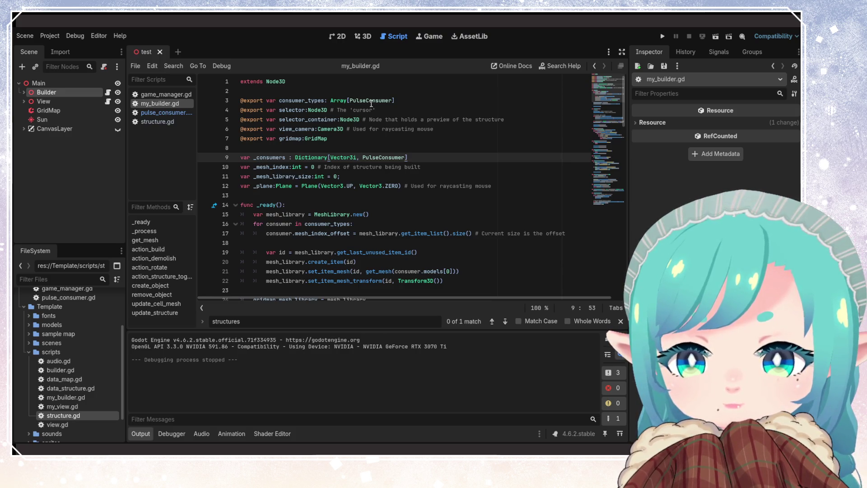
Add 'var _consumer_type_index : Dictionary[Variant, int]' on line 10 and save my_builder.gd.
key("Return")
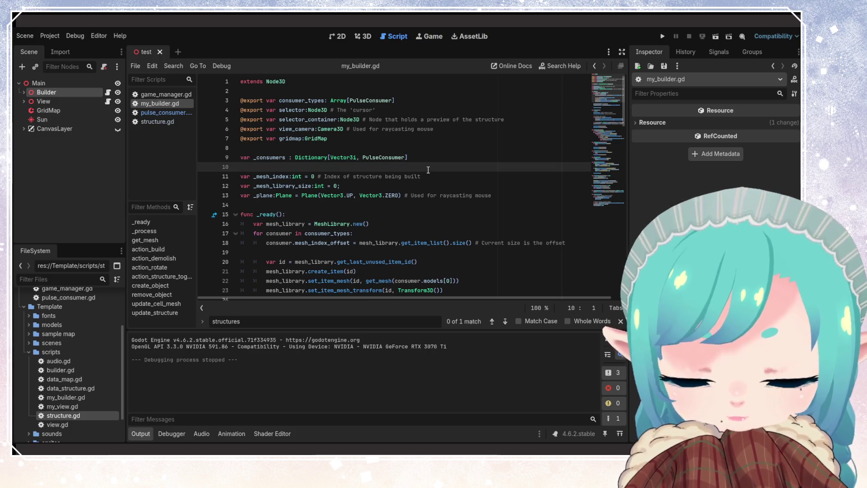
type("var _c")
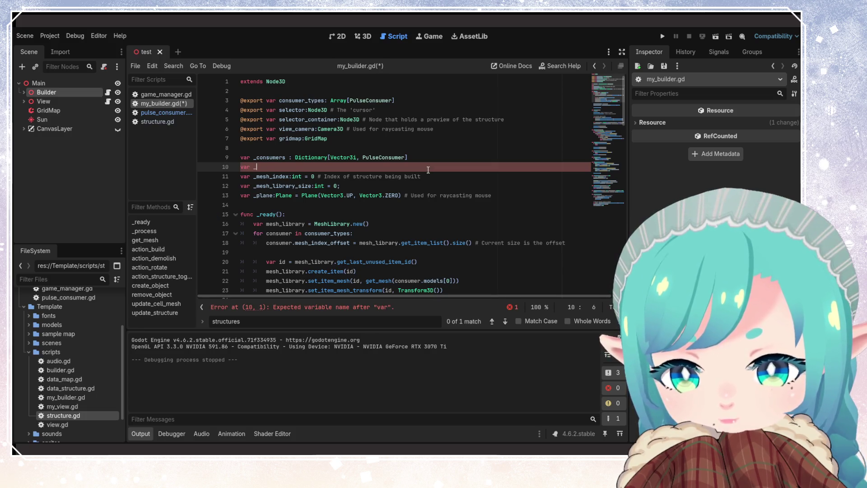
type("onsumer_tyle")
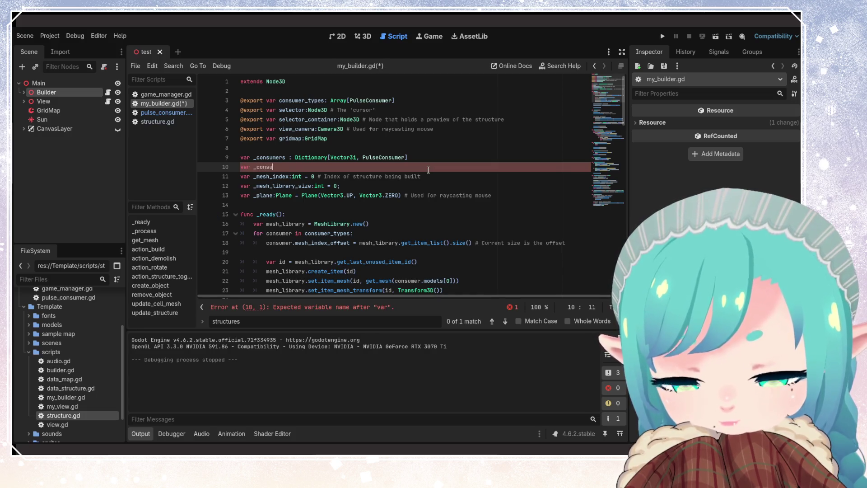
key("BackSpace")
key("BackSpace")
type("pe_in")
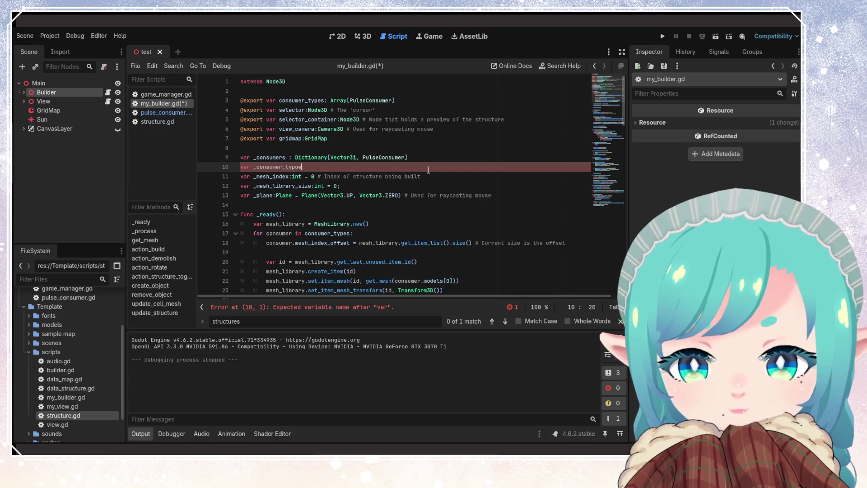
type("dex")
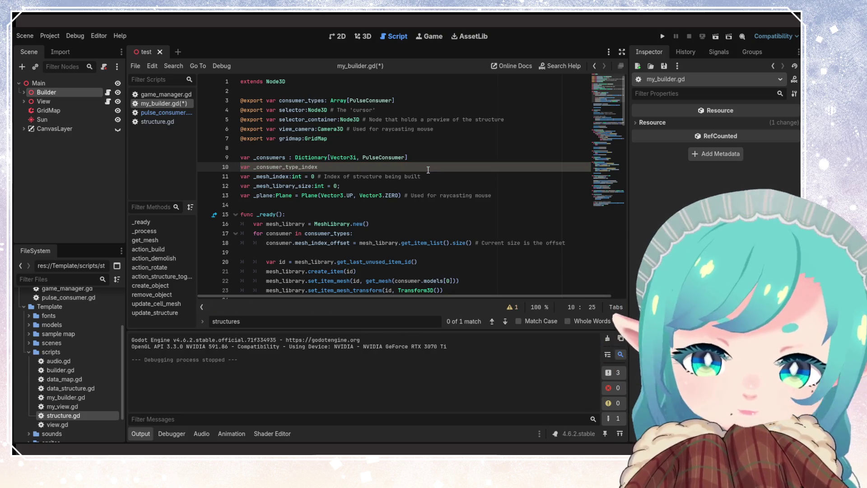
type(" : Dictr")
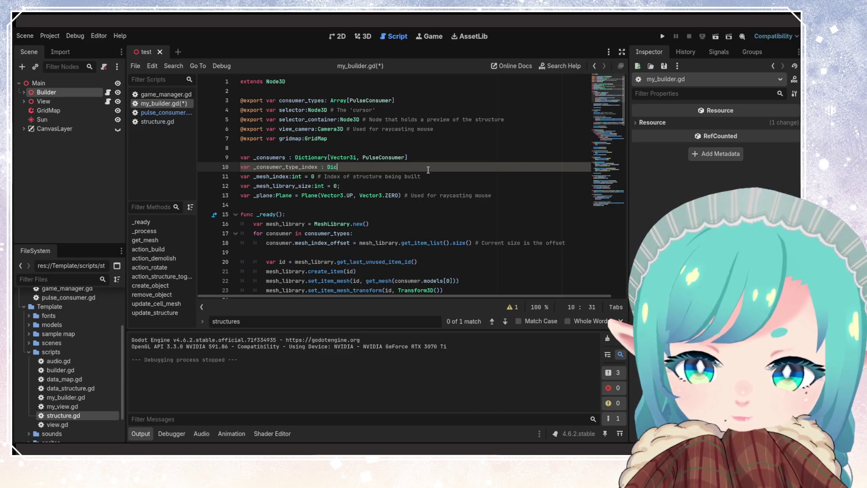
key("BackSpace")
type("iona")
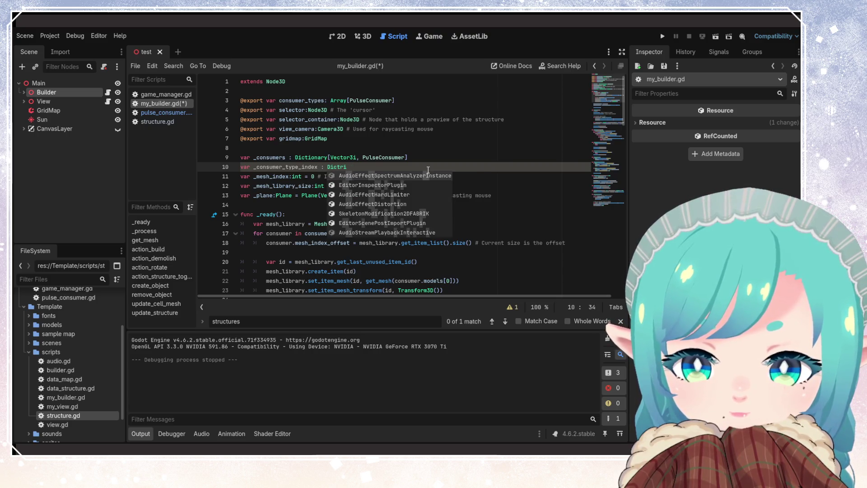
key("Return")
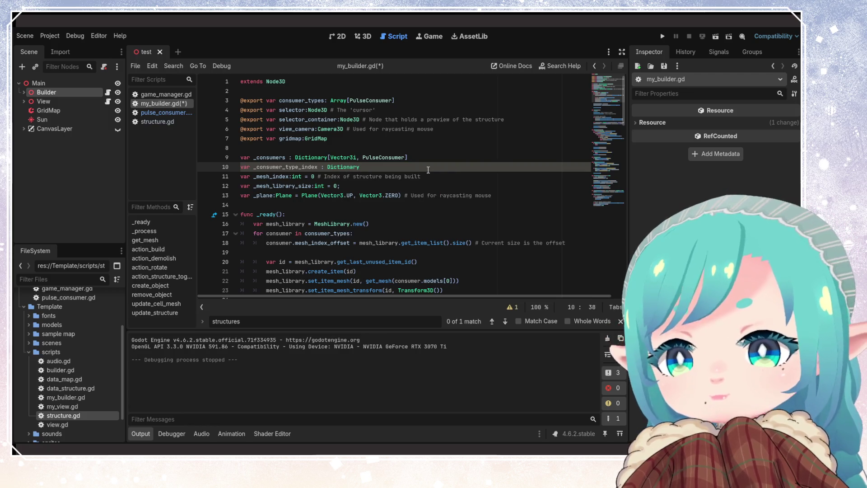
type("[p")
key("Escape")
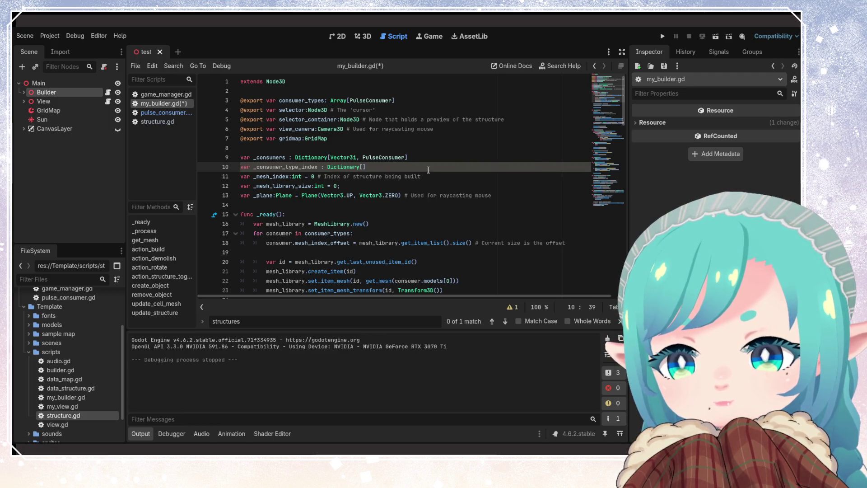
type("Variant")
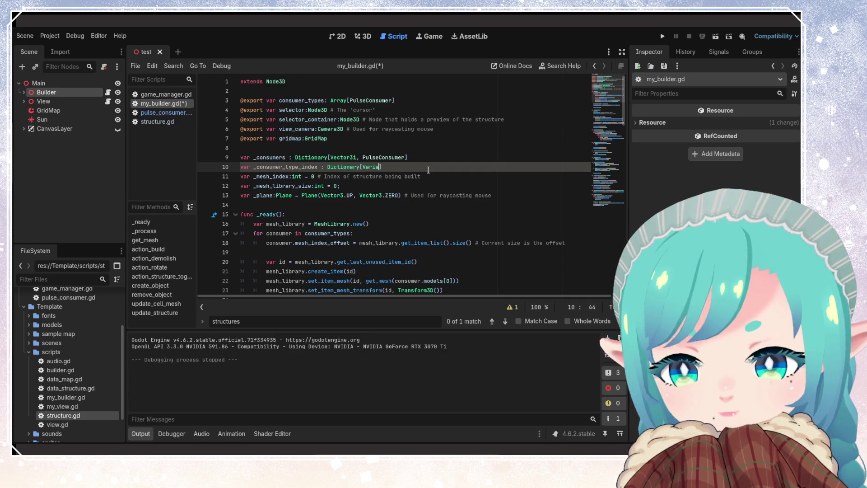
type(",")
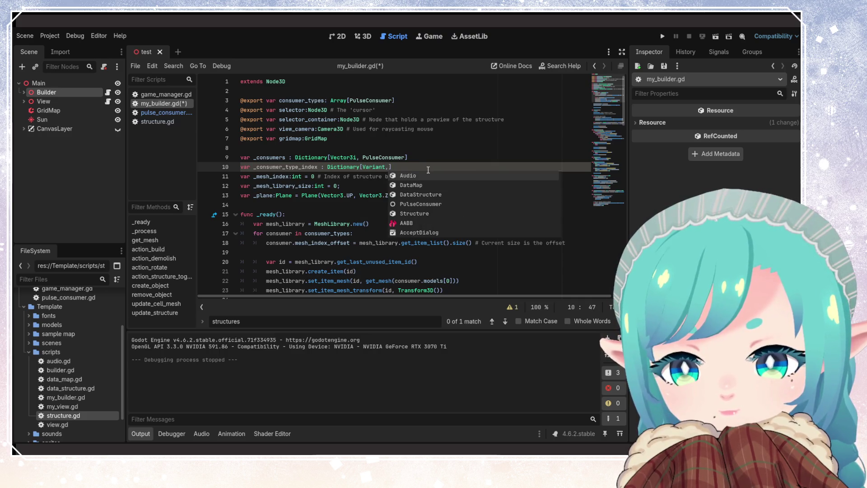
type(" int]")
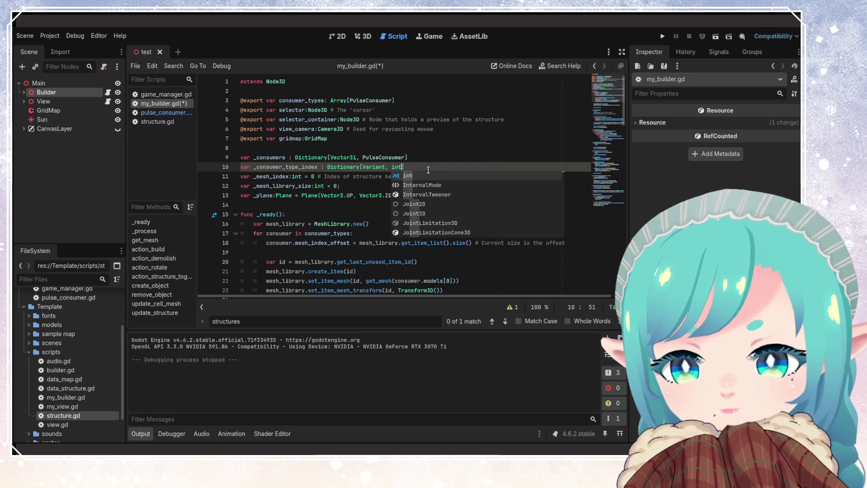
key("ctrl+s")
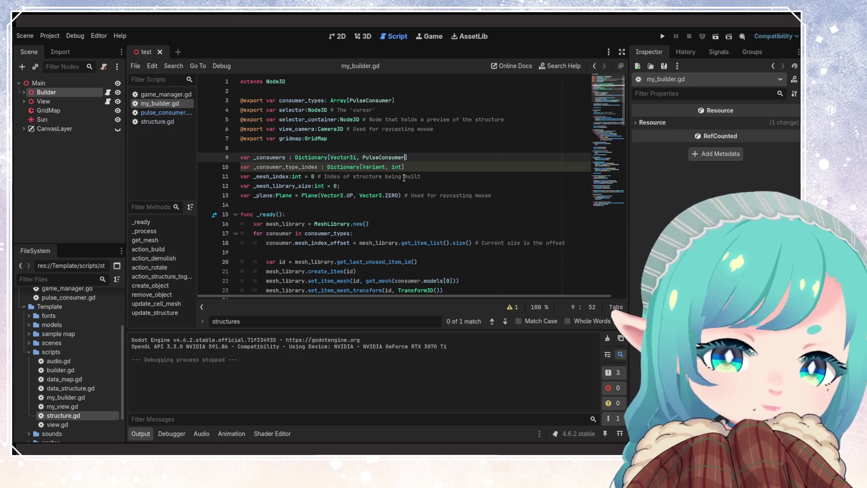
double_click(371, 101)
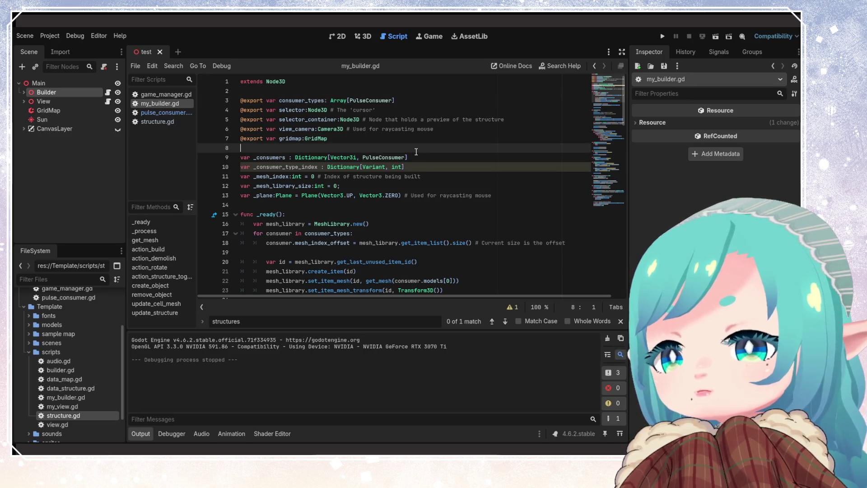
left_click(384, 157)
left_click(453, 167)
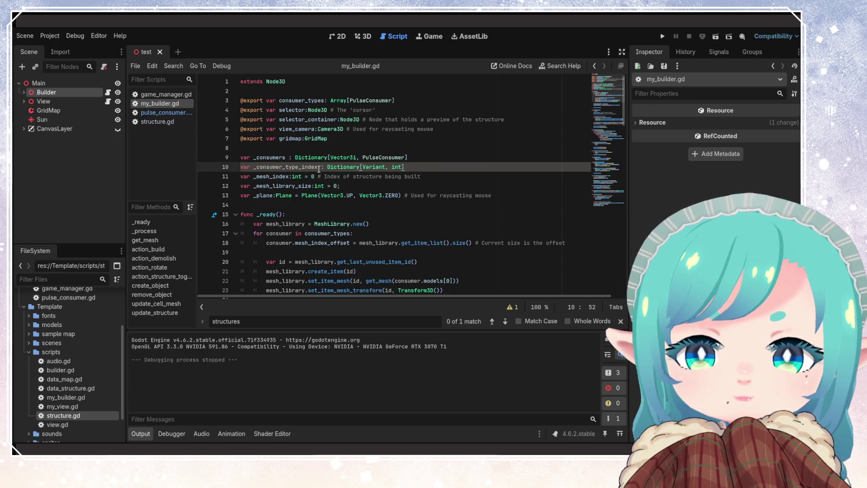
left_click(336, 214)
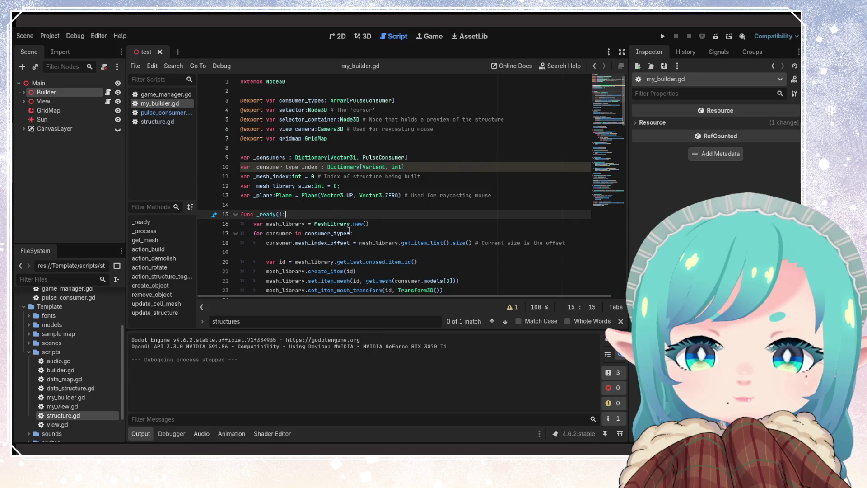
scroll(354, 234, "down", 2)
scroll(355, 234, "up", 2)
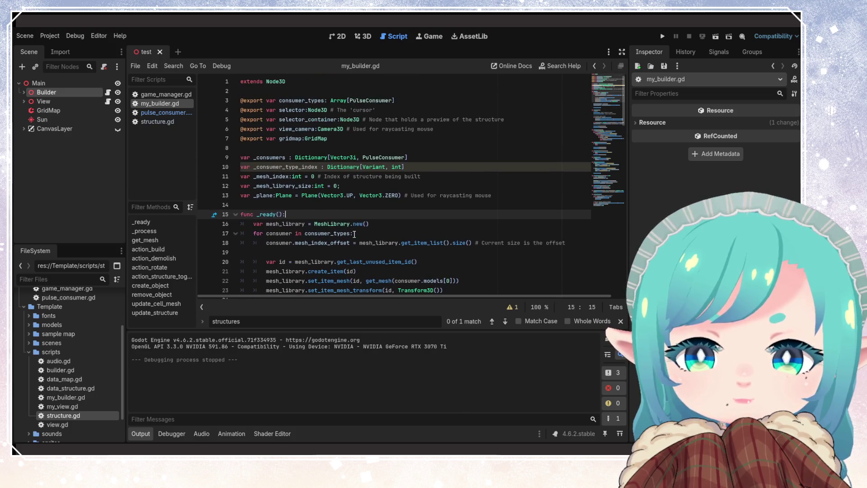
scroll(354, 234, "down", 2)
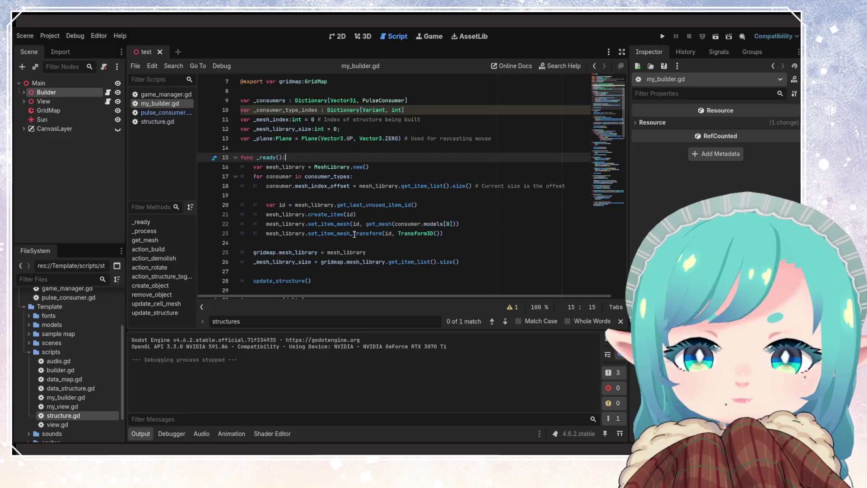
key("Down")
key("Down")
key("Down")
key("Down")
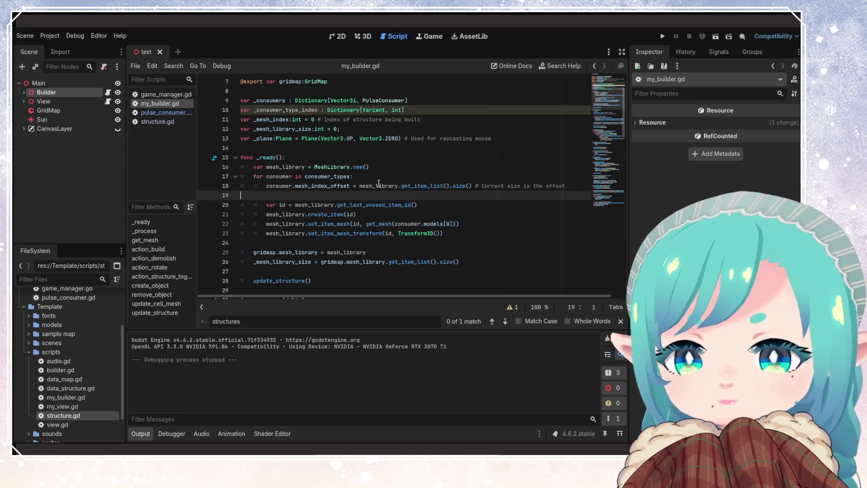
key("Up")
key("Up")
key("End")
double_click(324, 177)
left_click(277, 176)
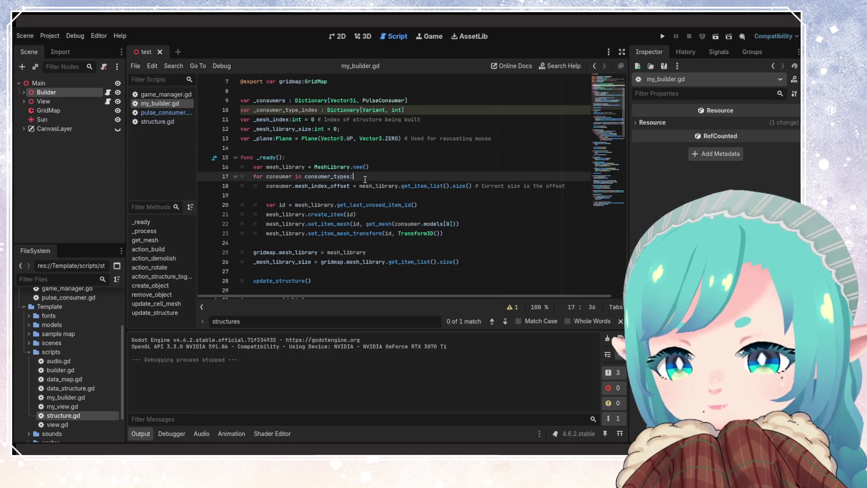
mouse_move(389, 224)
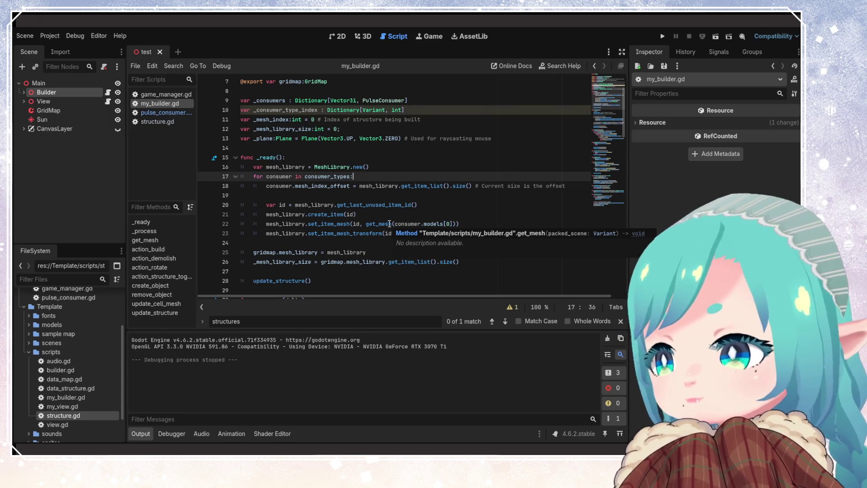
left_click(386, 138)
scroll(386, 138, "up", 2)
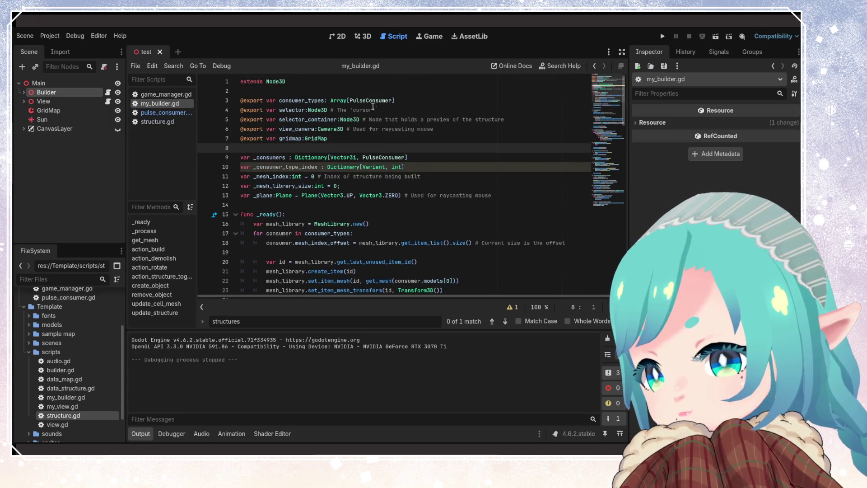
left_click(368, 102)
double_click(368, 102)
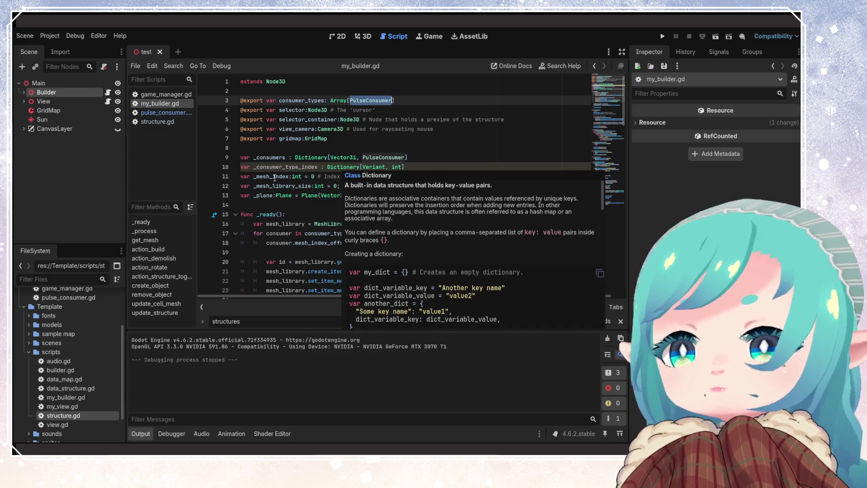
Select Builder and delete the PulseConsumer element 0 from its Consumer Types array.
left_click(47, 92)
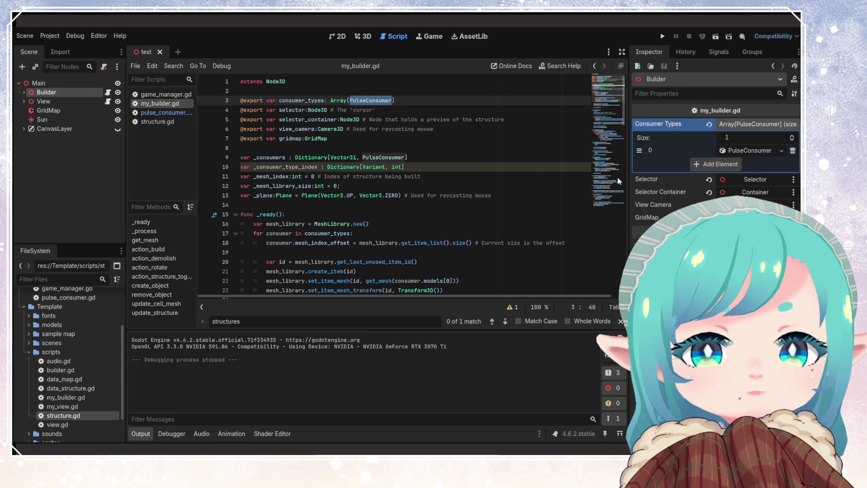
left_click(743, 150)
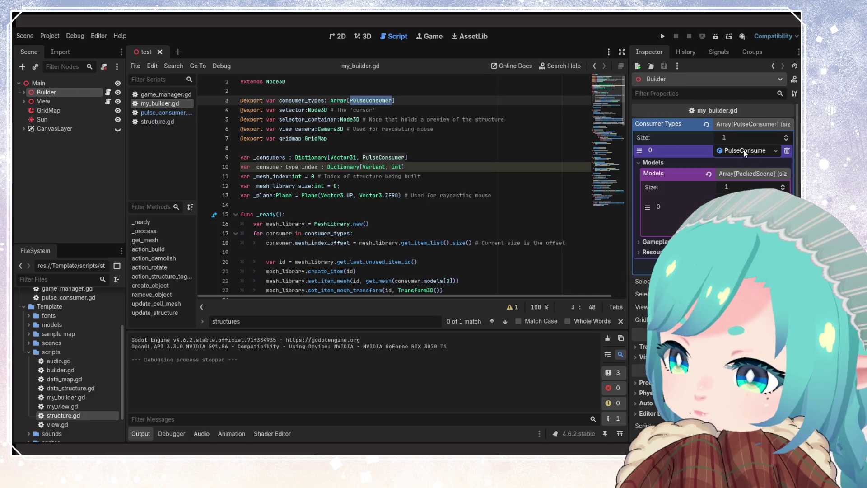
left_click(756, 149)
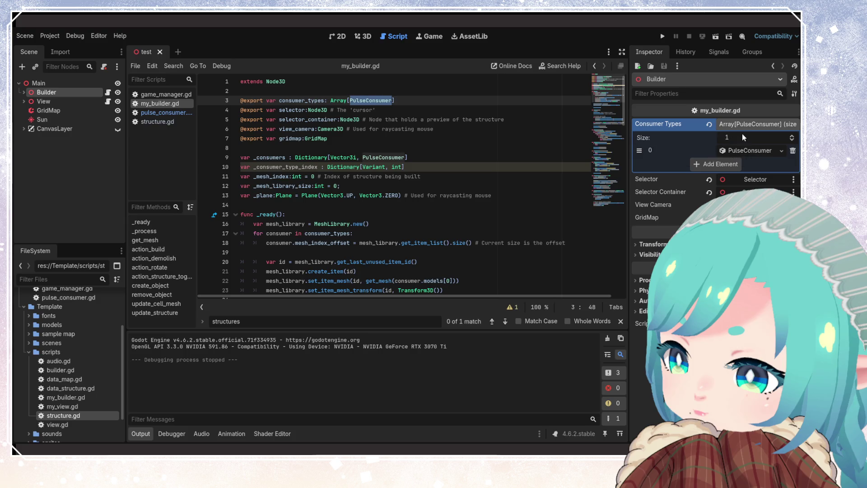
left_click(792, 150)
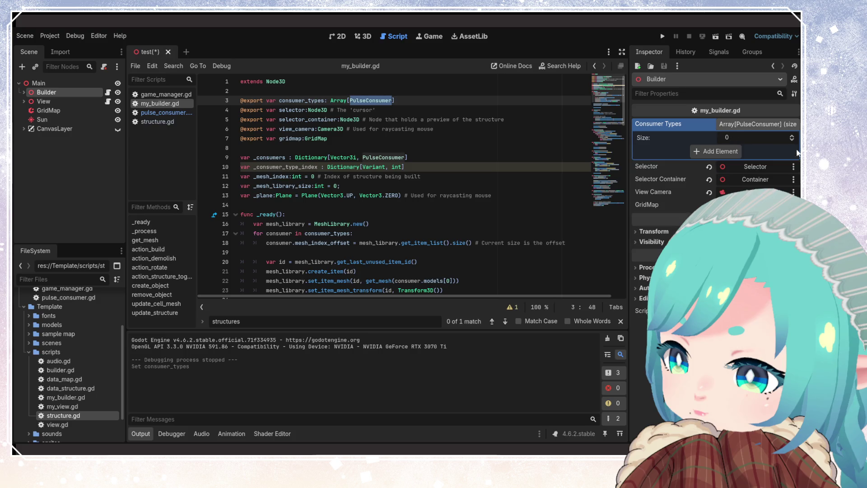
left_click(422, 101)
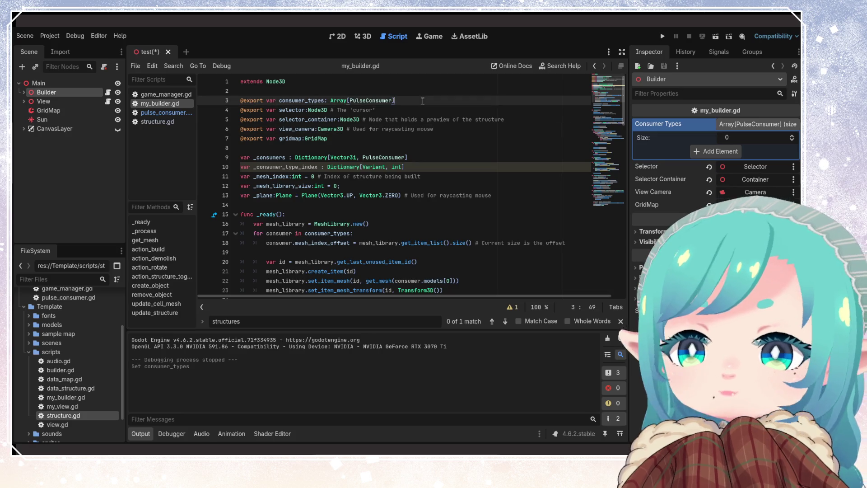
key("Return")
type("@expor")
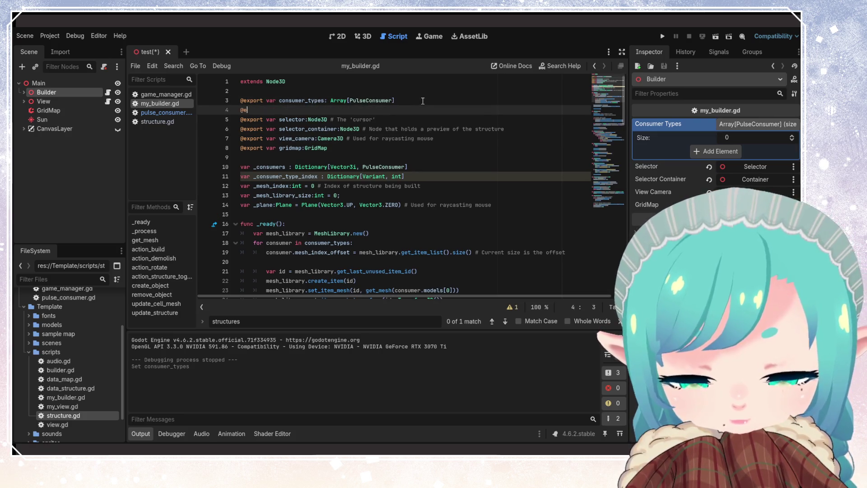
type("t var c")
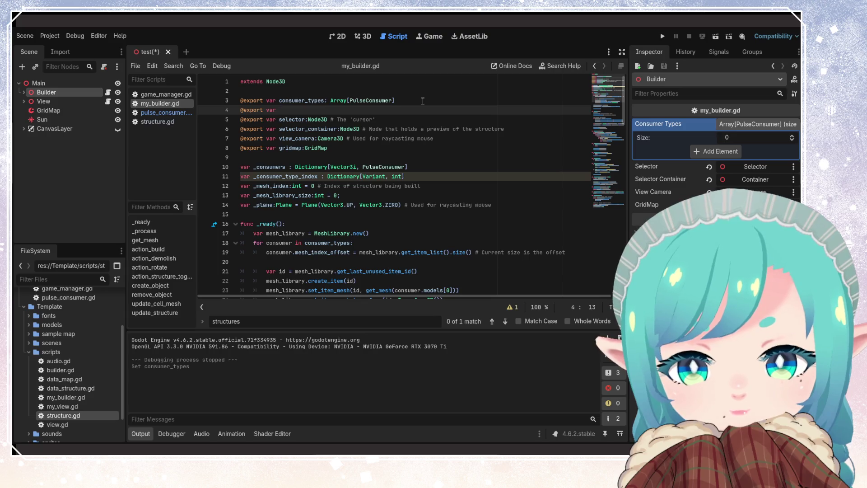
key("BackSpace")
type("types: A")
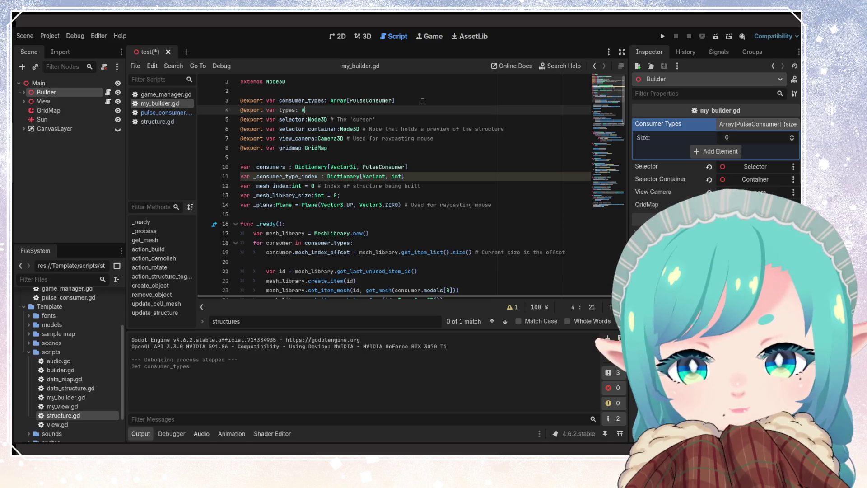
key("BackSpace")
type(": Array")
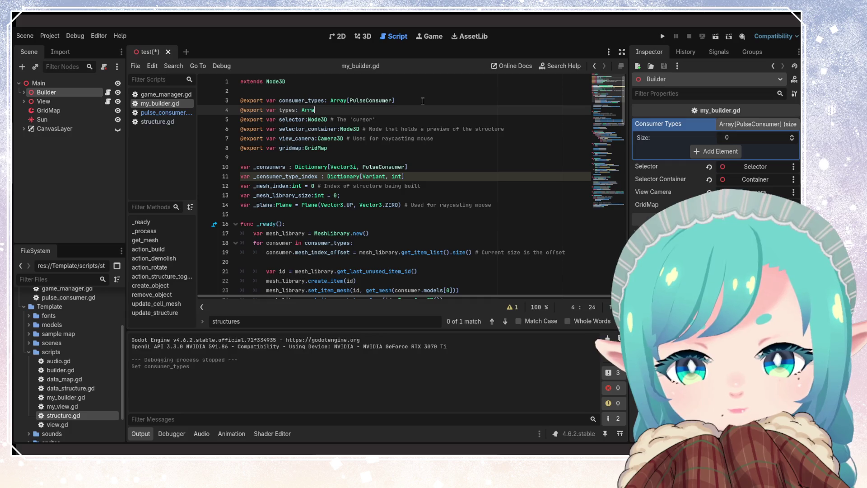
type("[Variant")
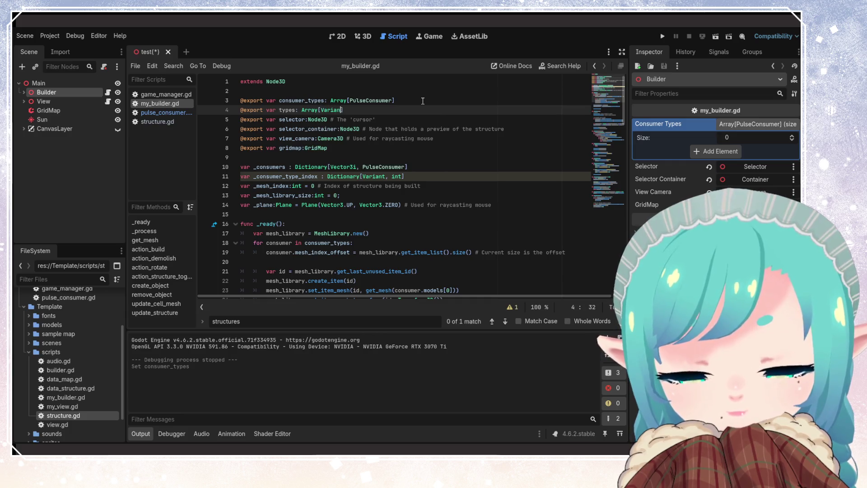
key("ctrl+s")
left_click(422, 101)
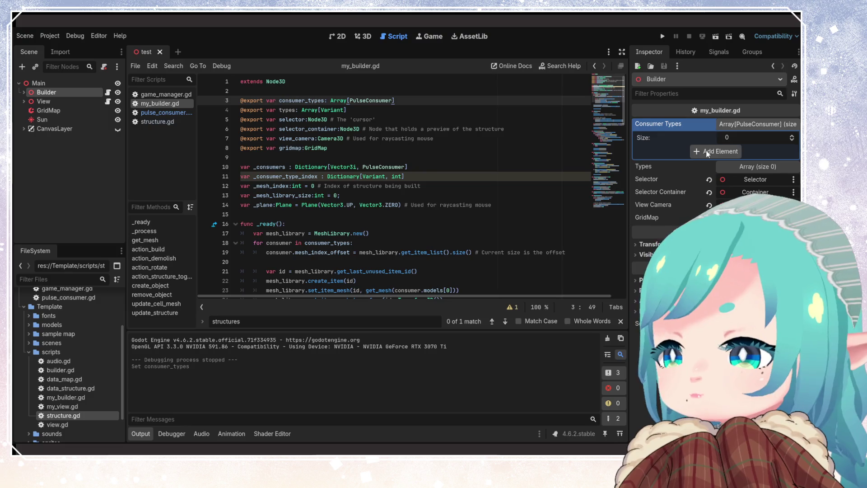
left_click(721, 151)
Browse into the scripts folder to load a resource for the element, then cancel.
left_click(740, 151)
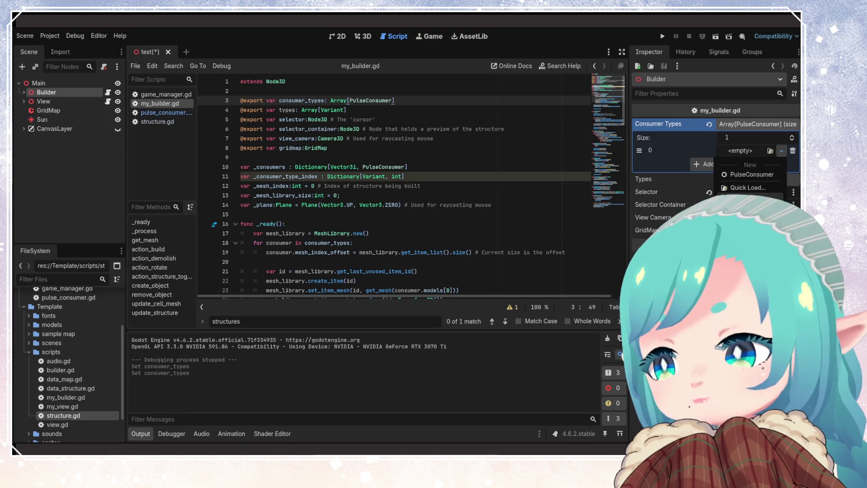
left_click(749, 200)
double_click(322, 144)
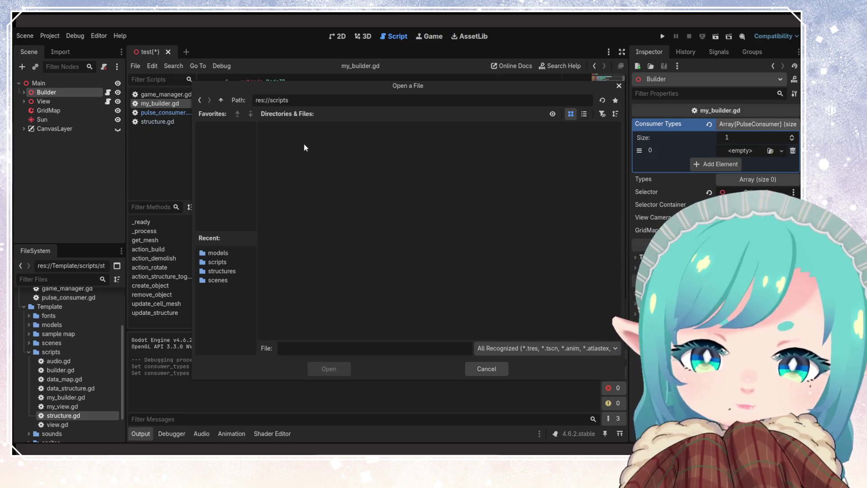
left_click(618, 86)
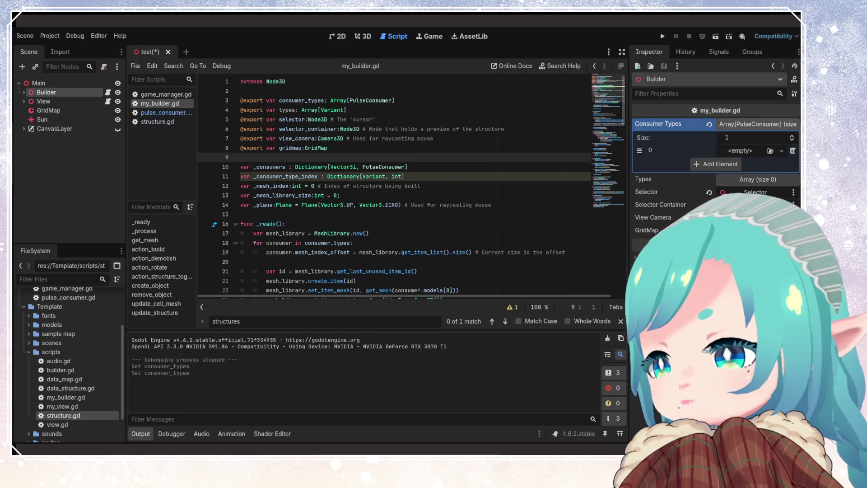
Set Consumer Types element 0 to a new PulseConsumer and toggle its properties view.
left_click(781, 151)
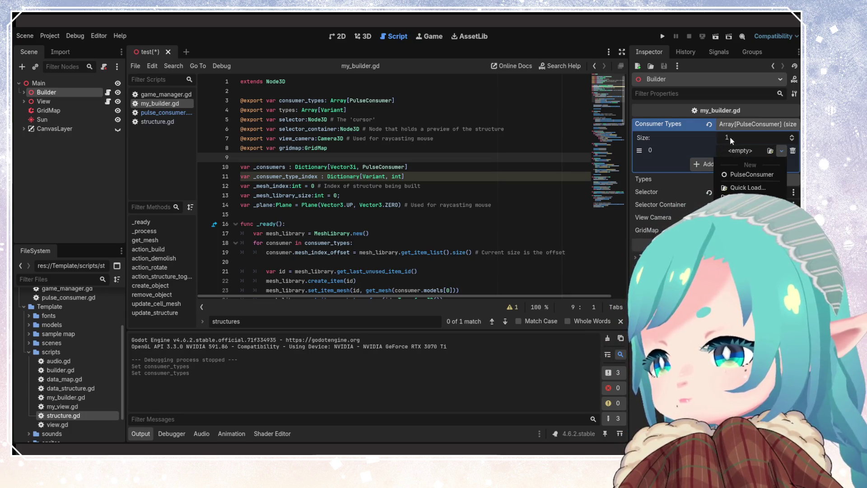
left_click(741, 181)
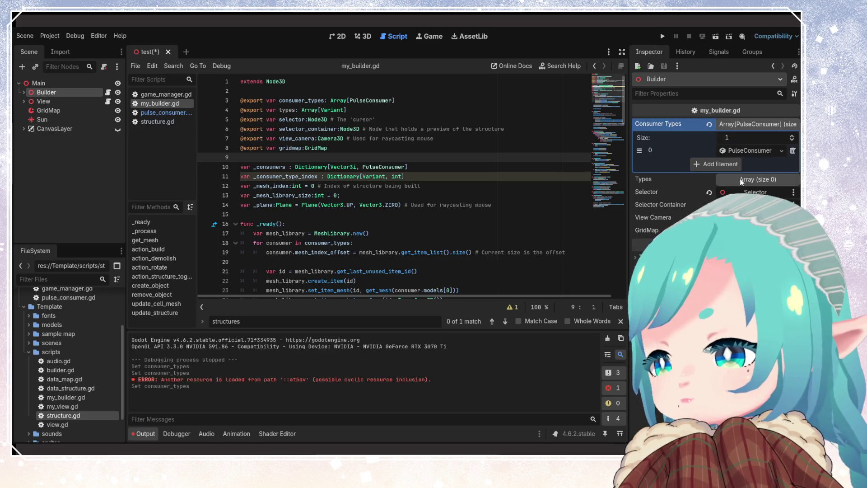
left_click(780, 150)
left_click(782, 152)
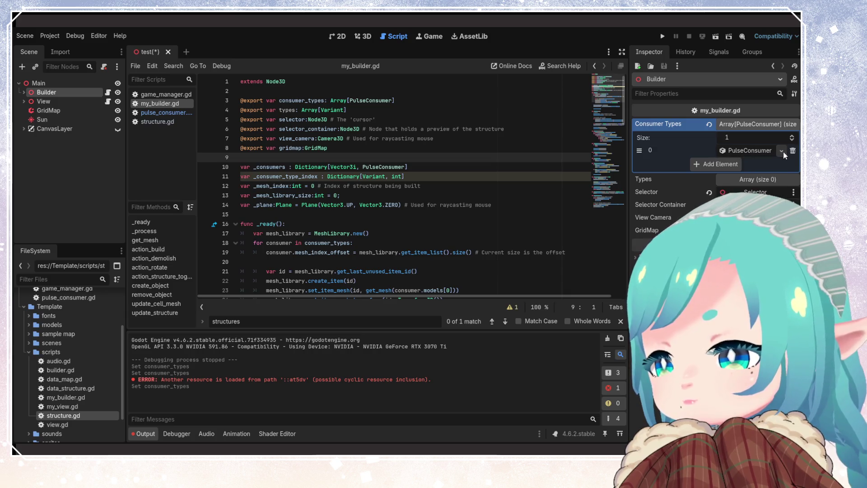
left_click(750, 152)
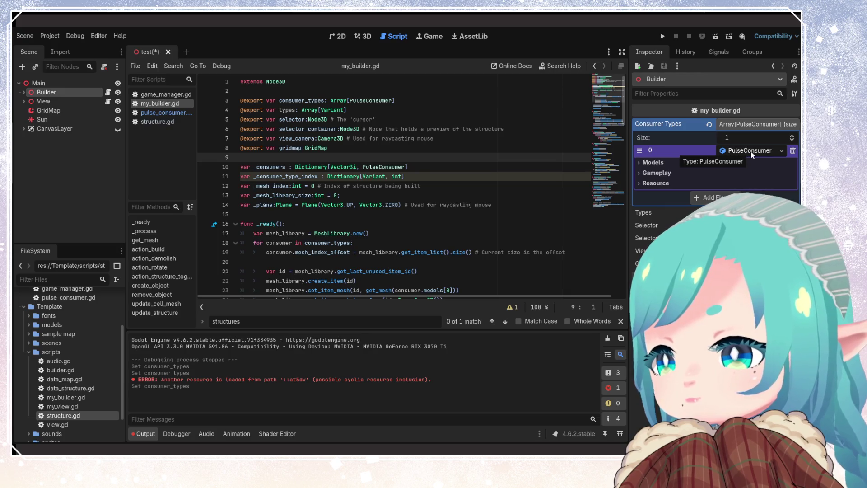
left_click(750, 151)
left_click(751, 151)
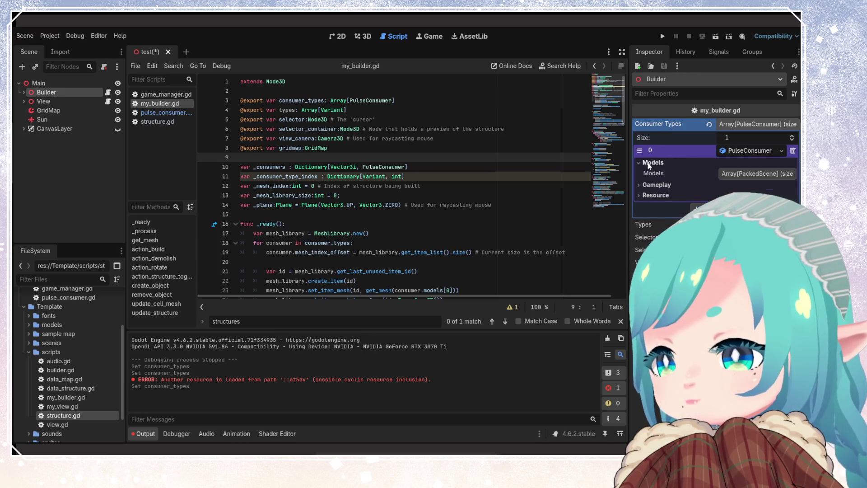
left_click(747, 153)
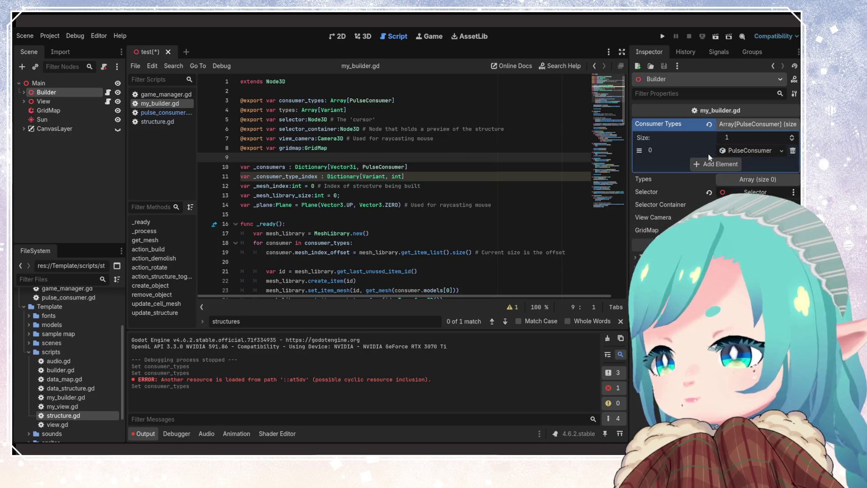
left_click(724, 151)
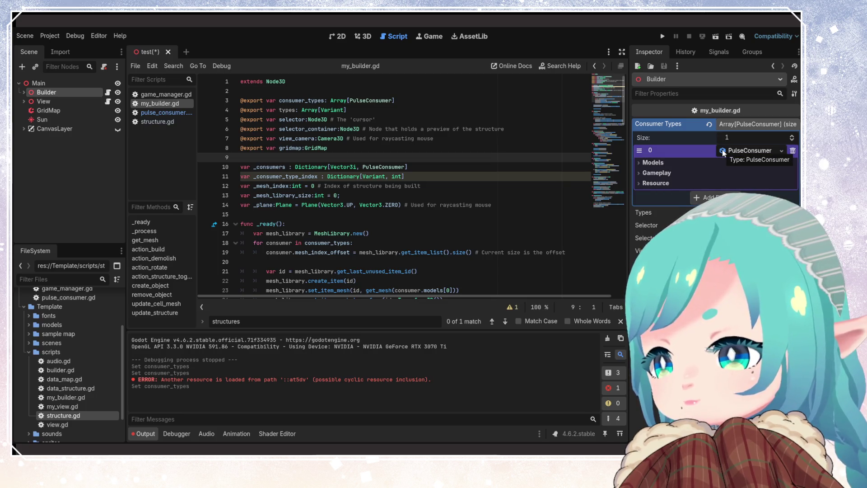
Delete element 0 so Consumer Types is empty again.
left_click(727, 151)
left_click(780, 152)
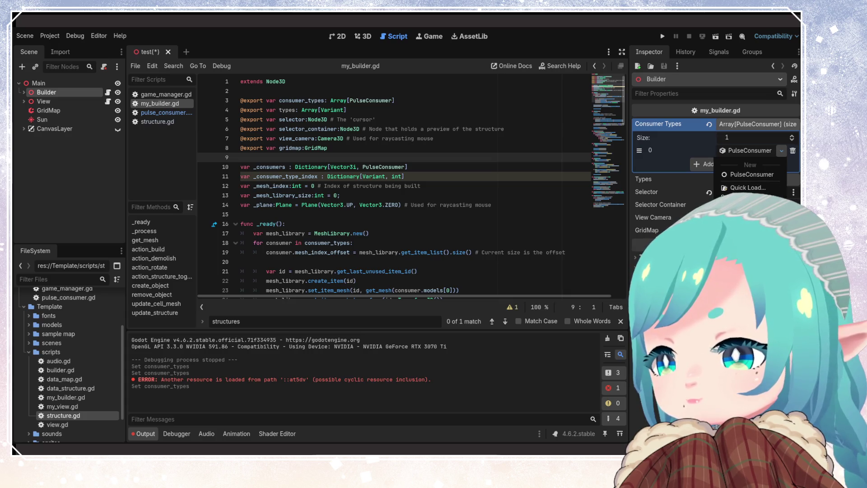
left_click(791, 152)
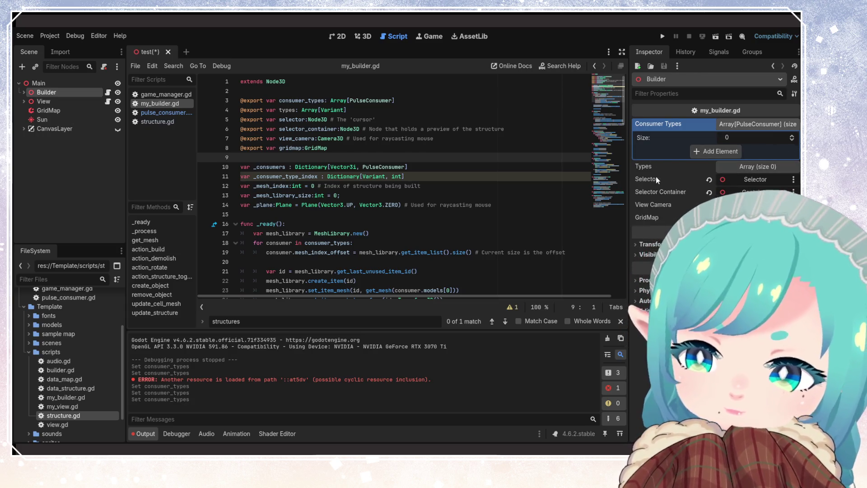
left_click(745, 166)
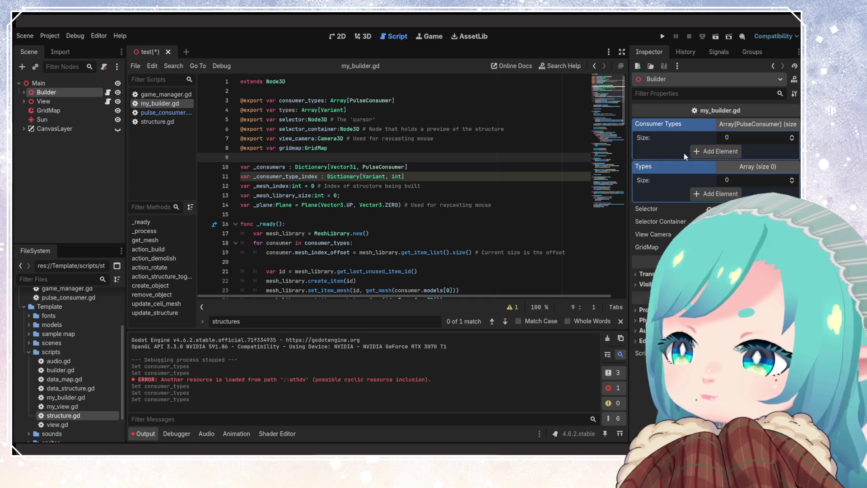
Add one element to the Types array and set its type to Object.
left_click(730, 194)
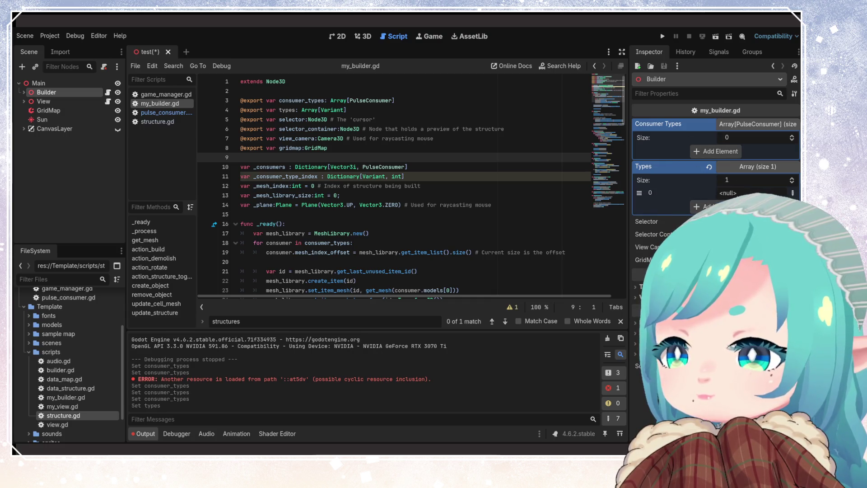
left_click(792, 193)
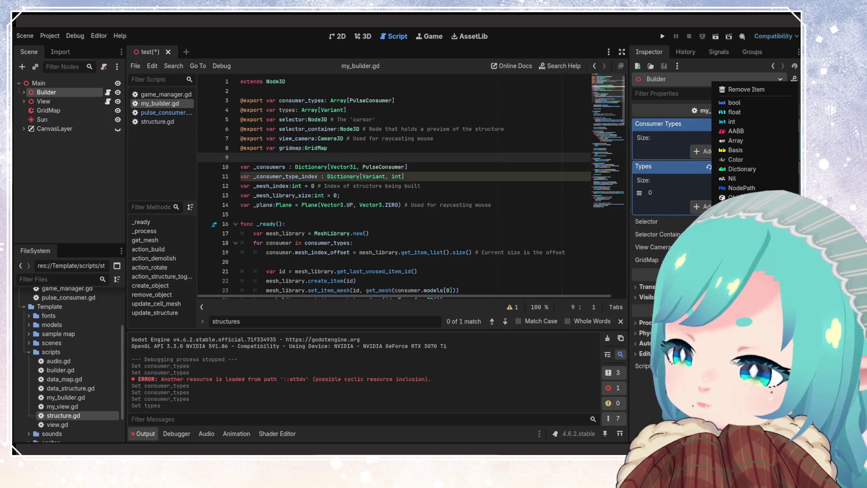
left_click(737, 195)
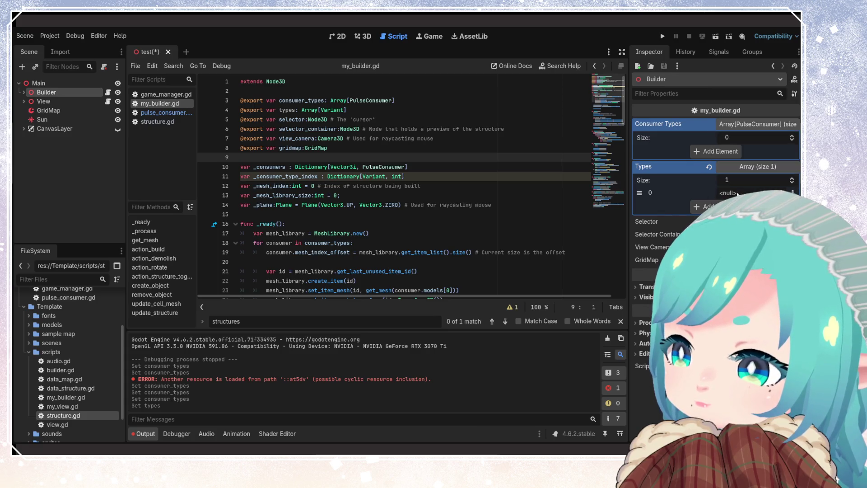
left_click(793, 190)
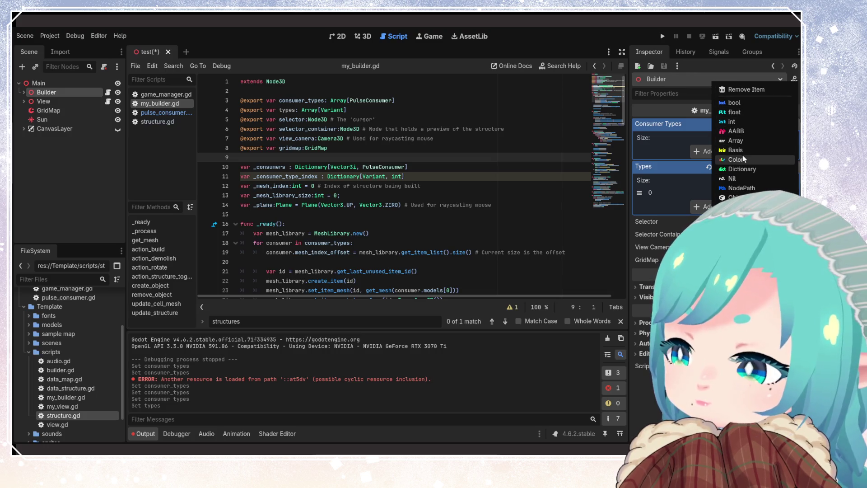
left_click(732, 198)
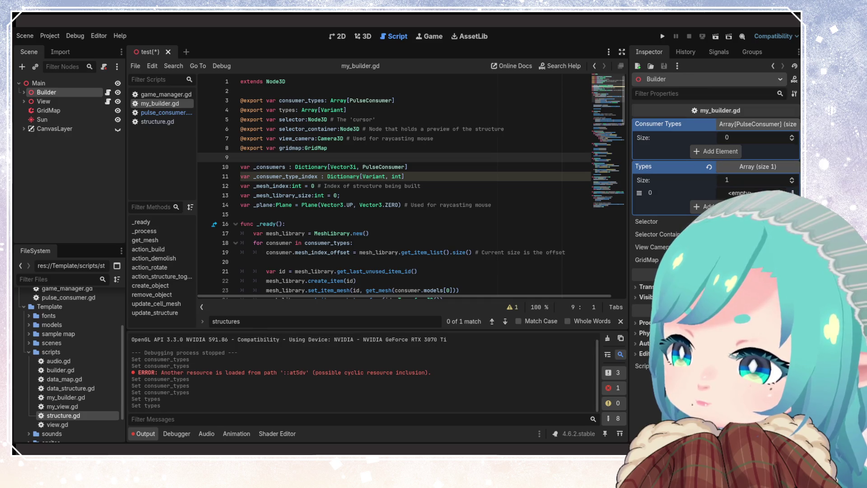
Create a new Resource for Types element 0 from the New resource list.
left_click(740, 195)
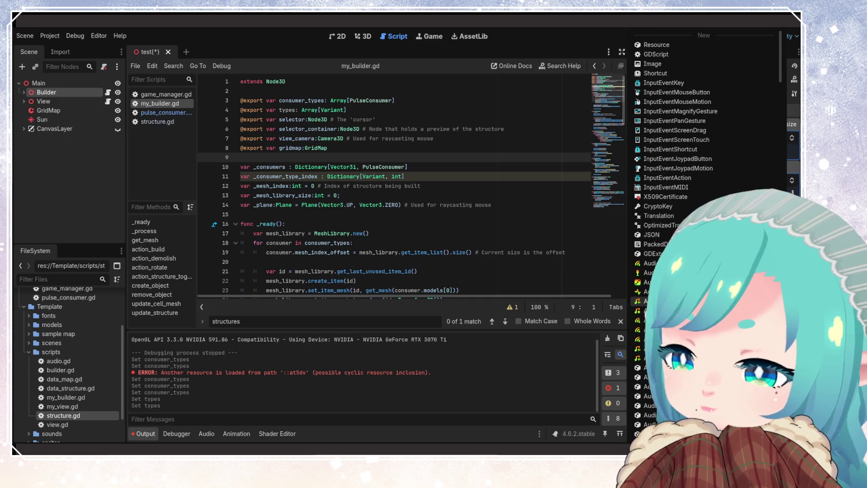
scroll(668, 302, "down", 5)
left_click(623, 212)
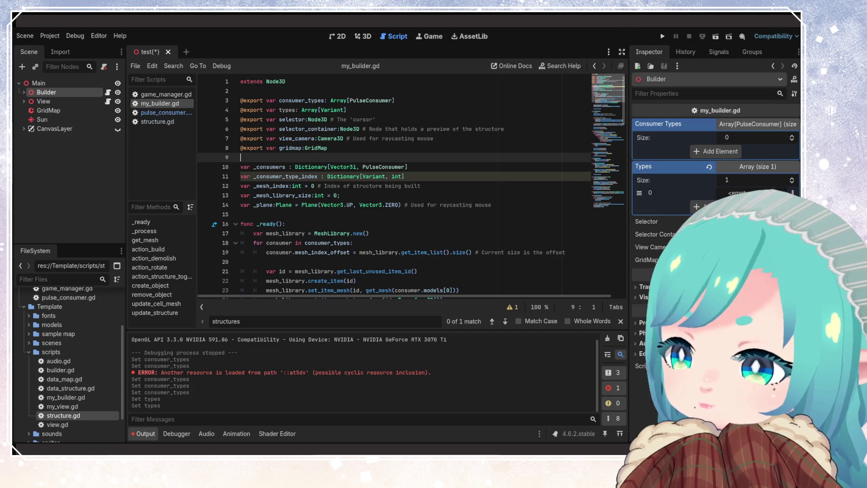
left_click(740, 193)
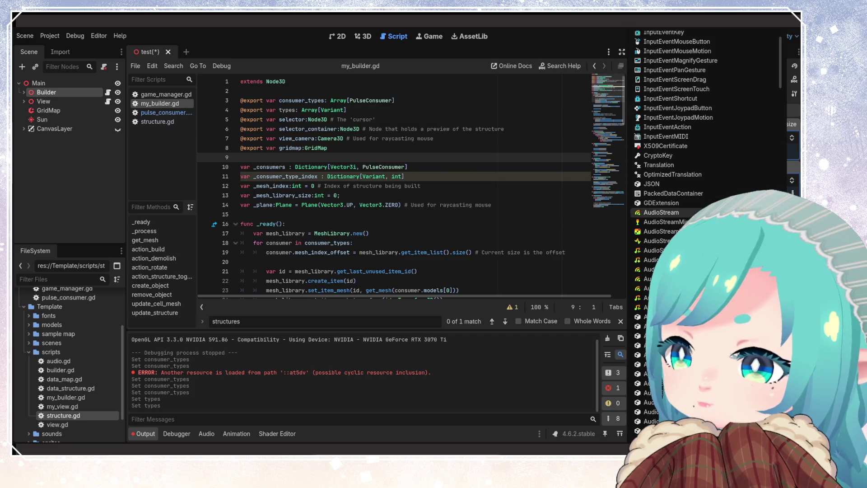
scroll(655, 234, "up", 5)
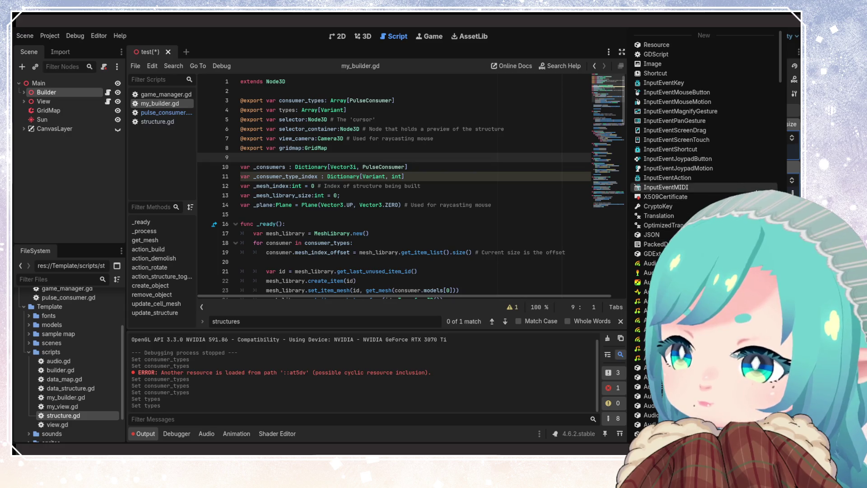
scroll(677, 235, "down", 10)
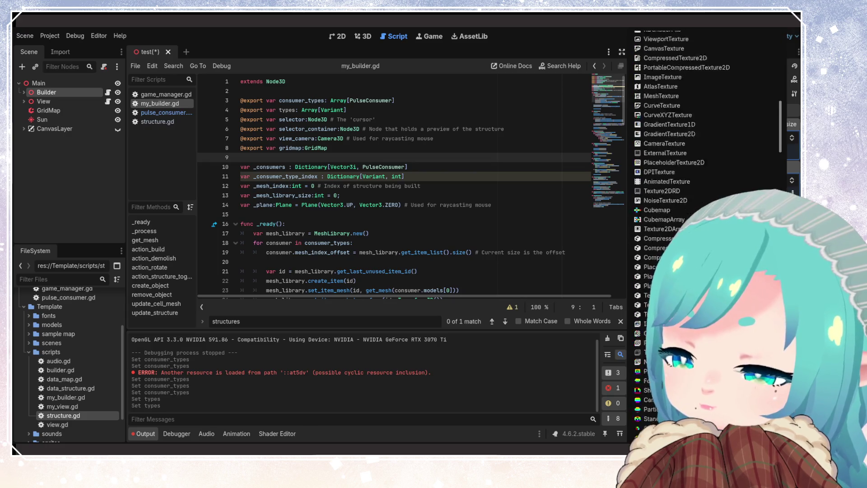
scroll(784, 158, "up", 10)
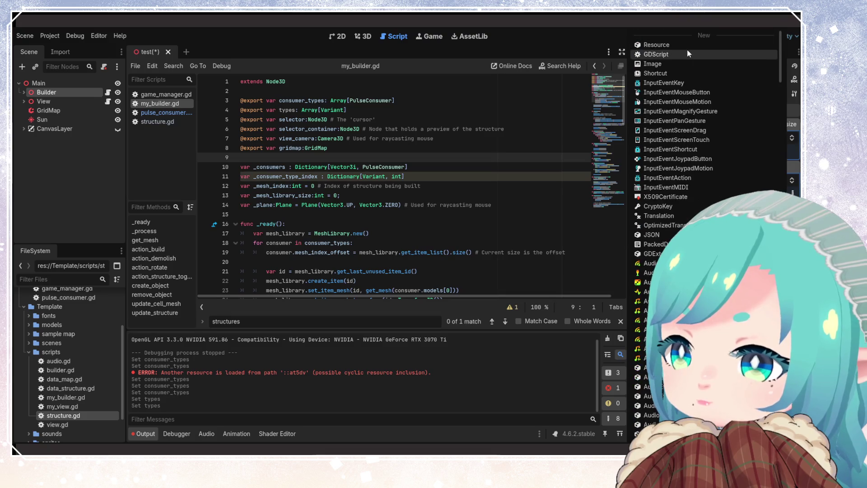
left_click(686, 47)
Expand the new Resource inline to show its Local to Scene, Path and Name properties.
left_click(742, 193)
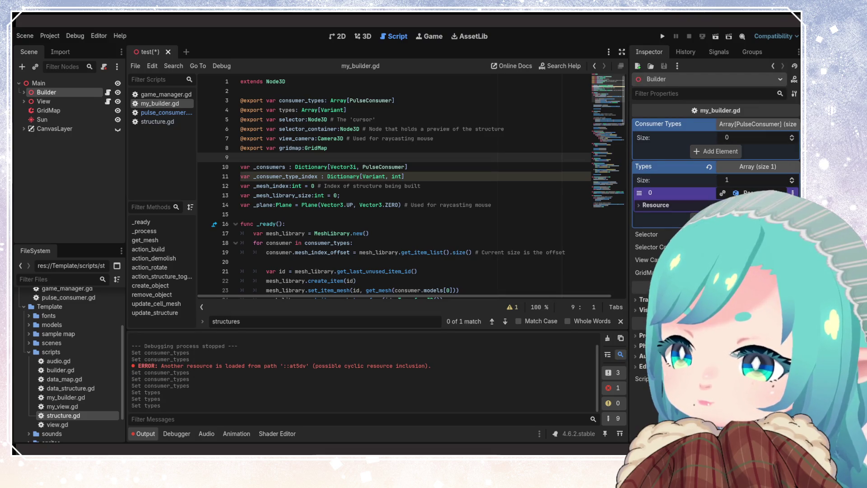
left_click(743, 192)
left_click(743, 193)
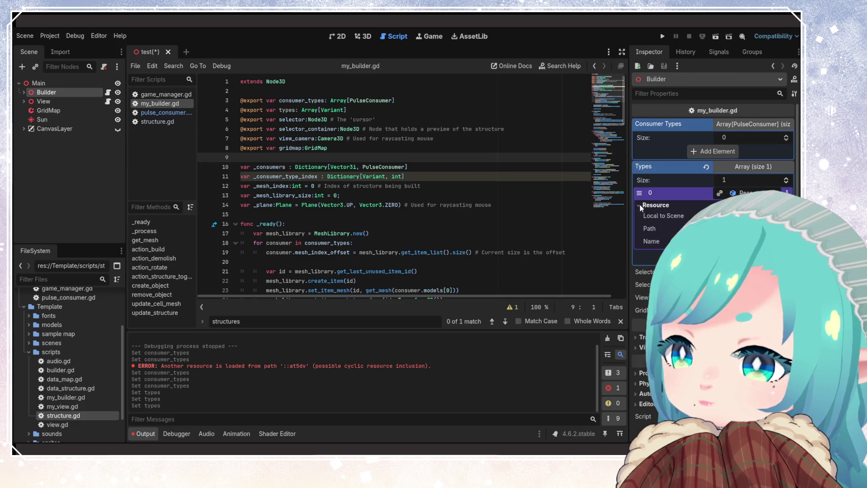
left_click(639, 205)
left_click(786, 193)
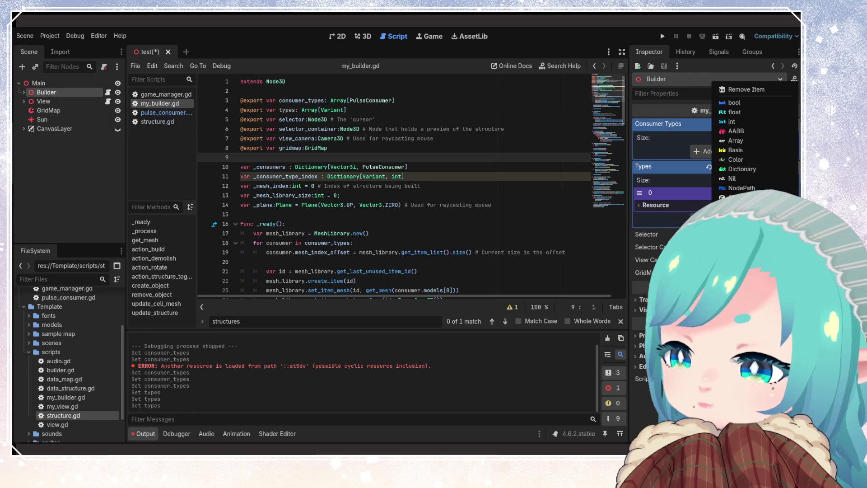
Try String, Basis and StringName for Types element 0 before settling on Object.
left_click(740, 359)
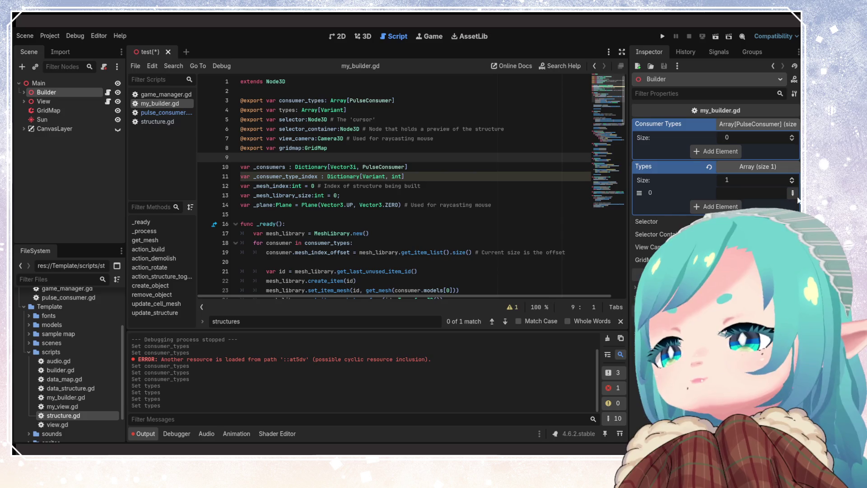
left_click(792, 193)
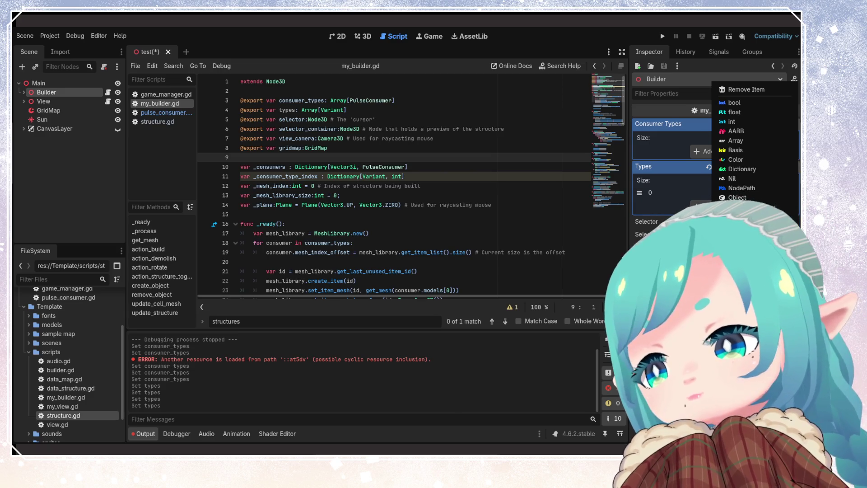
left_click(731, 151)
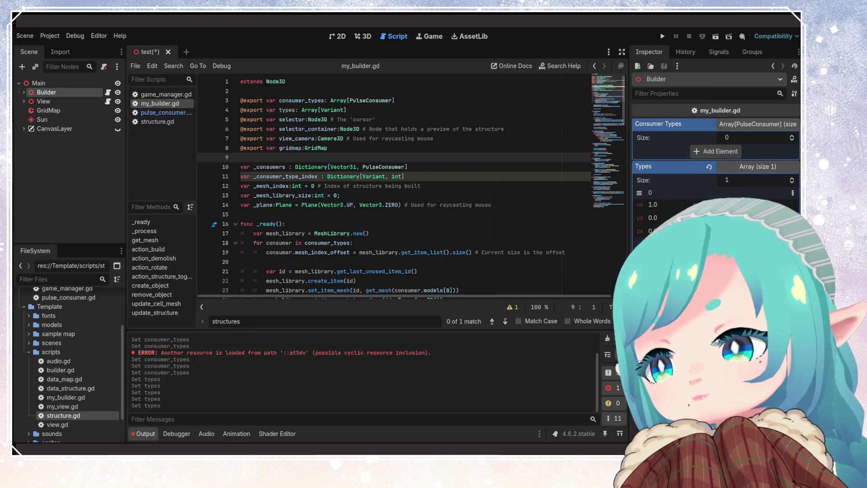
left_click(792, 193)
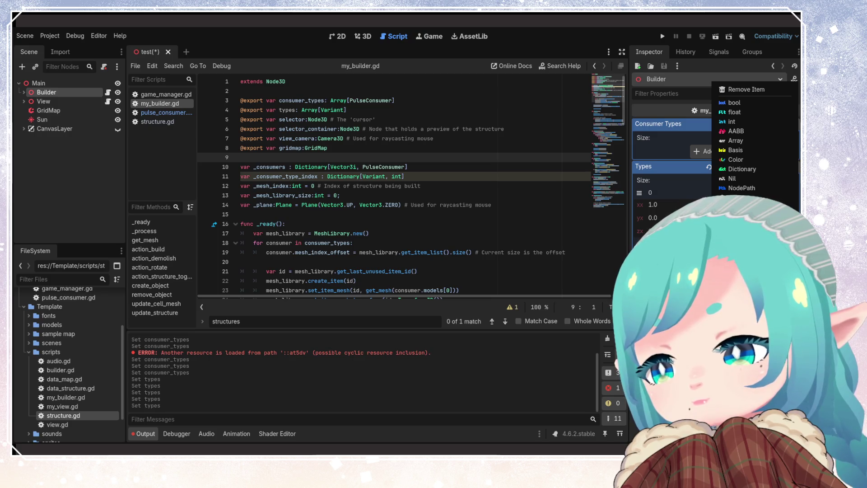
left_click(752, 195)
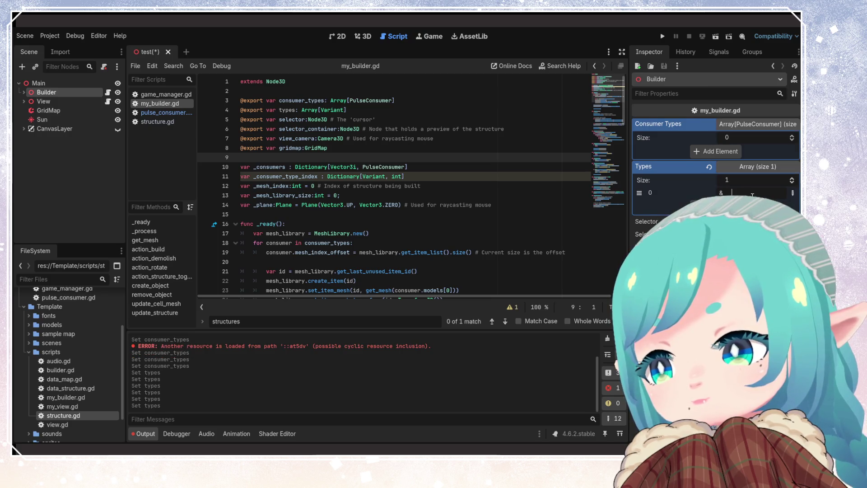
left_click(793, 192)
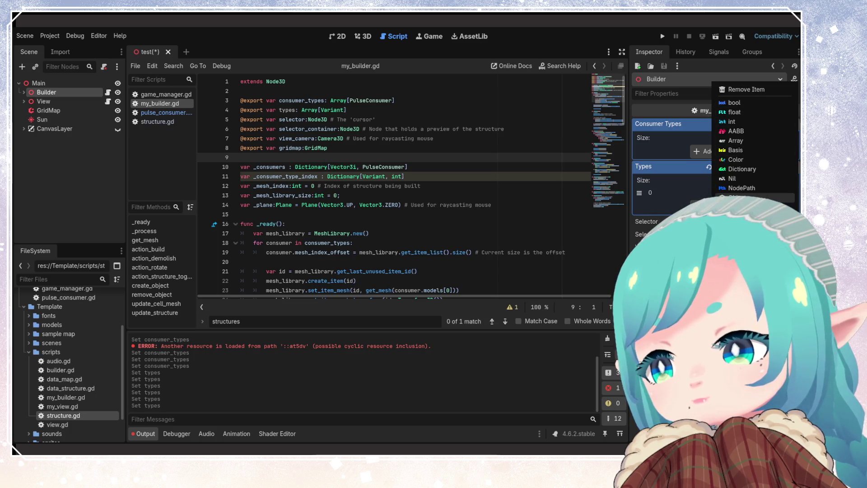
left_click(740, 197)
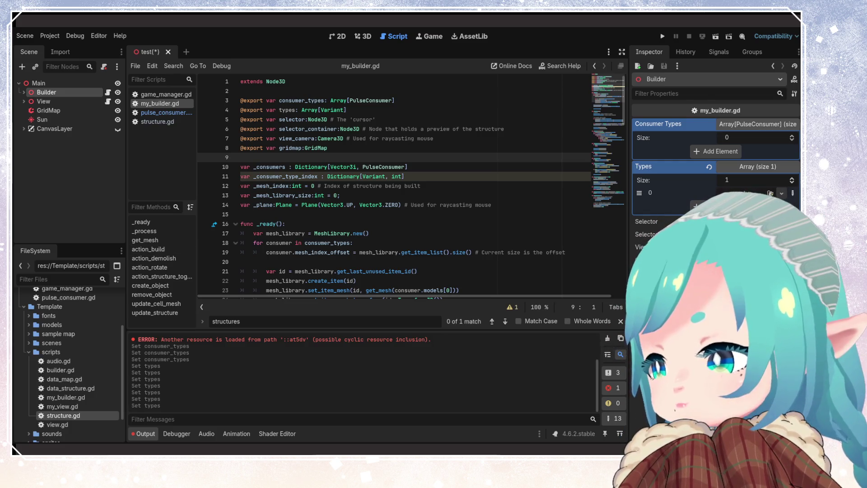
left_click(781, 194)
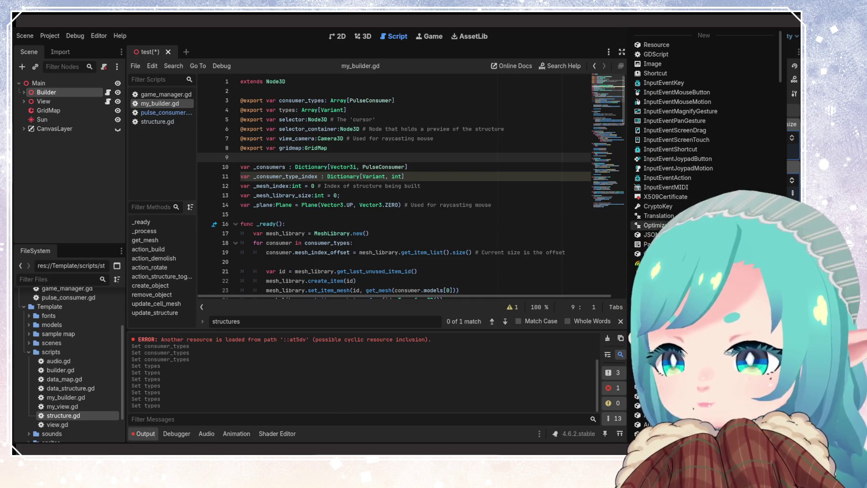
Replace element 0's plain Resource with the custom resource type from further down the New list.
left_click(664, 54)
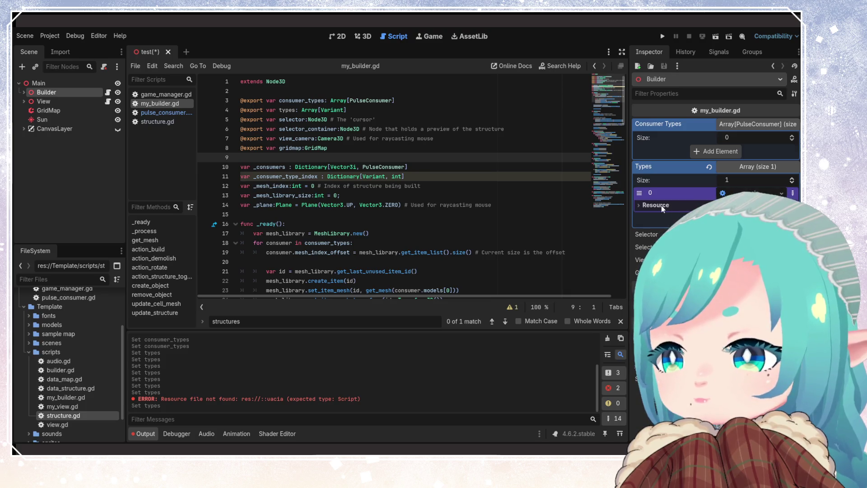
left_click(640, 206)
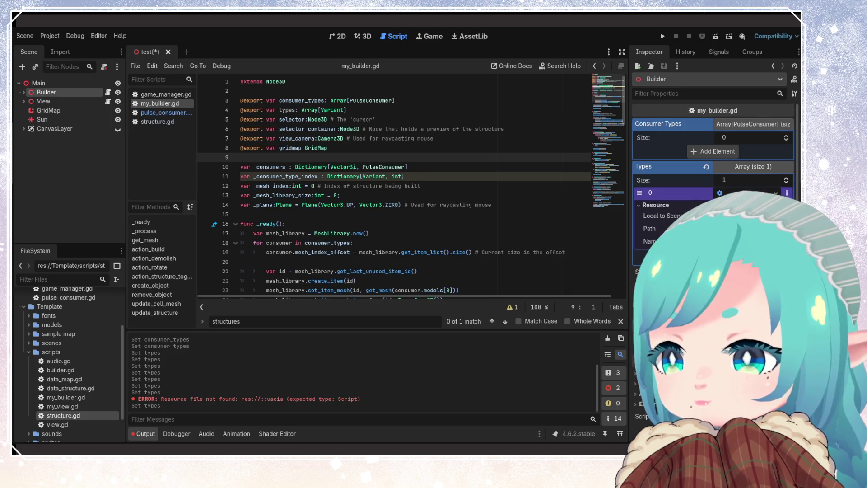
left_click(776, 193)
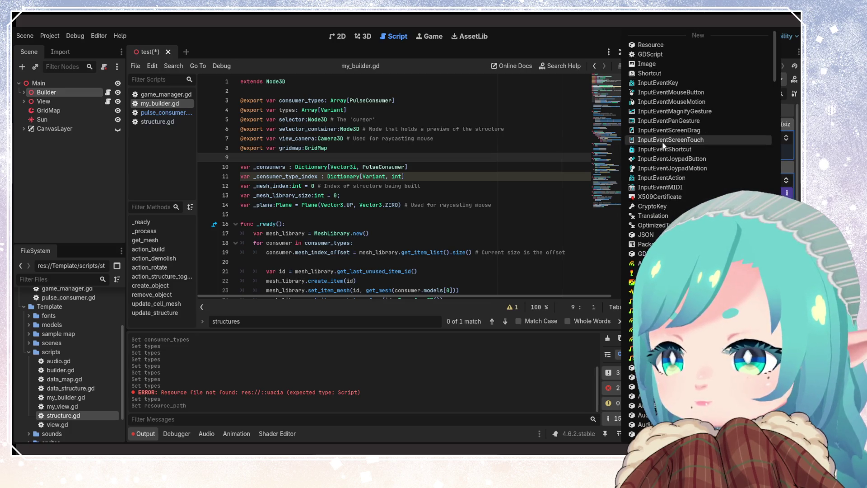
scroll(646, 243, "down", 10)
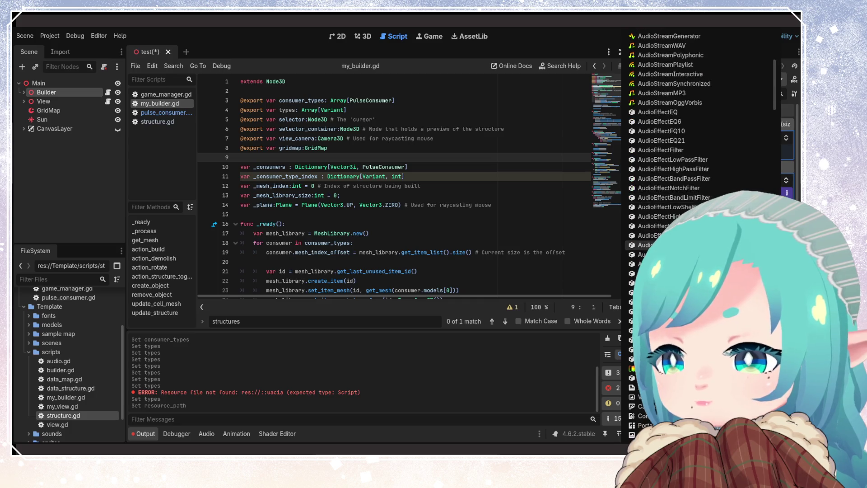
scroll(677, 235, "down", 10)
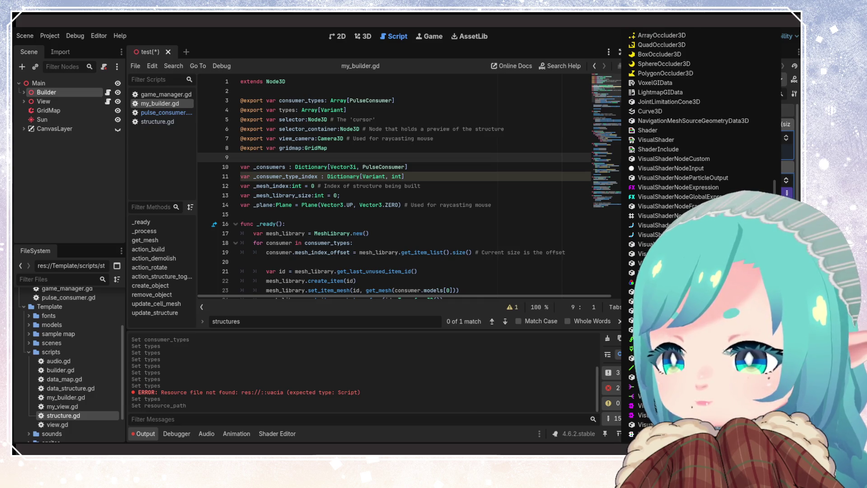
scroll(668, 203, "down", 15)
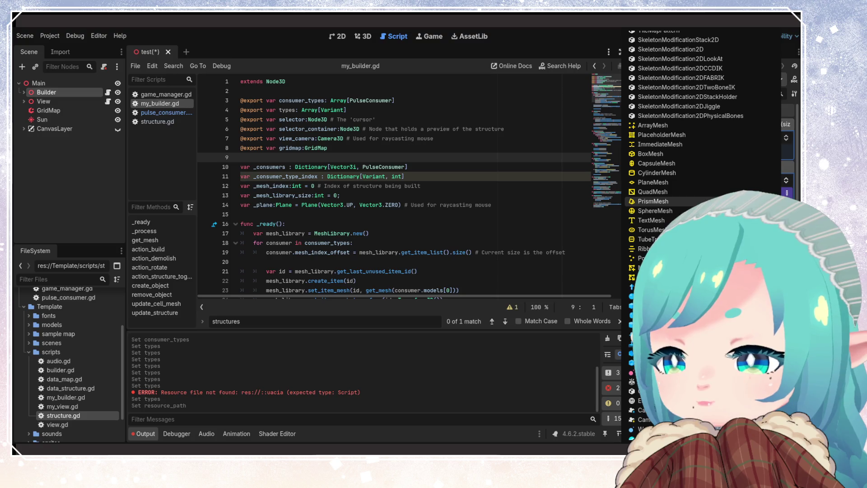
scroll(653, 201, "down", 10)
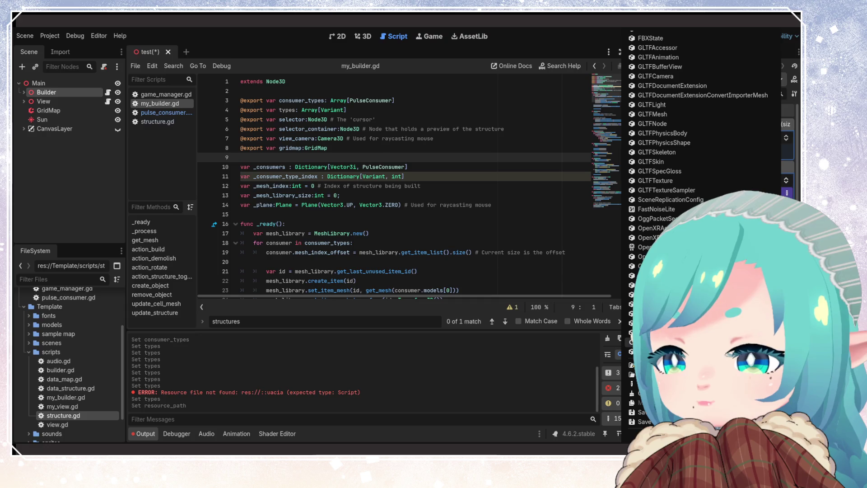
left_click(702, 121)
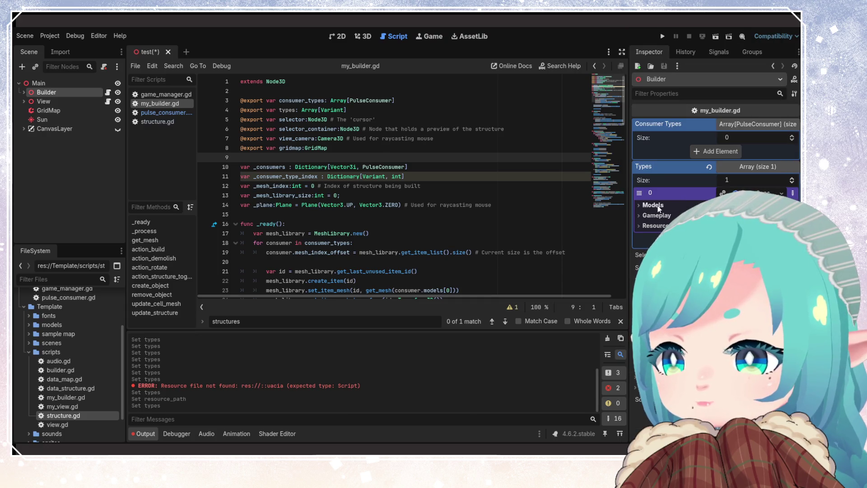
left_click(645, 206)
left_click(644, 206)
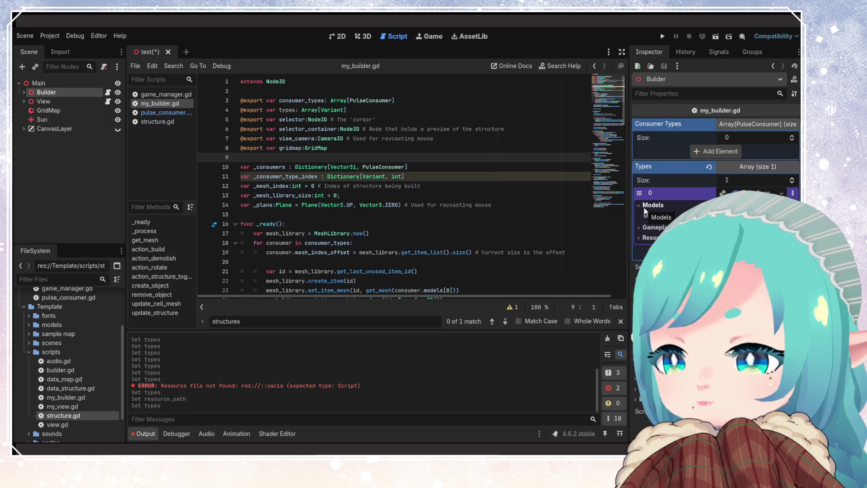
left_click(649, 226)
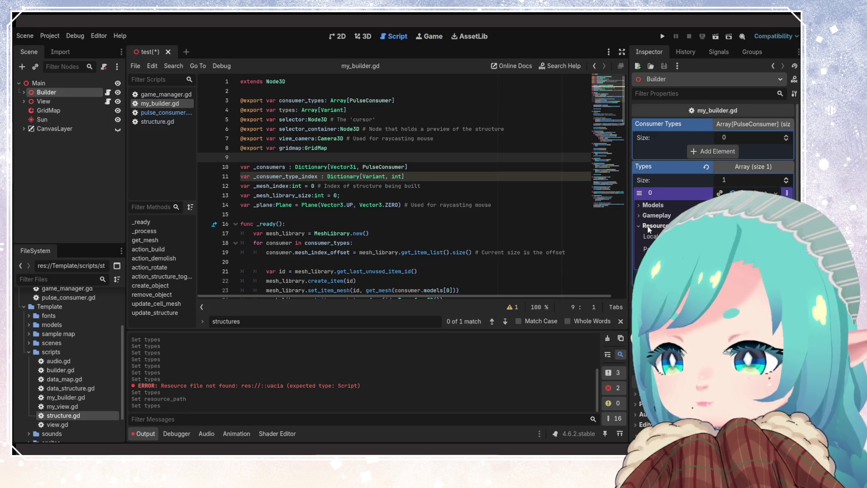
left_click(648, 226)
left_click(647, 215)
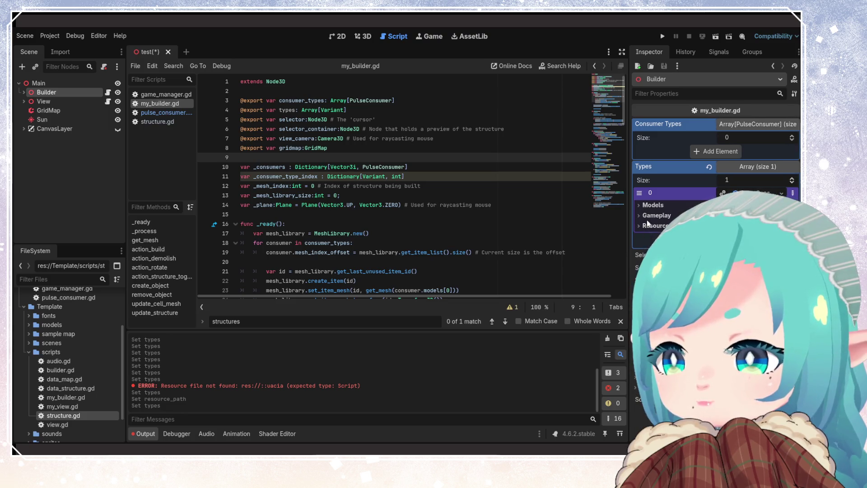
left_click(647, 216)
left_click(651, 226)
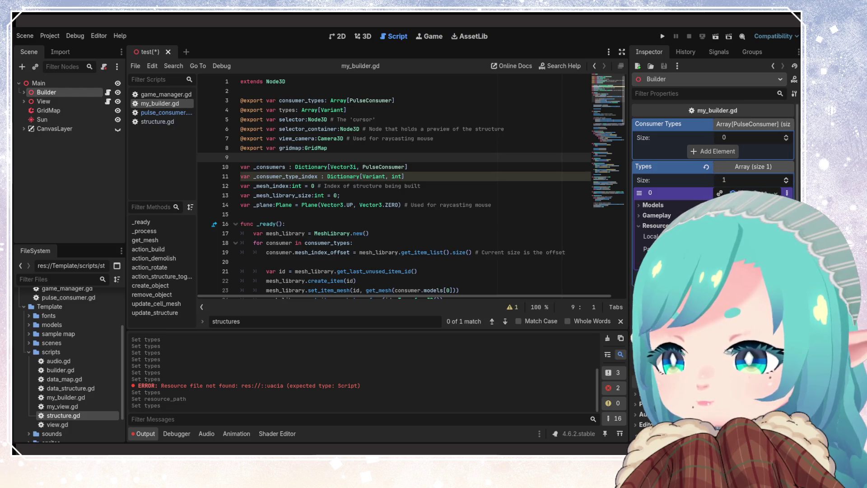
left_click(651, 226)
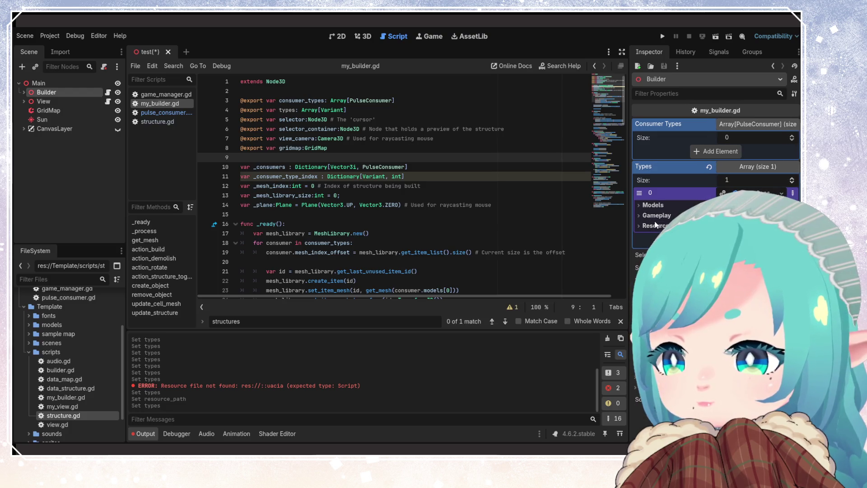
left_click(654, 217)
left_click(654, 216)
left_click(652, 206)
left_click(653, 215)
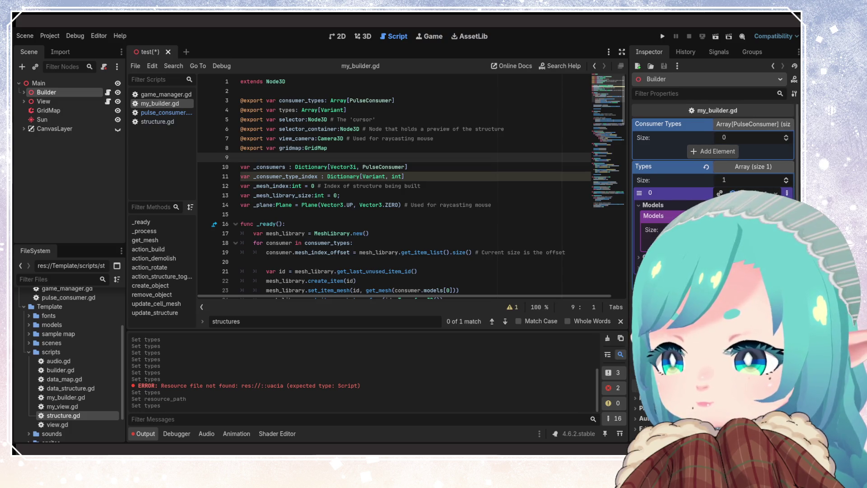
left_click(653, 215)
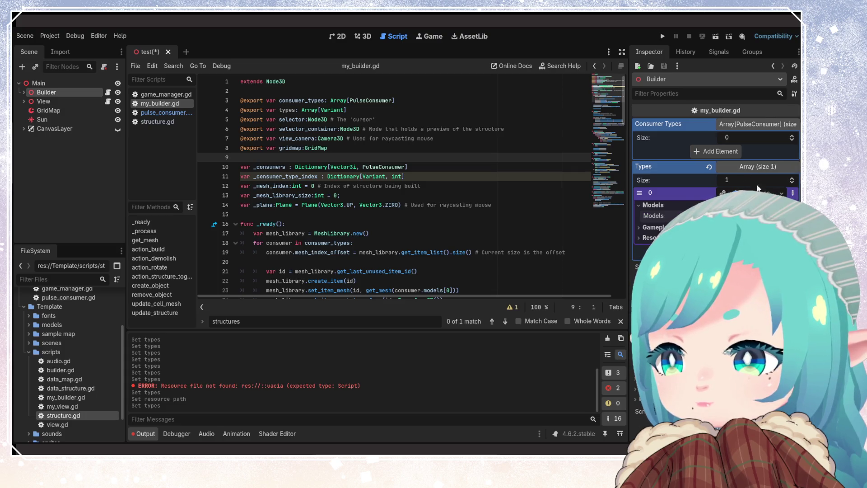
left_click(749, 193)
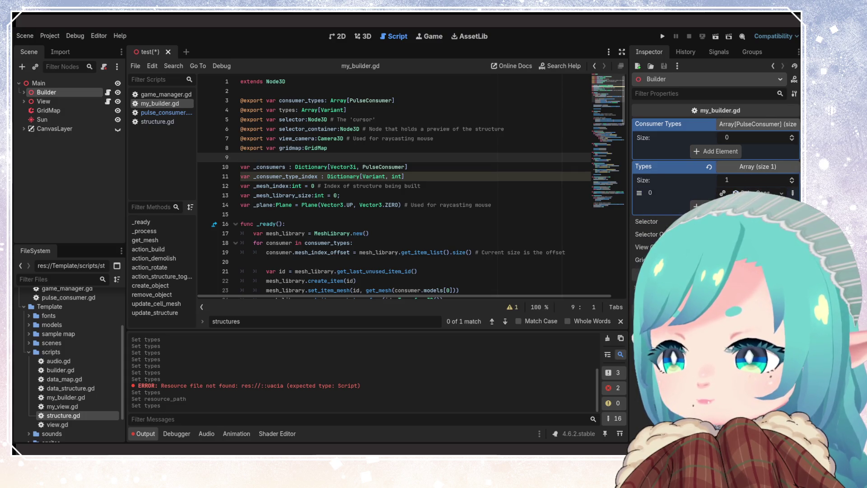
left_click(749, 193)
left_click(749, 193)
left_click(781, 193)
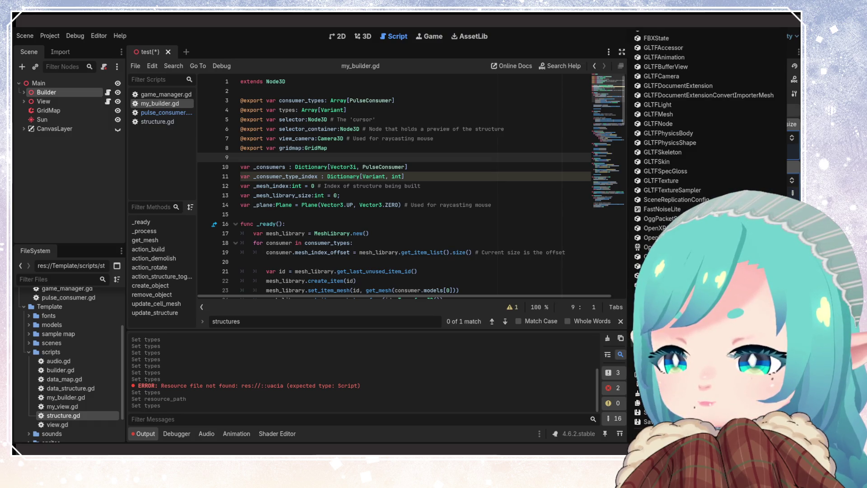
scroll(700, 113, "down", 15)
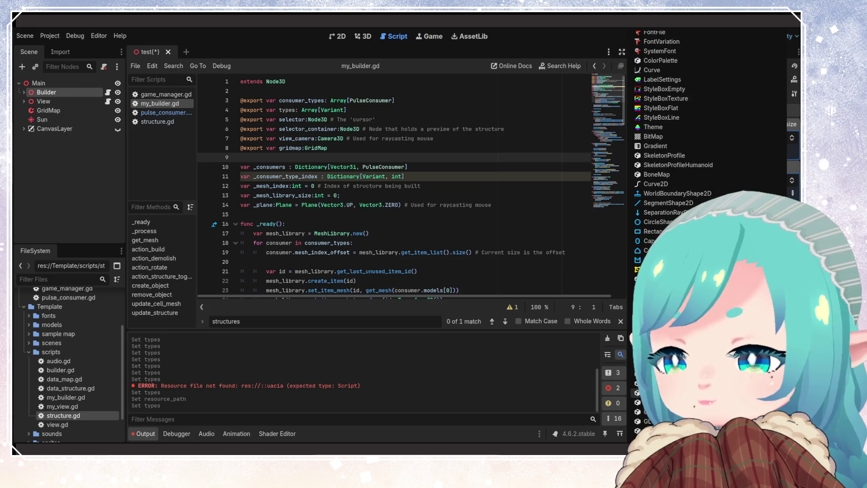
scroll(700, 112, "up", 20)
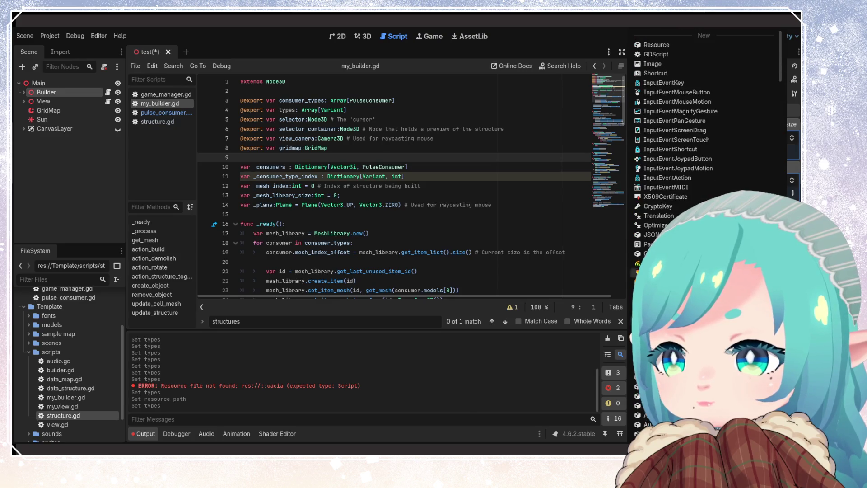
left_click(599, 270)
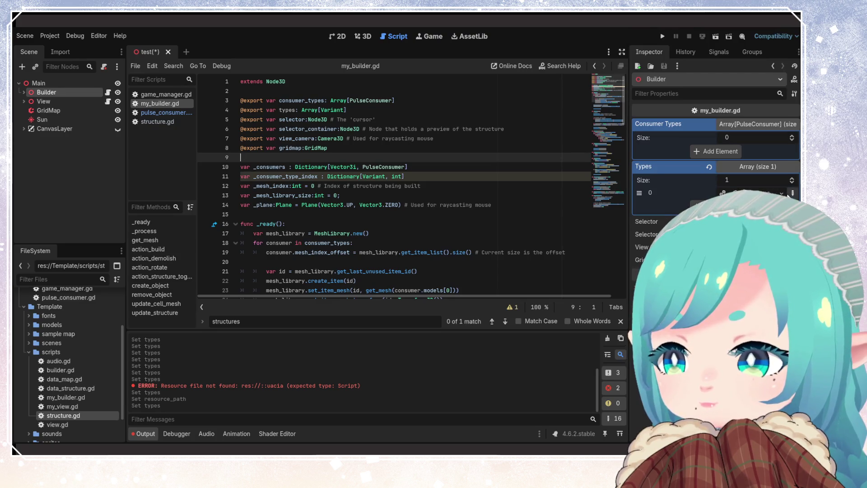
Switch Types element 0 to another value type from its type popup, then dismiss the popup.
left_click(481, 214)
left_click(400, 156)
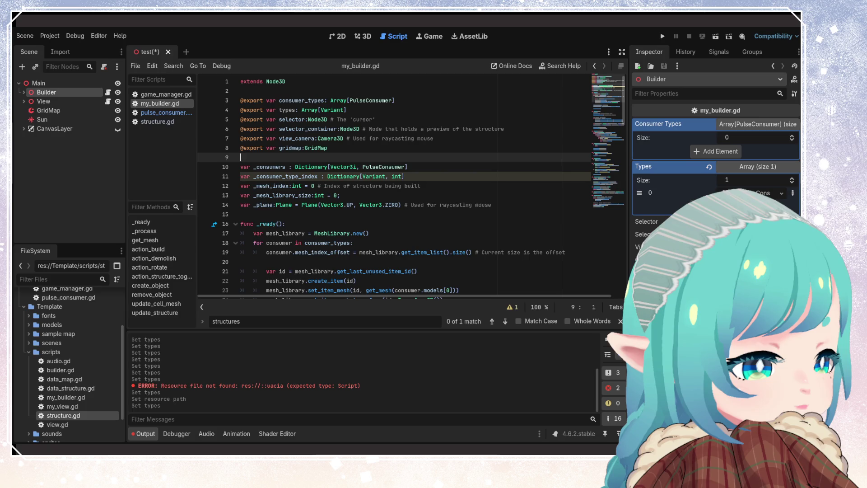
left_click(793, 194)
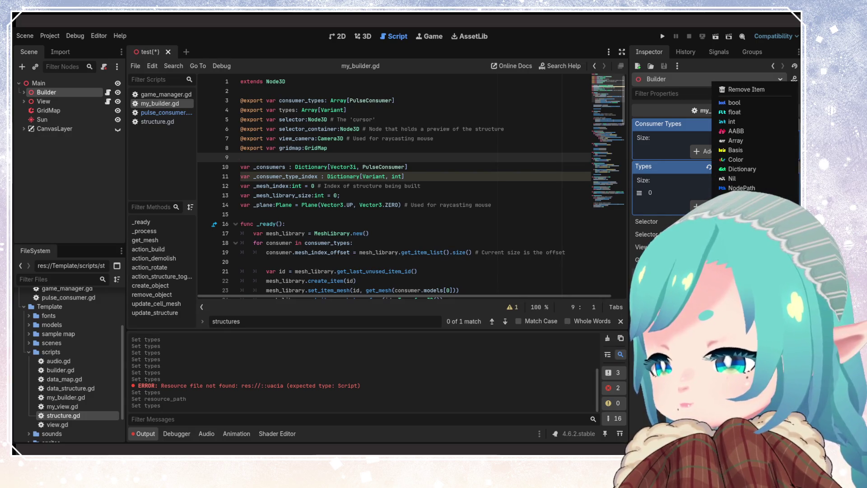
left_click(745, 217)
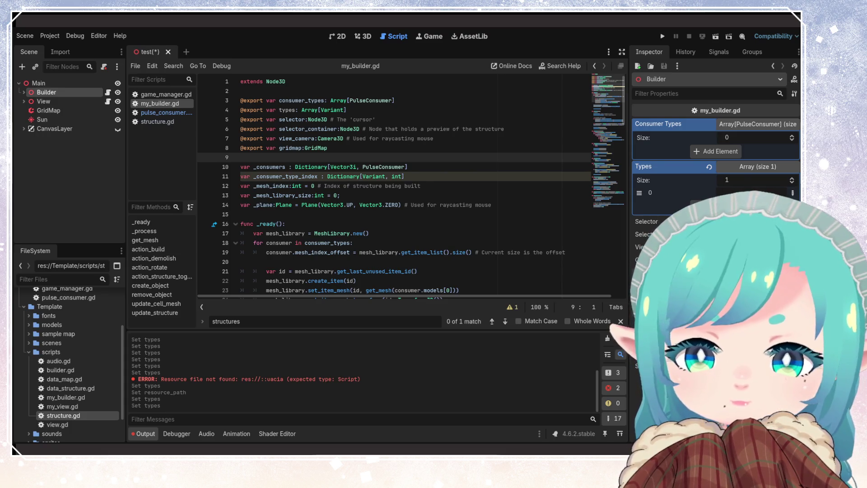
left_click(794, 193)
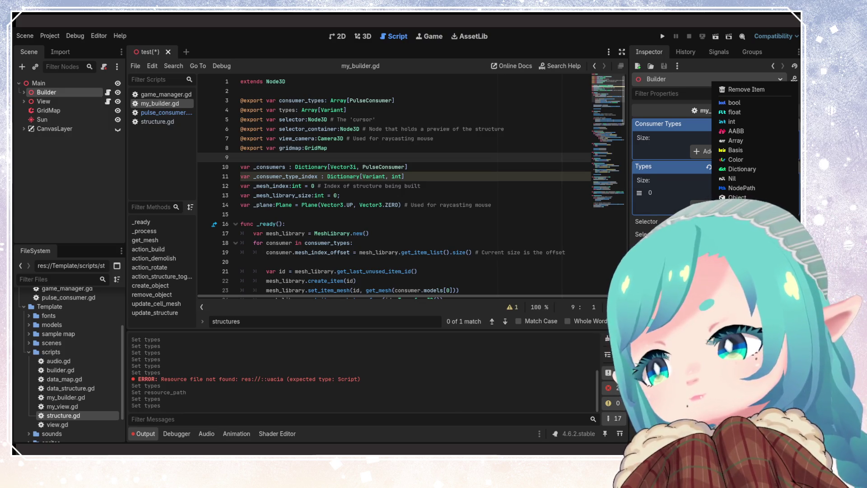
left_click(440, 240)
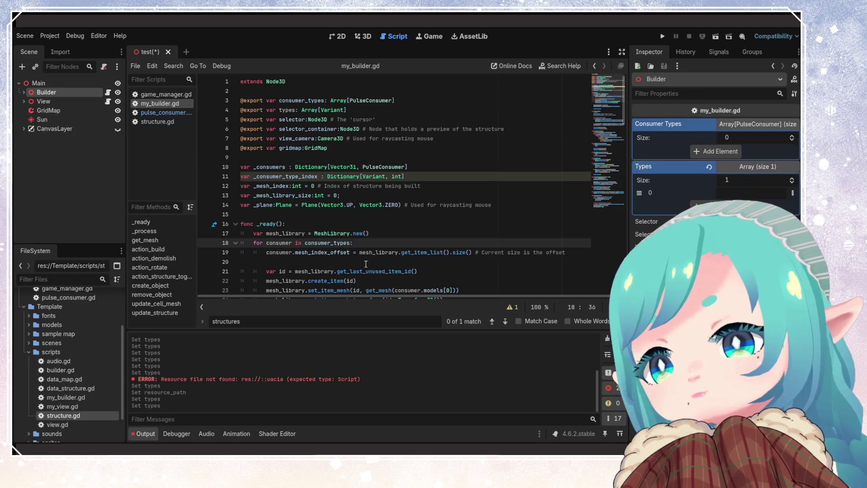
double_click(287, 110)
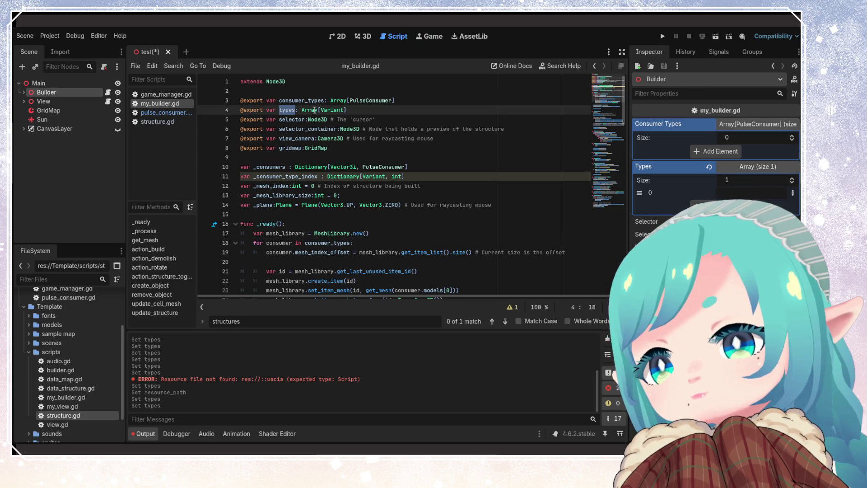
mouse_move(334, 110)
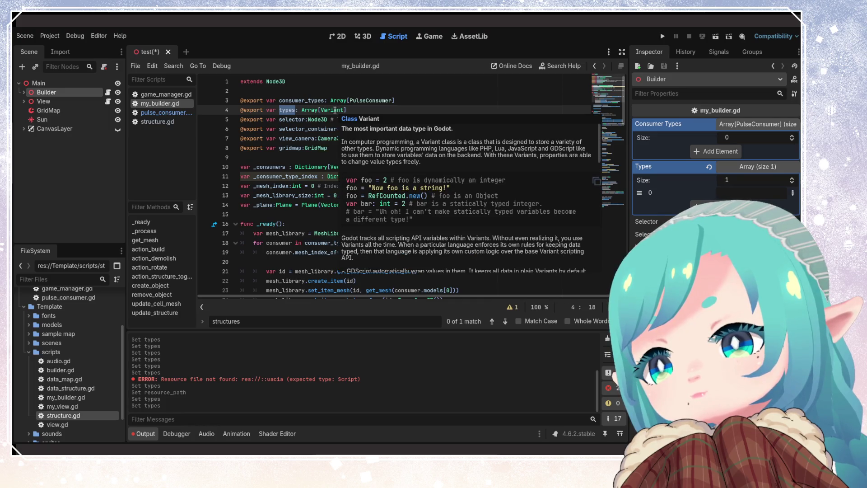
left_click(267, 176)
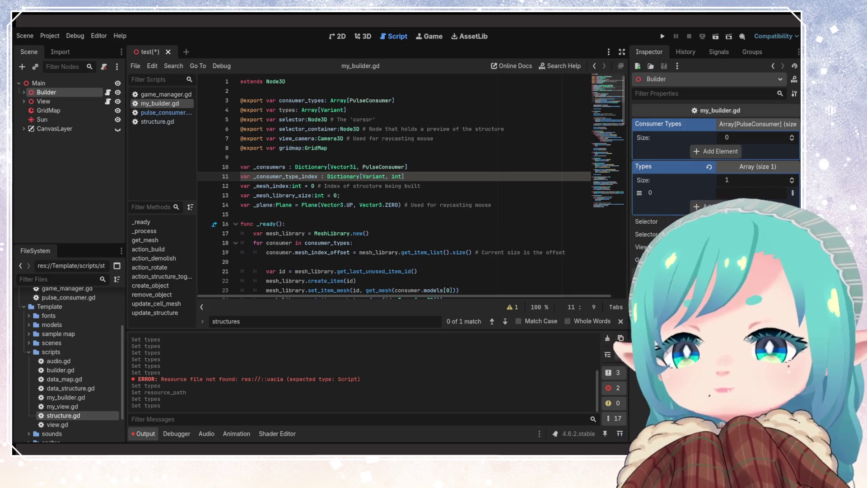
Comment out the consumer_types export on line 3 of my_builder.gd.
left_click(335, 176)
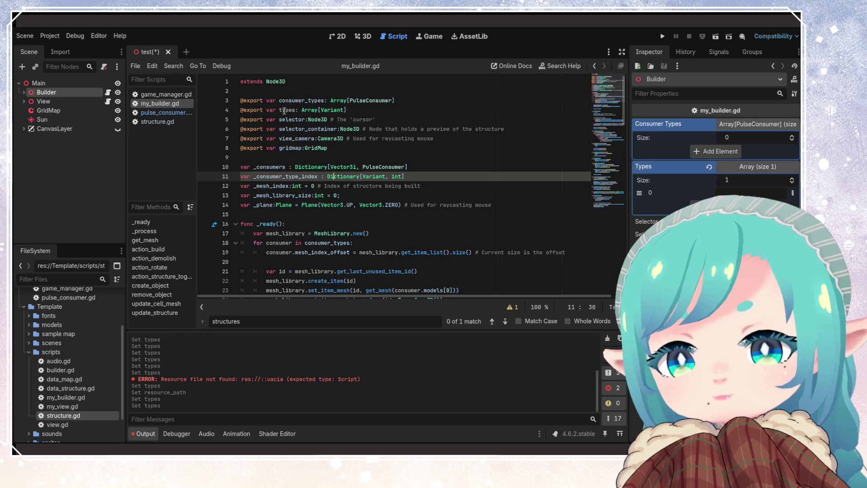
left_click(749, 192)
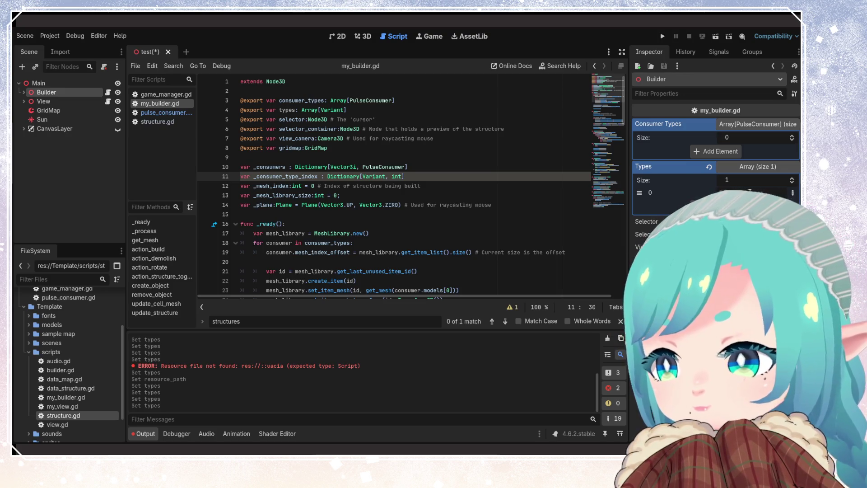
left_click(316, 261)
left_click(773, 127)
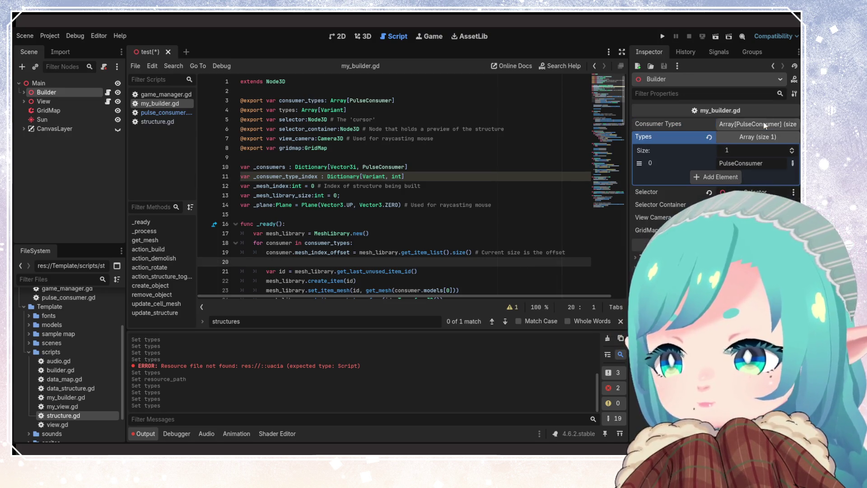
left_click(367, 100)
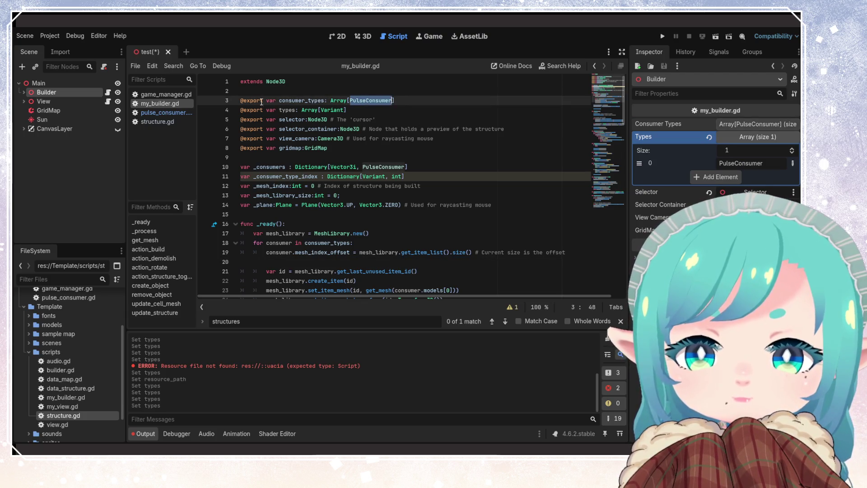
left_click(242, 101)
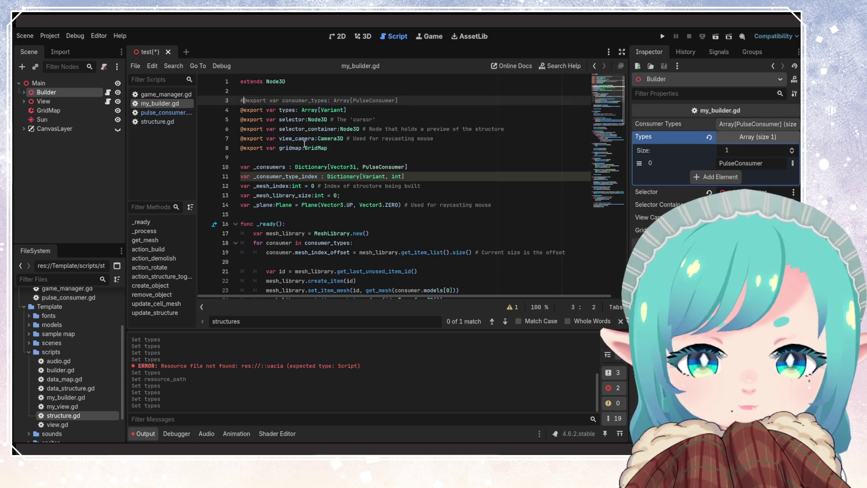
key("ctrl+s")
Replace consumer_types with types in the loop header by copying the name from line 4.
left_click(348, 223)
scroll(348, 221, "down", 1)
left_click(348, 224)
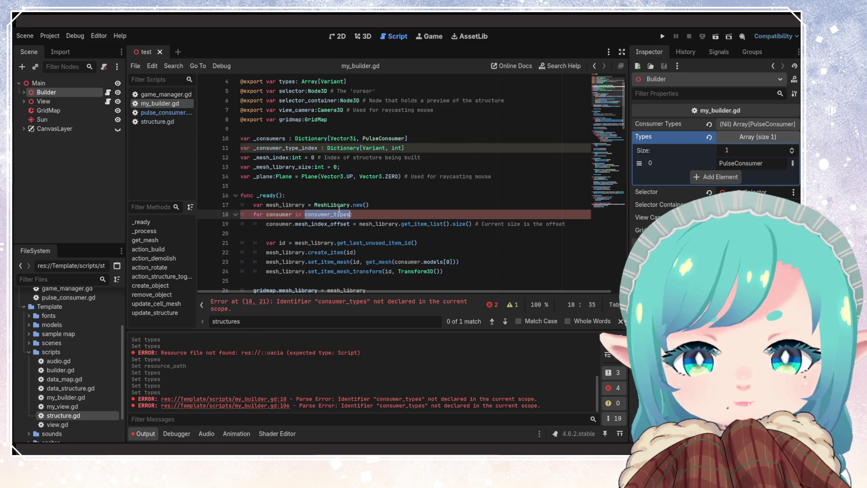
scroll(348, 221, "up", 3)
double_click(287, 110)
key("ctrl+c")
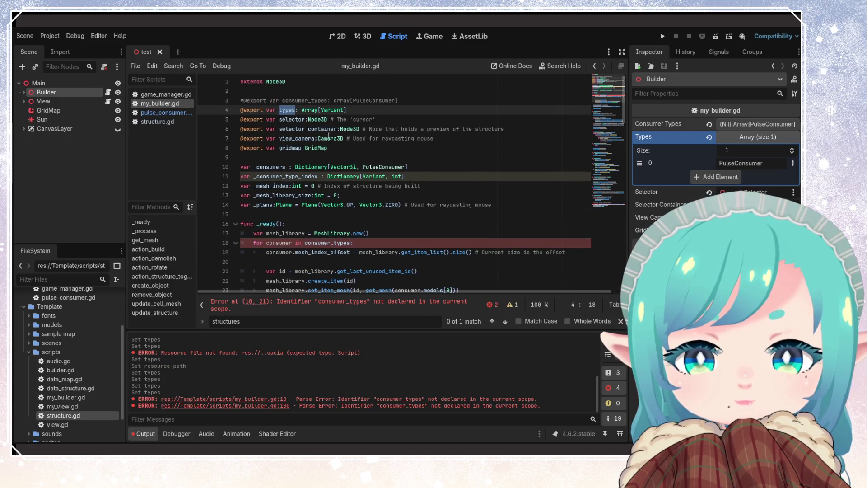
double_click(326, 242)
key("ctrl+v")
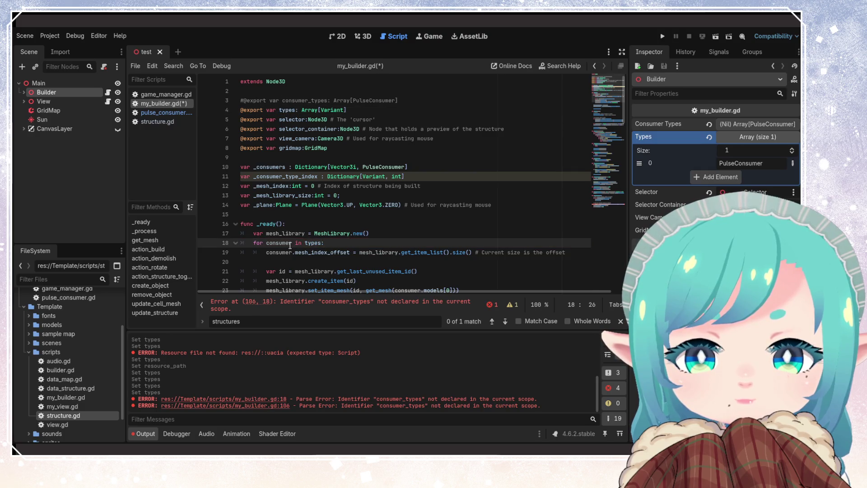
Rename the loop variable to type and add 'var consumer = type.new()' on line 19, saving.
scroll(357, 253, "down", 3)
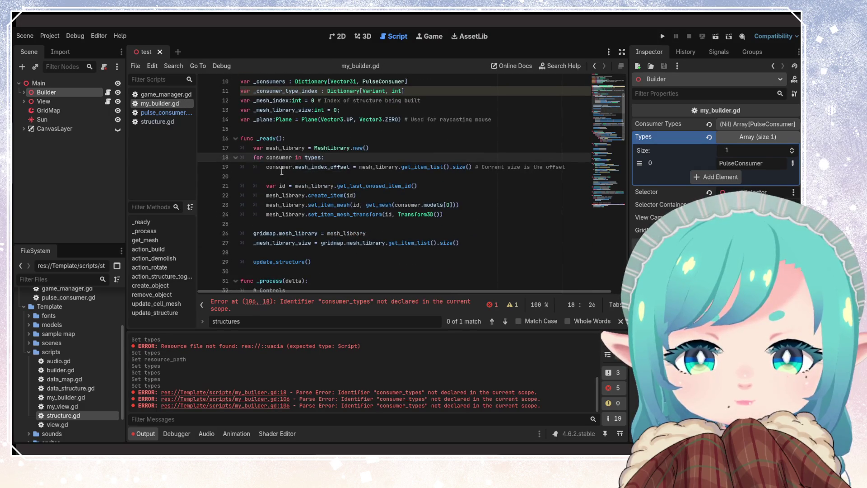
key("Down")
key("Home")
scroll(344, 225, "up", 1)
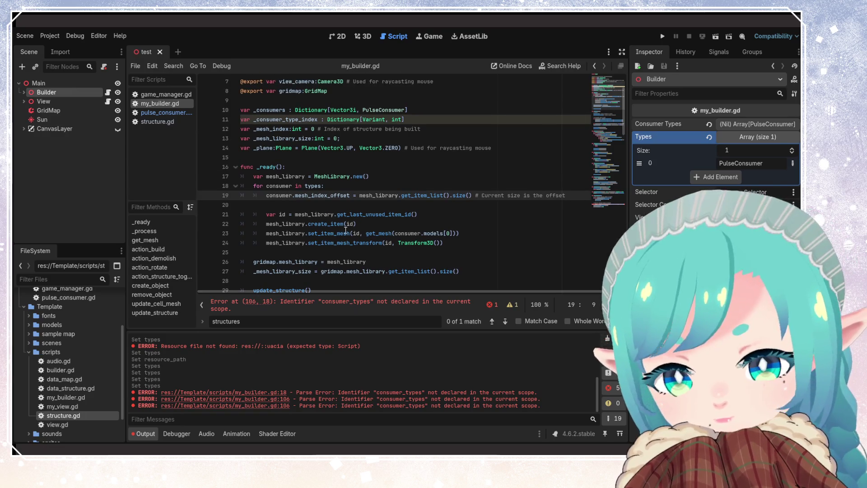
left_click(344, 190)
key("Return")
key("Return")
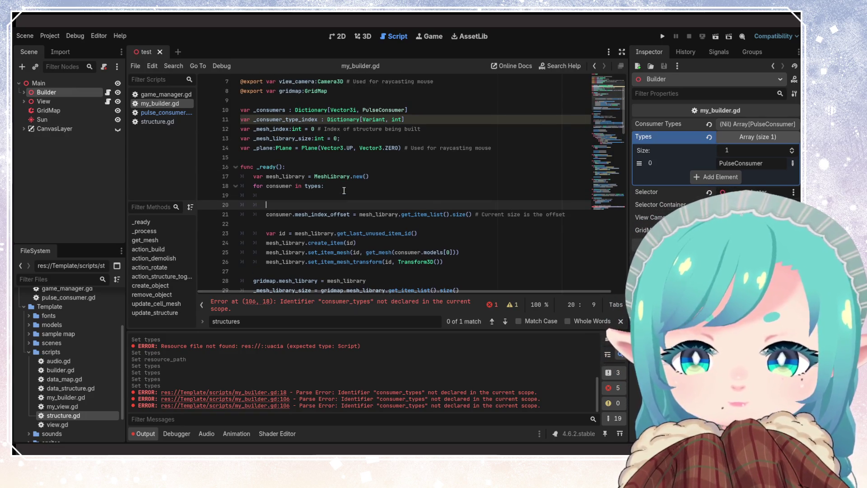
double_click(283, 185)
type("typ")
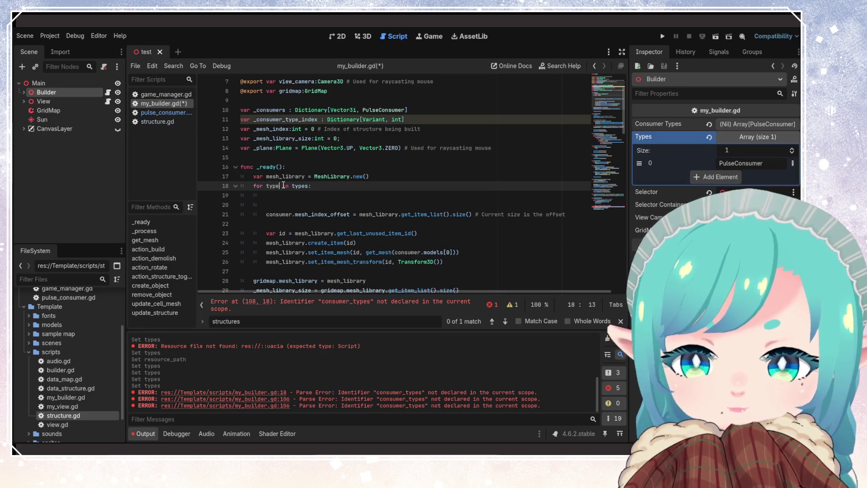
key("ctrl+s")
key("Down")
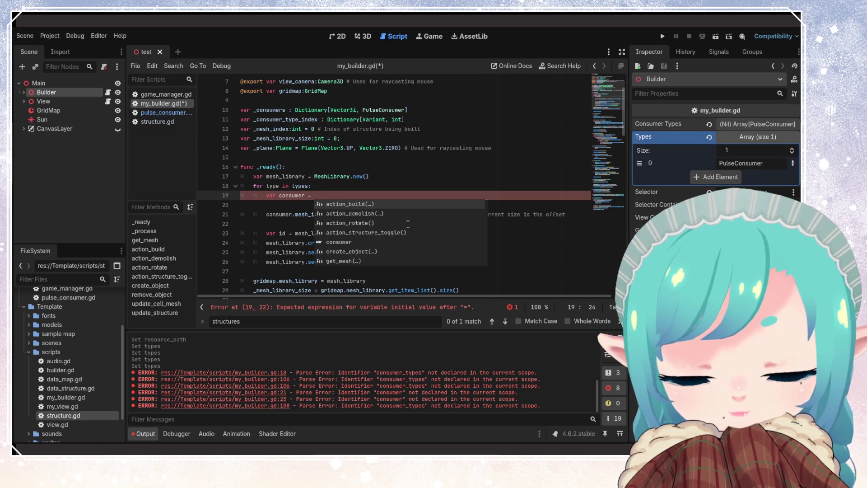
type("type.new(")
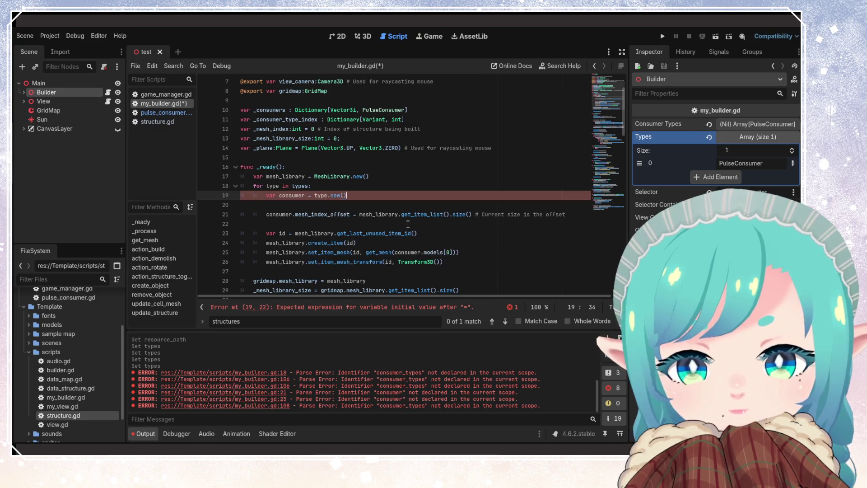
key("ctrl+s")
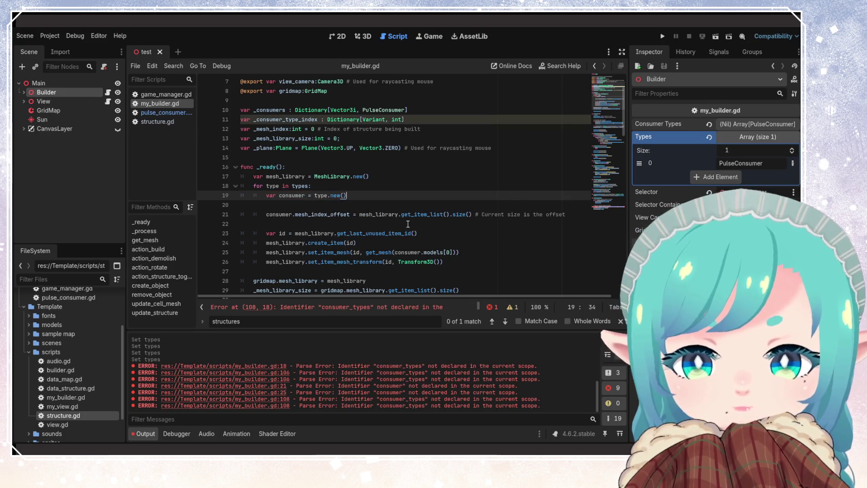
Delete the blank line 20 and comment out the mesh_index_offset line with #, then save.
left_click(377, 216)
left_click(469, 261)
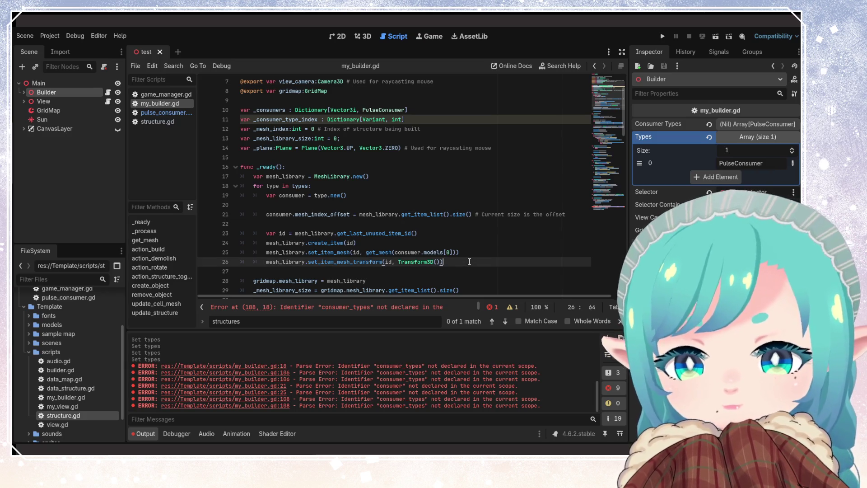
left_click(395, 208)
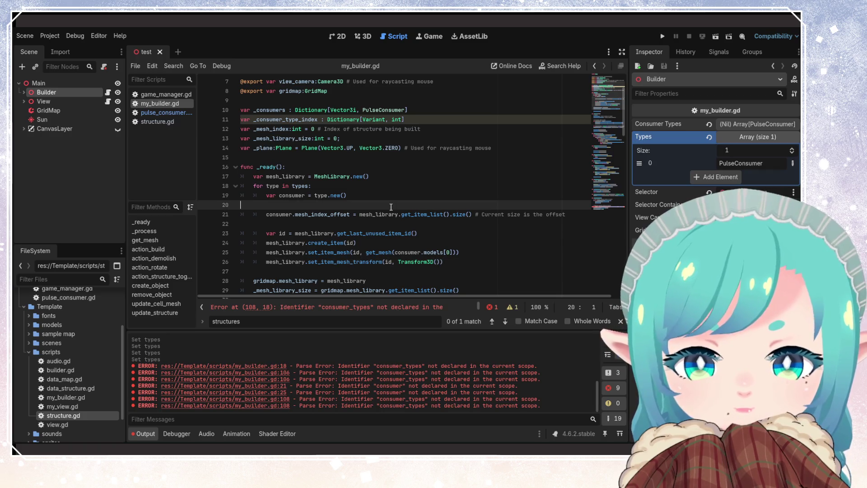
key("BackSpace")
left_click(395, 217)
double_click(301, 205)
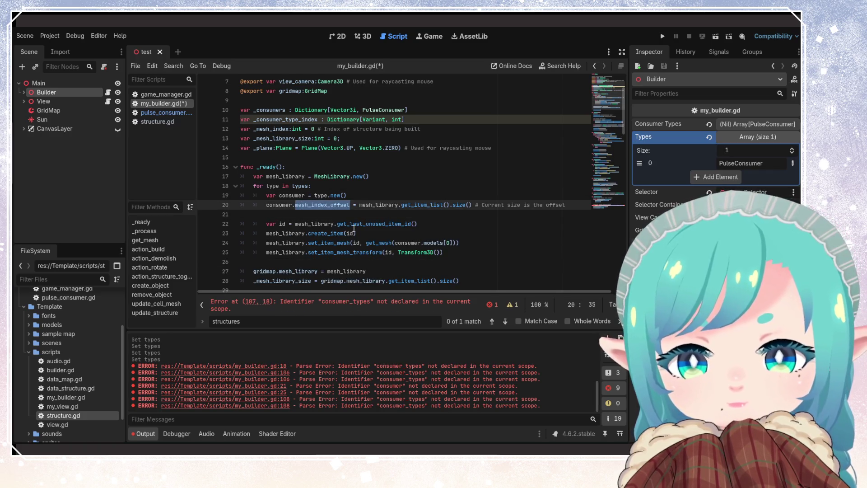
scroll(353, 229, "up", 1)
key("Home")
type("#")
key("ctrl+s")
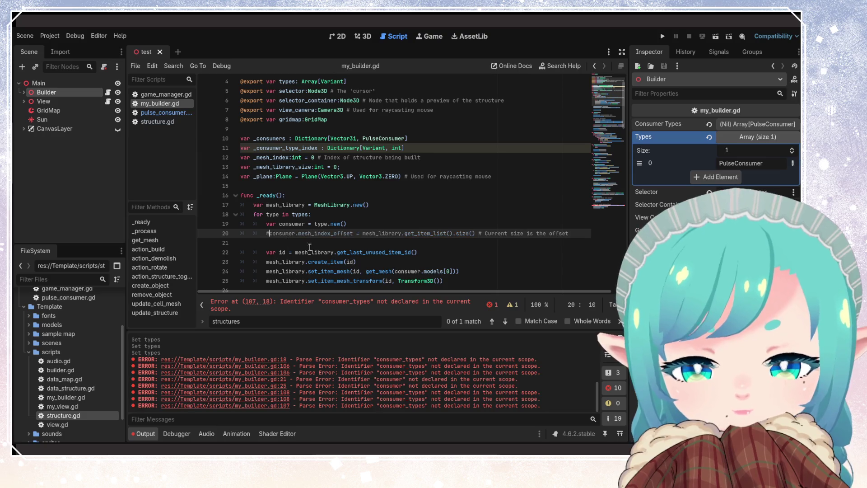
Review the types declaration and the type.new() call, then jump to the error on line 107.
left_click(309, 248)
key("Up")
scroll(331, 249, "down", 3)
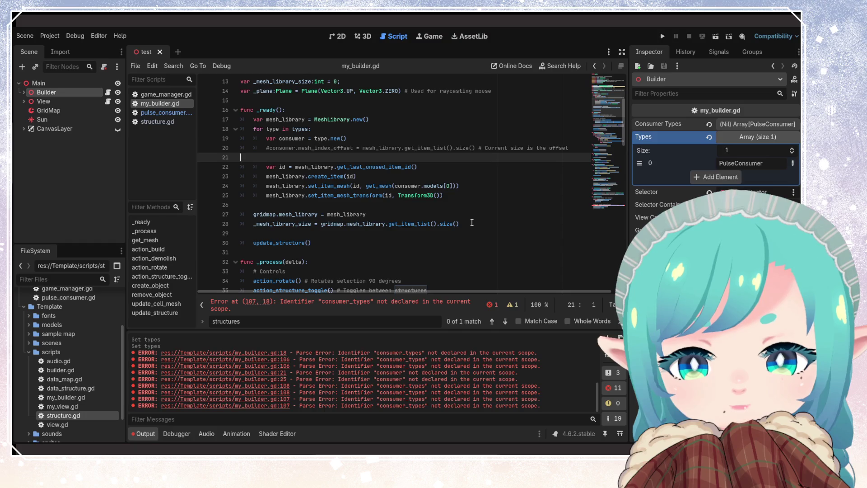
scroll(466, 228, "up", 4)
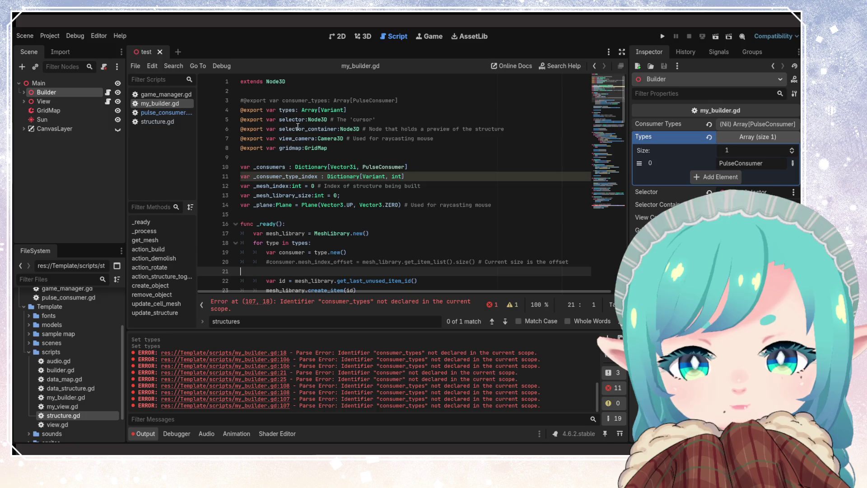
double_click(288, 110)
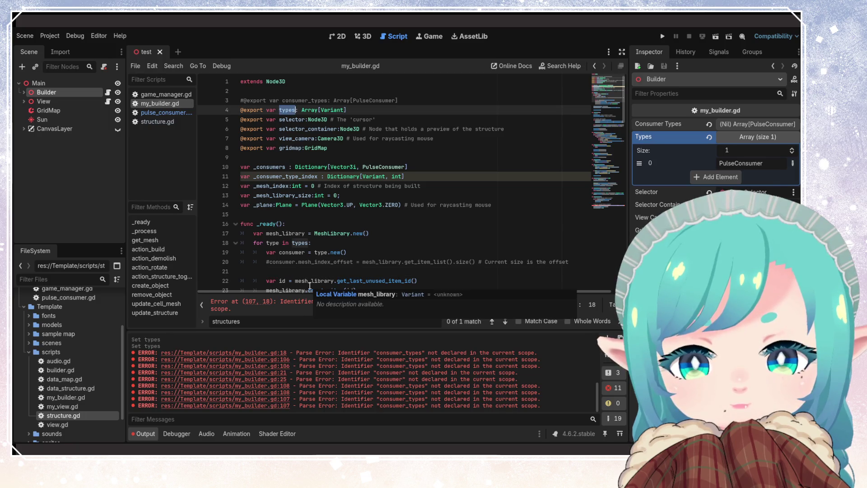
left_click(338, 254)
left_click(361, 301)
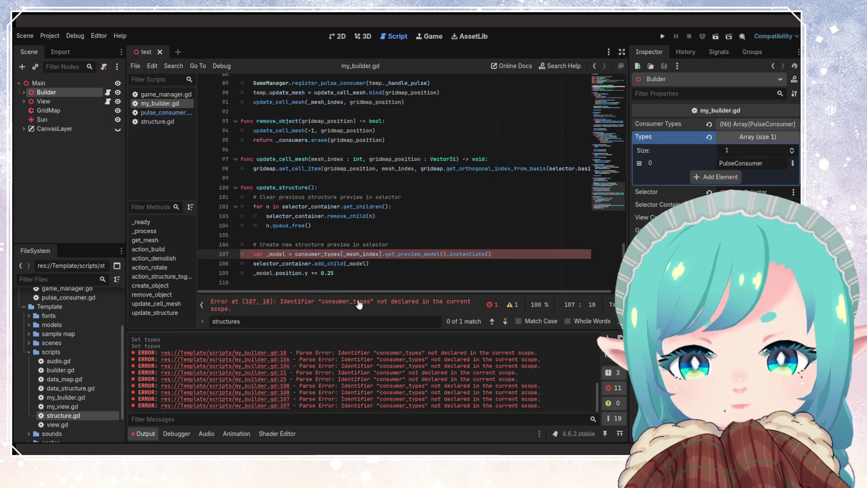
Inspect the consumer_types and _mesh_index references on line 107.
double_click(317, 254)
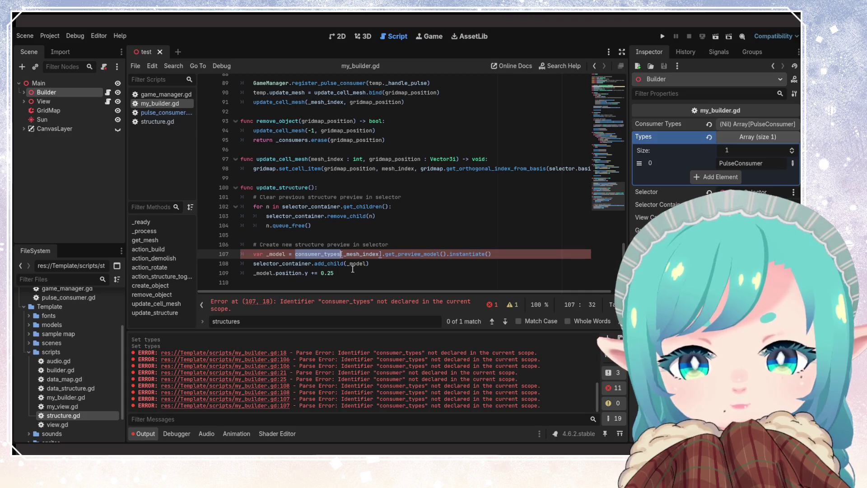
double_click(357, 254)
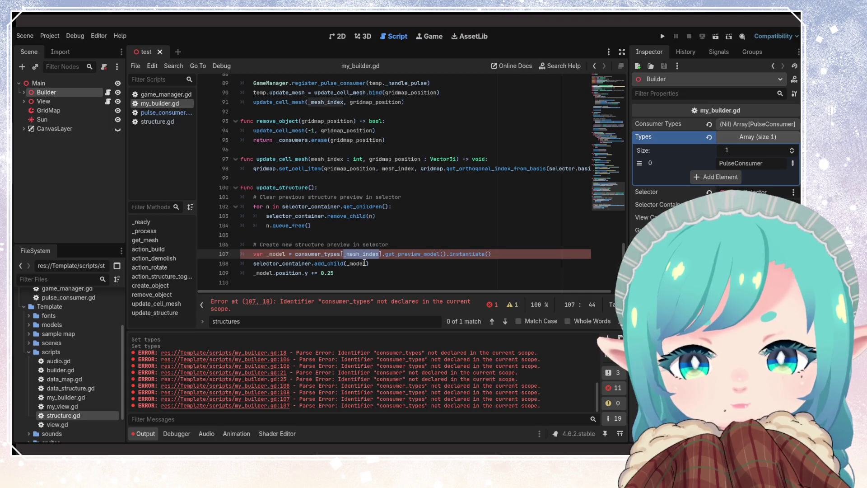
left_click(295, 253)
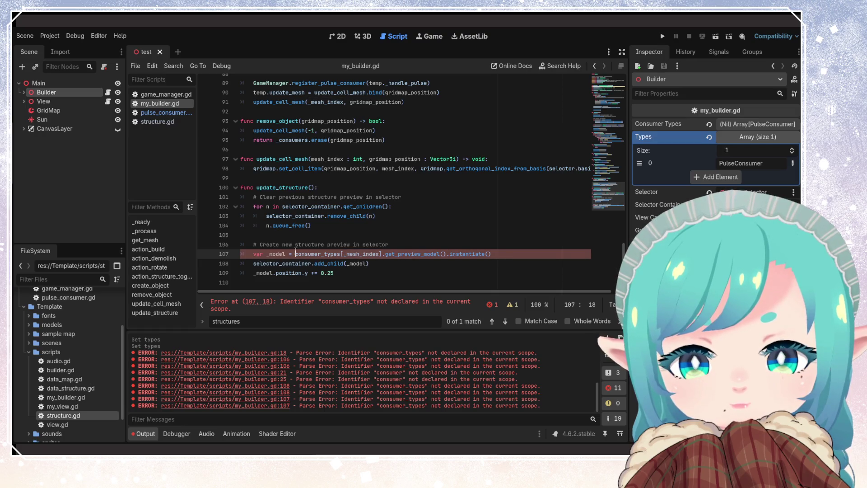
scroll(298, 254, "up", 15)
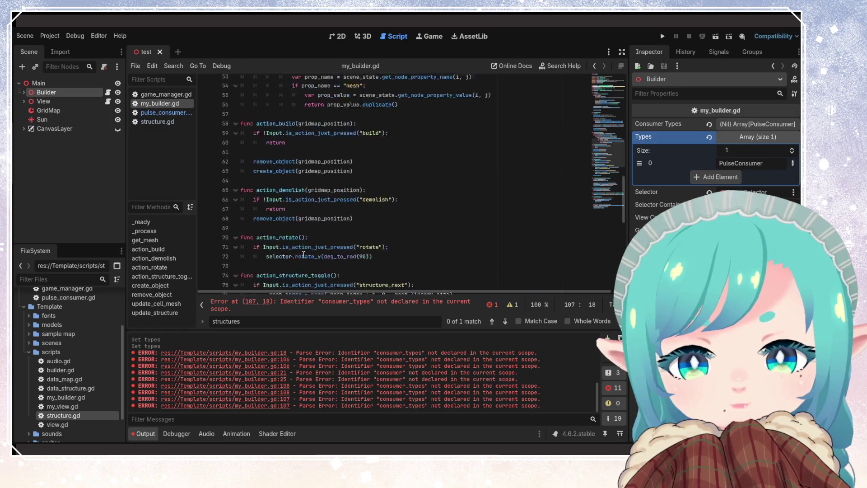
scroll(304, 254, "down", 15)
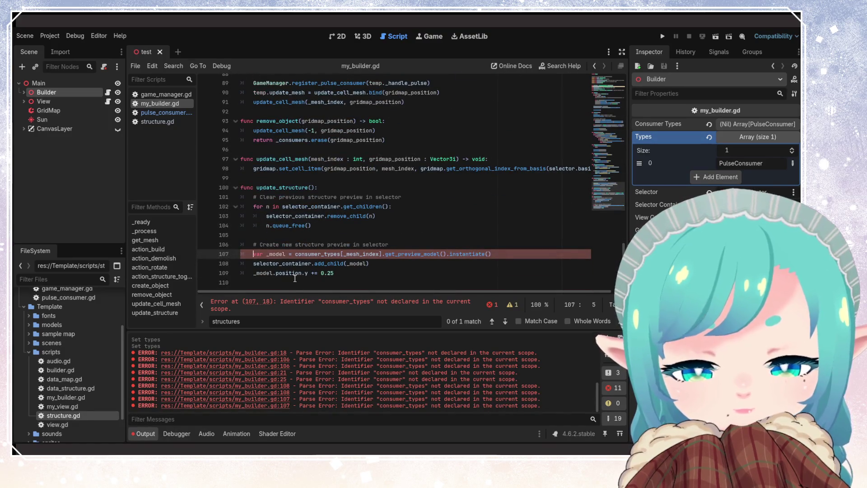
Comment out lines 107–109 with Ctrl+K, save, and run the project with F5.
key("ctrl+k")
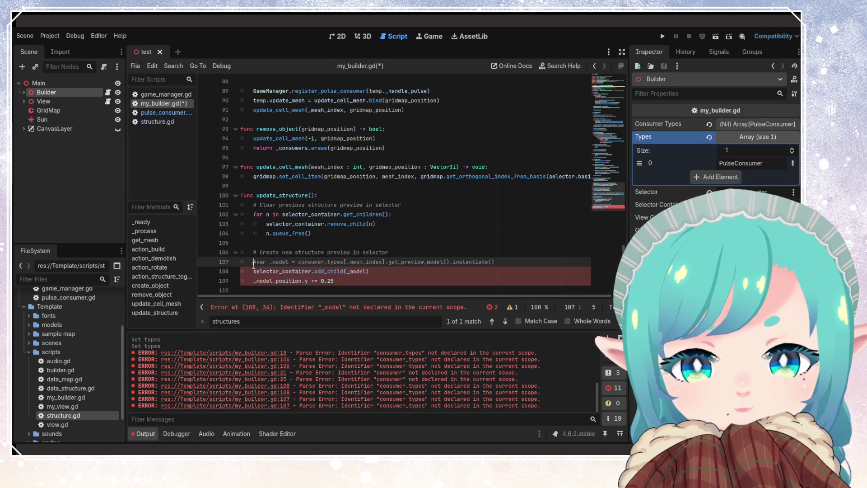
left_click(253, 270)
key("ctrl+k")
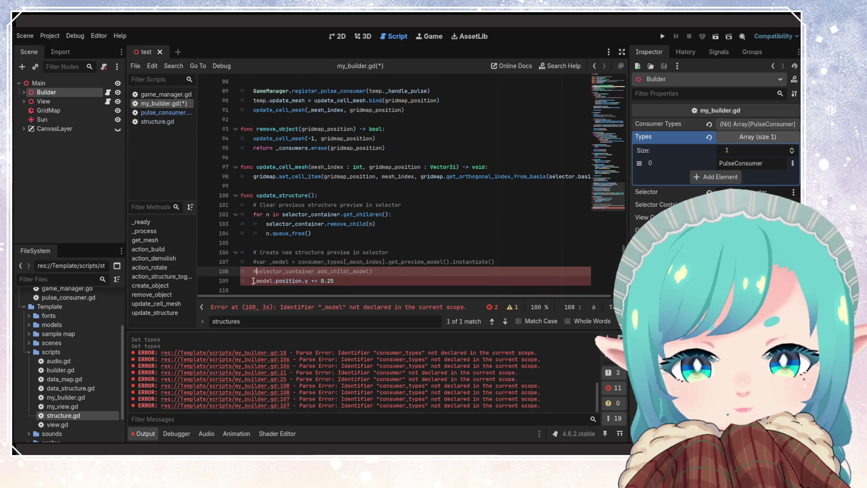
key("Down")
key("ctrl+k")
key("ctrl+s")
key("F5")
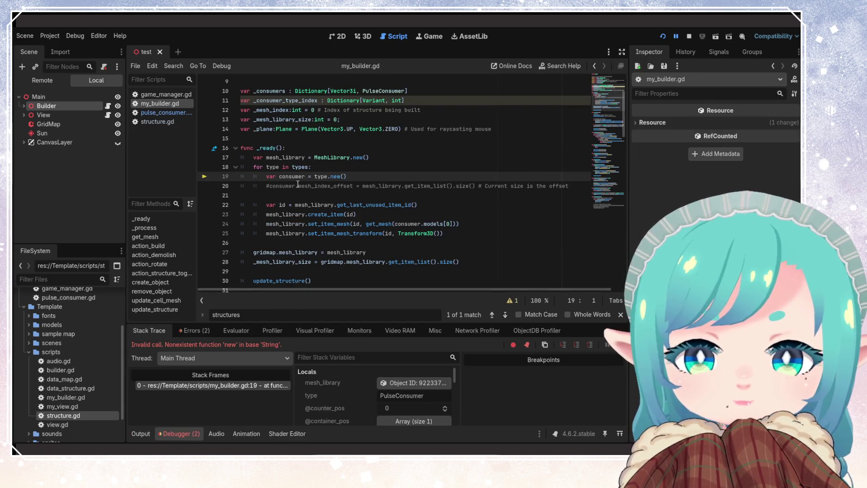
Stop the debug session halted at line 19's type.new() call.
mouse_move(294, 176)
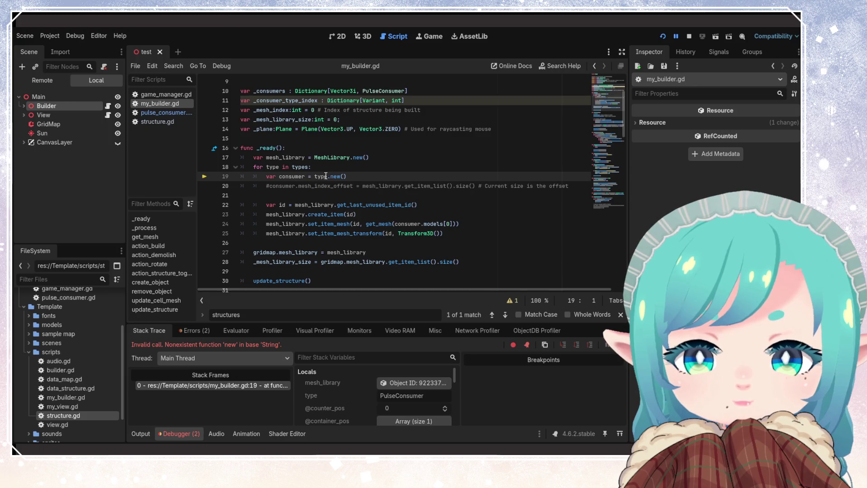
mouse_move(322, 176)
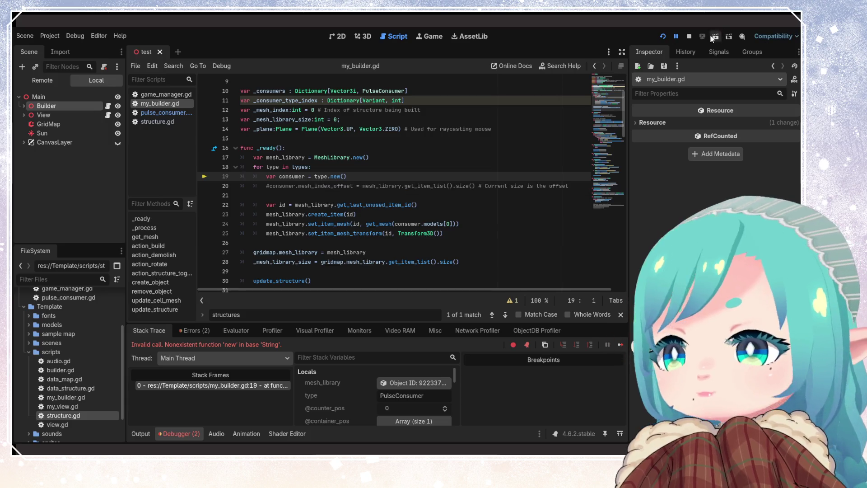
left_click(688, 36)
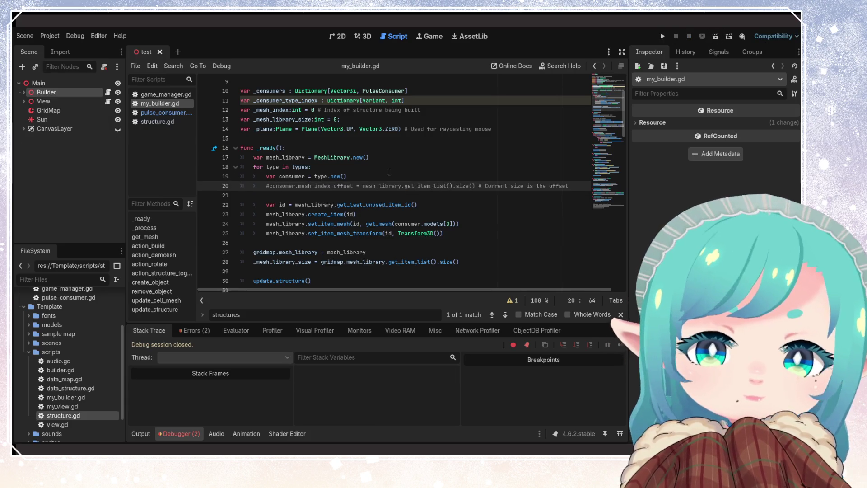
double_click(321, 177)
On the Builder node, set Types element 0 to Object, then to a new PulseConsumer resource.
scroll(320, 177, "up", 3)
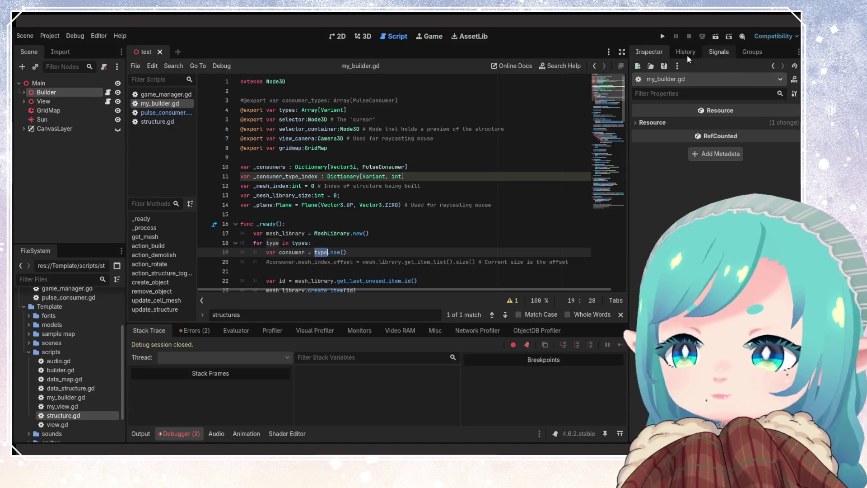
left_click(74, 92)
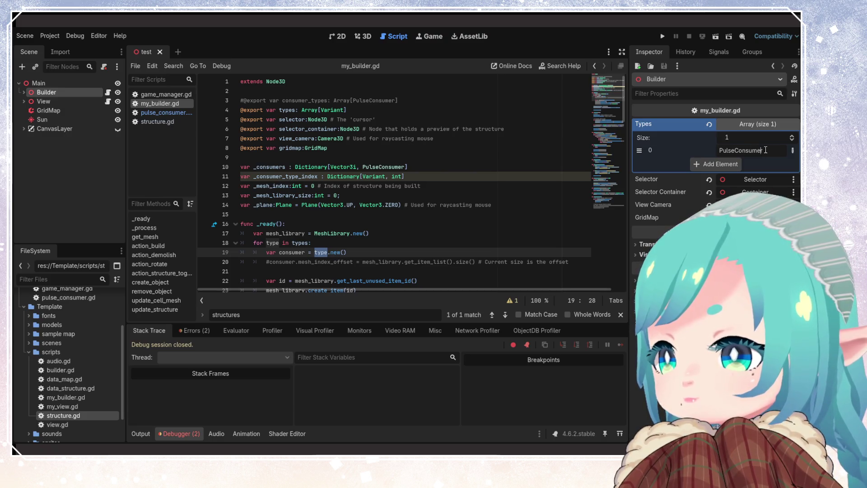
left_click(794, 151)
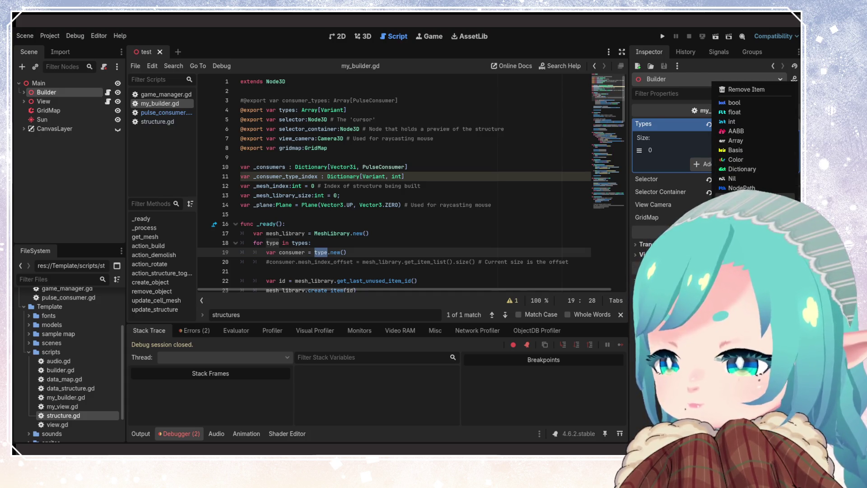
left_click(736, 197)
left_click(781, 150)
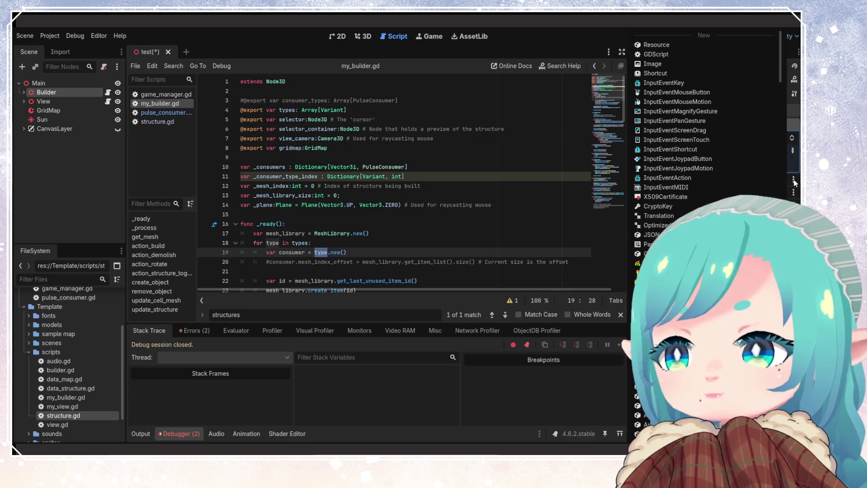
left_click(792, 167)
left_click(751, 149)
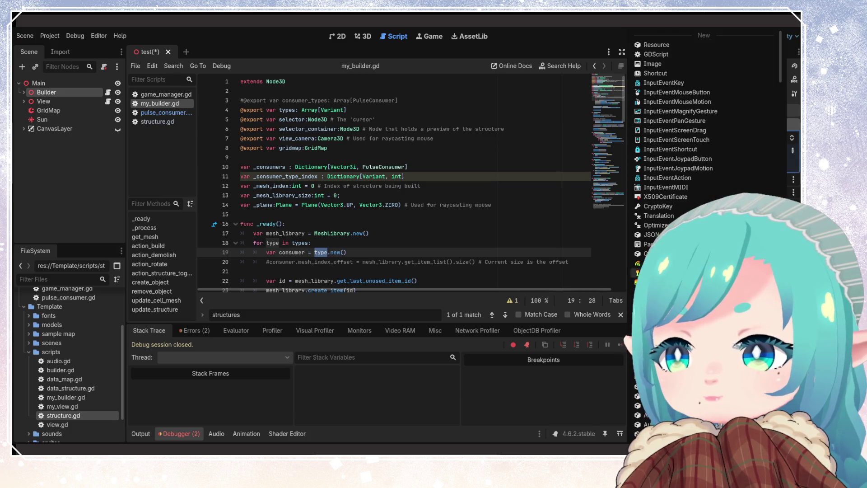
scroll(705, 135, "up", 15)
scroll(704, 136, "up", 15)
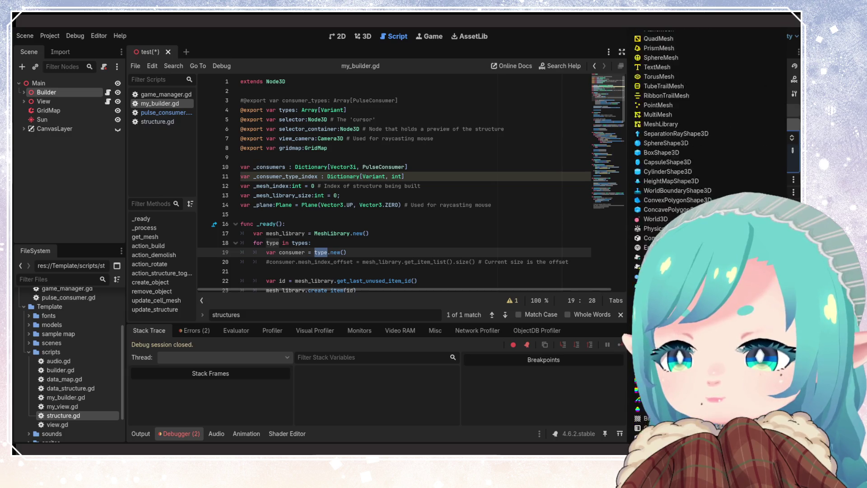
left_click(718, 197)
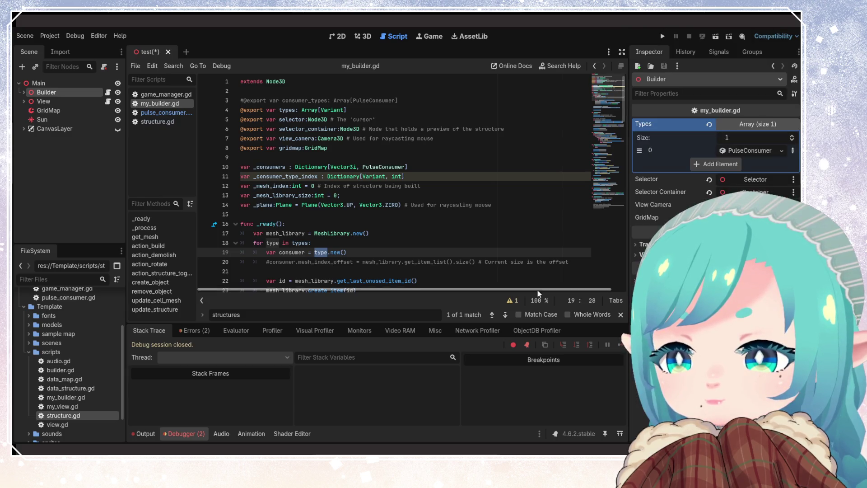
Save the scene with Ctrl+S, then check element 0's resource list and close it unchanged.
left_click(477, 190)
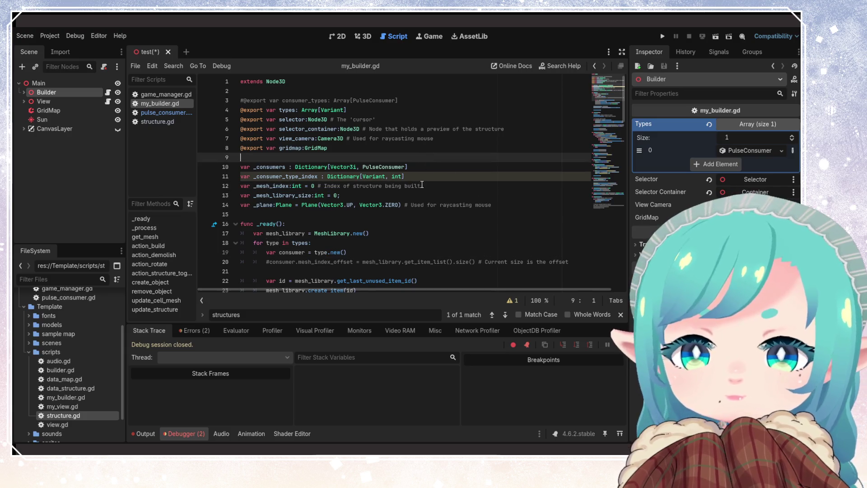
key("ctrl+s")
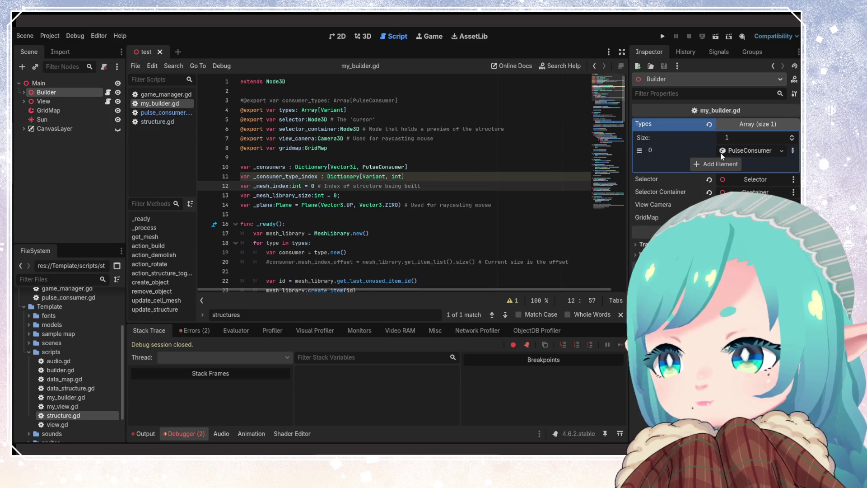
left_click(781, 151)
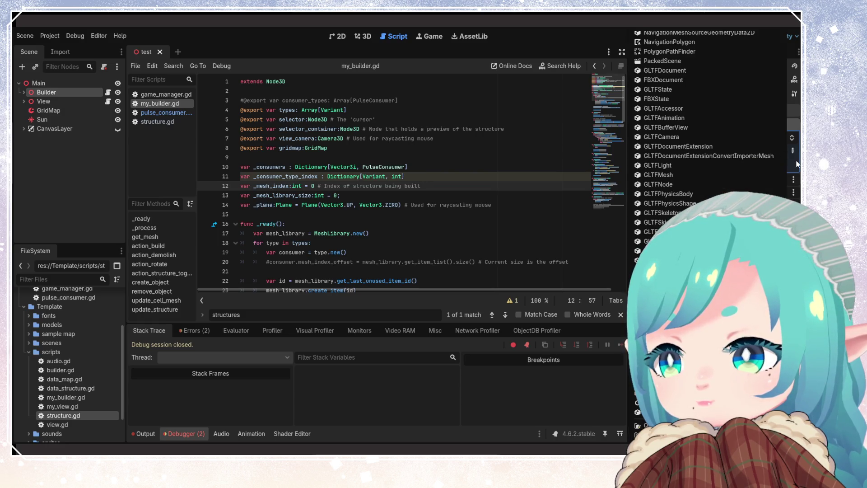
key("Escape")
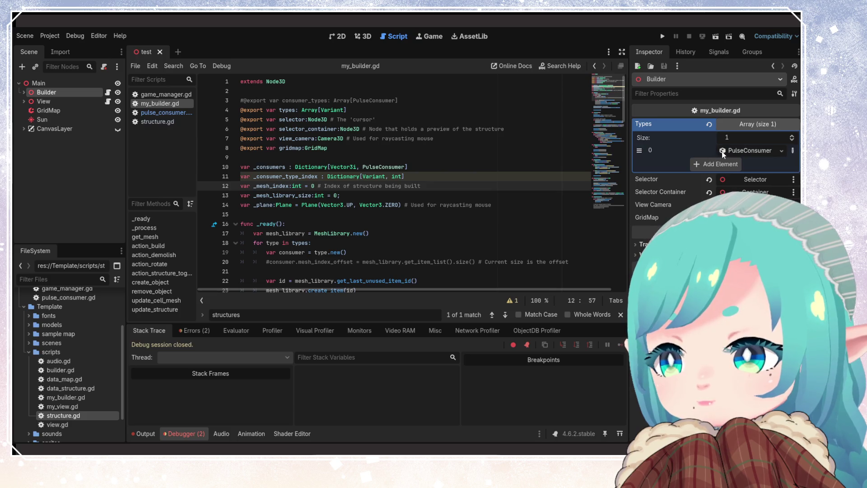
scroll(329, 195, "down", 3)
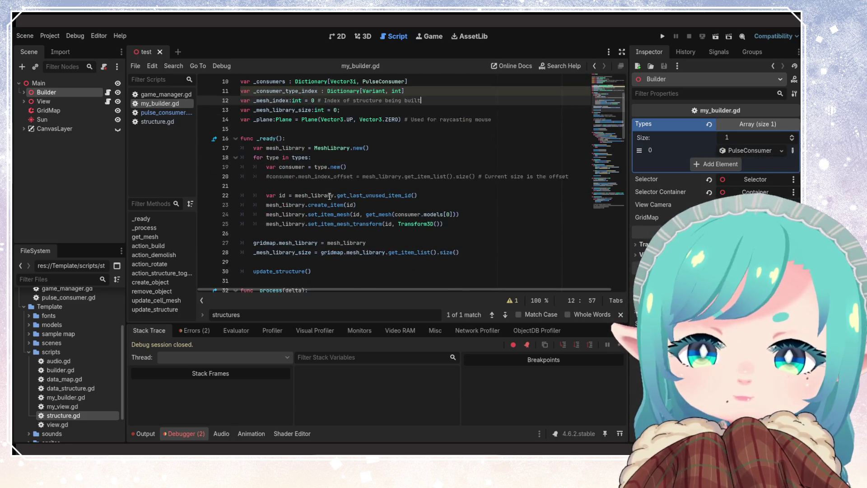
left_click(662, 36)
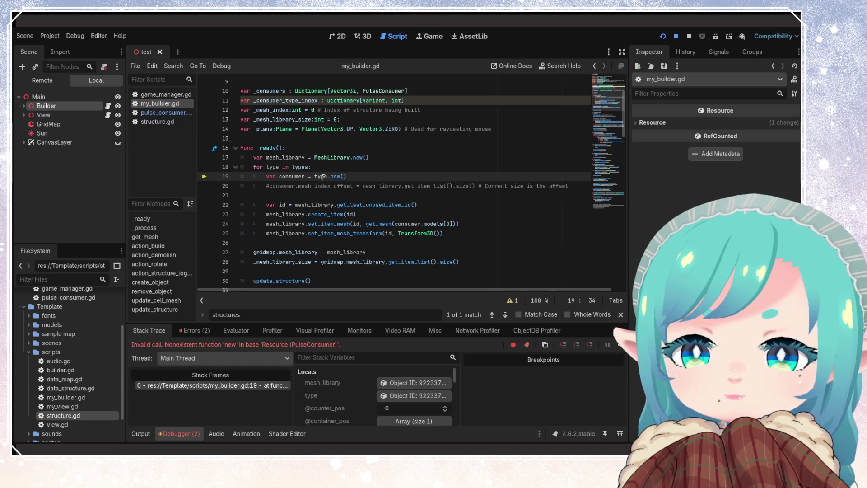
mouse_move(321, 176)
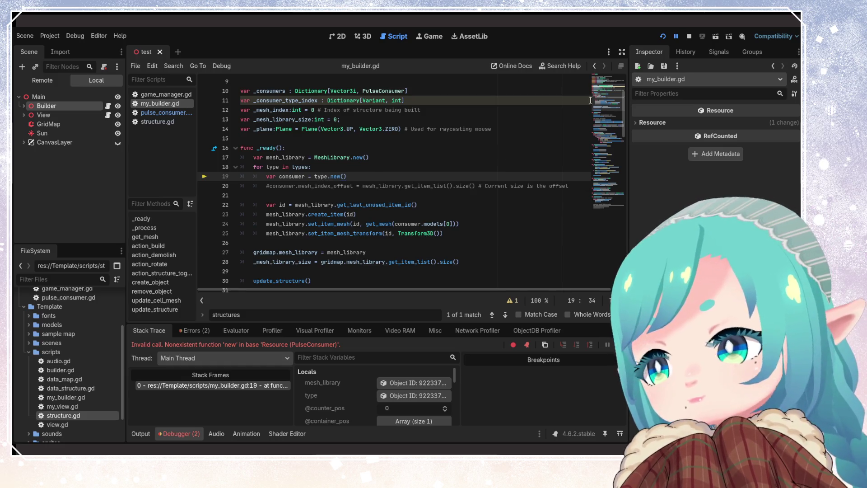
left_click(687, 38)
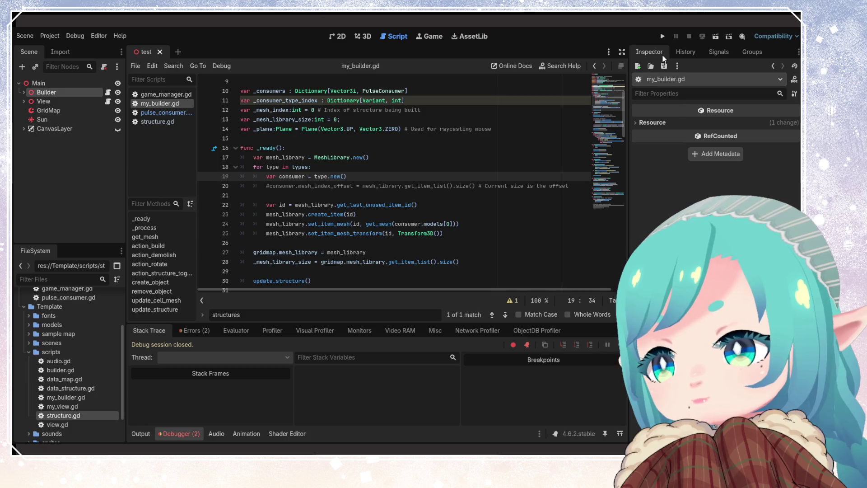
left_click(651, 123)
left_click(651, 123)
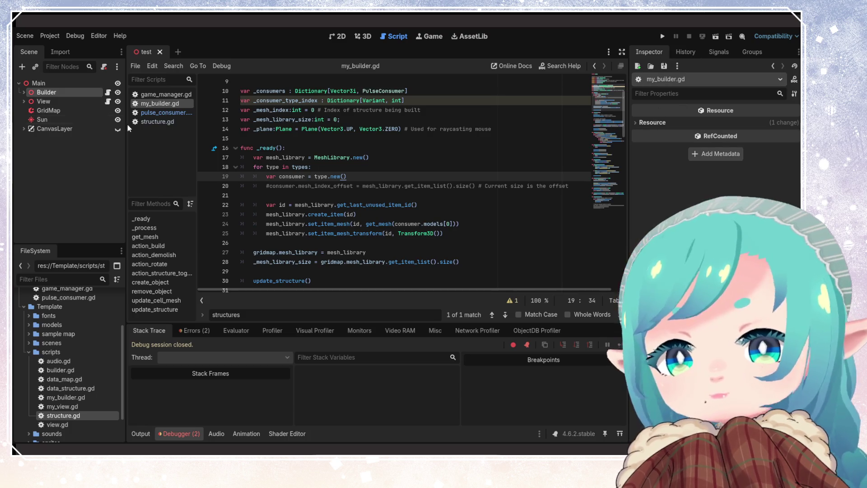
left_click(72, 92)
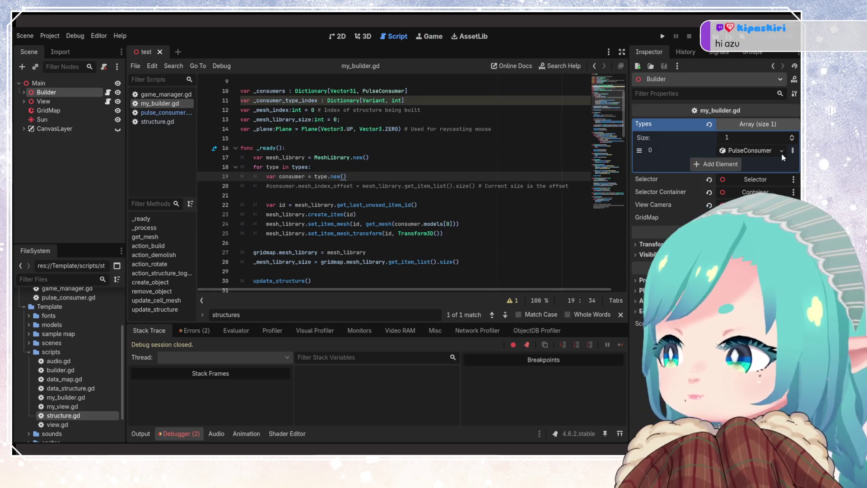
left_click(781, 153)
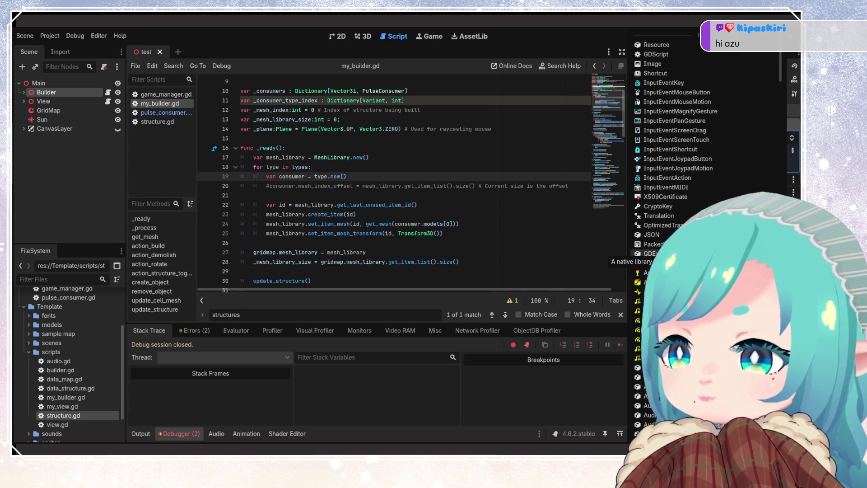
scroll(704, 226, "down", 5)
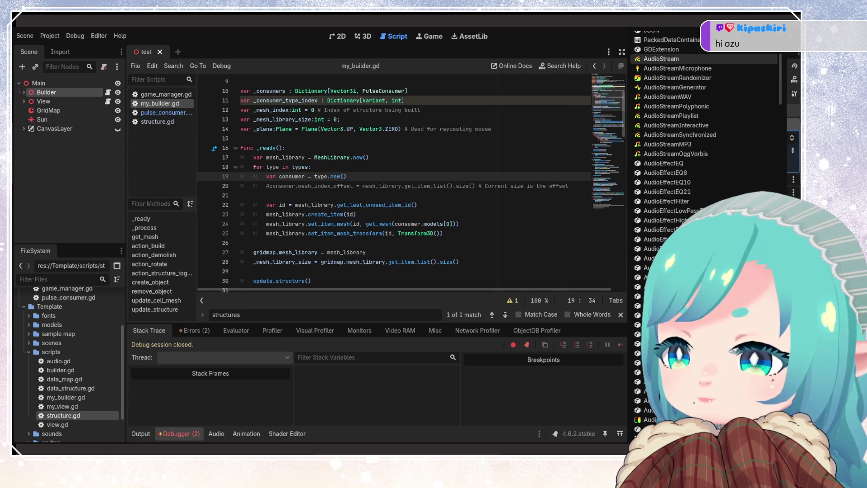
scroll(705, 214, "down", 10)
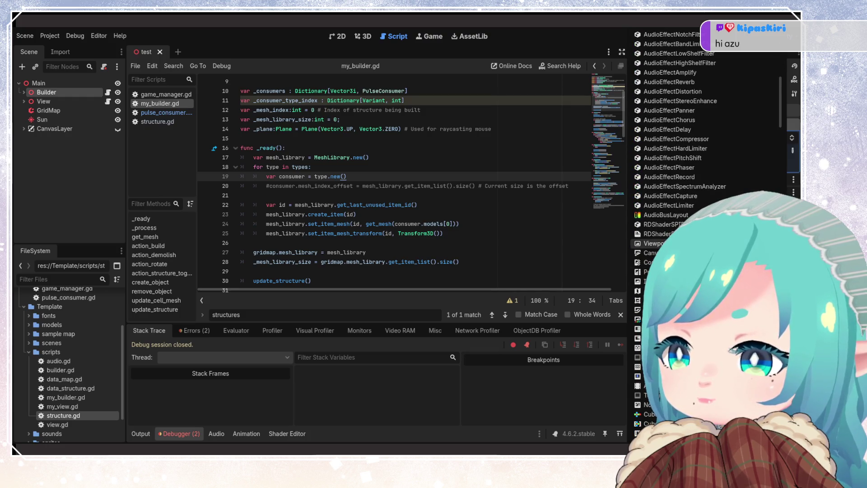
scroll(705, 226, "down", 10)
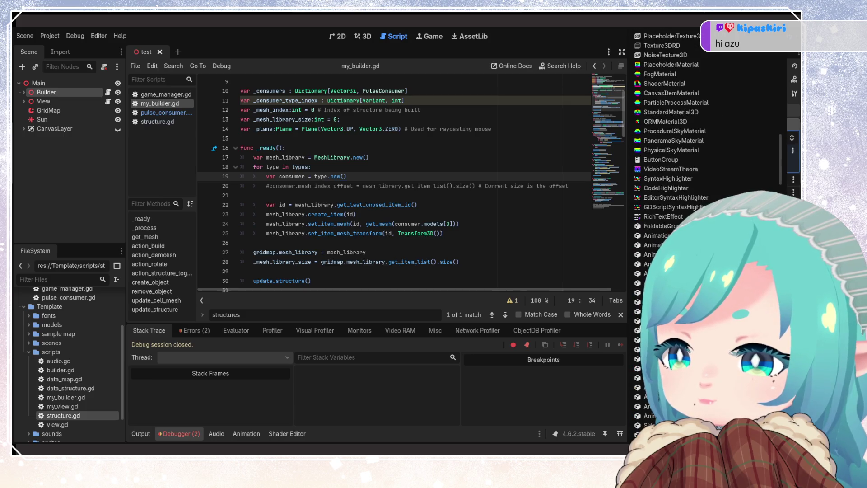
scroll(709, 112, "down", 15)
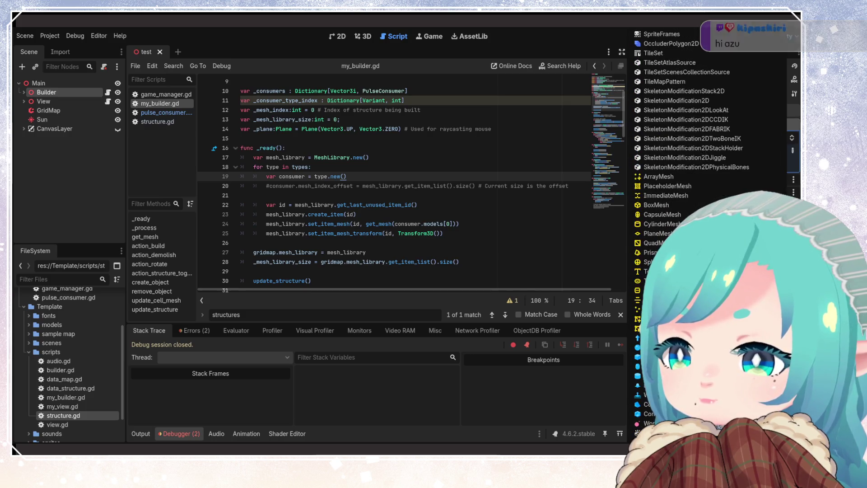
scroll(673, 197, "down", 10)
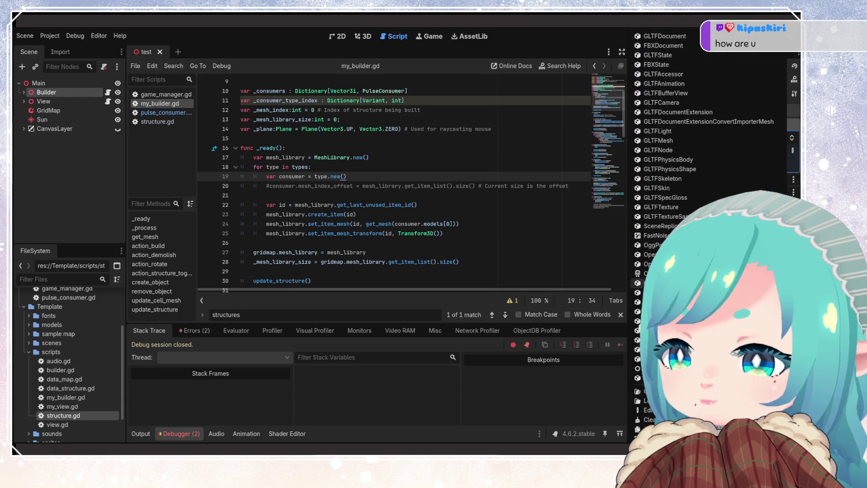
scroll(638, 298, "down", 10)
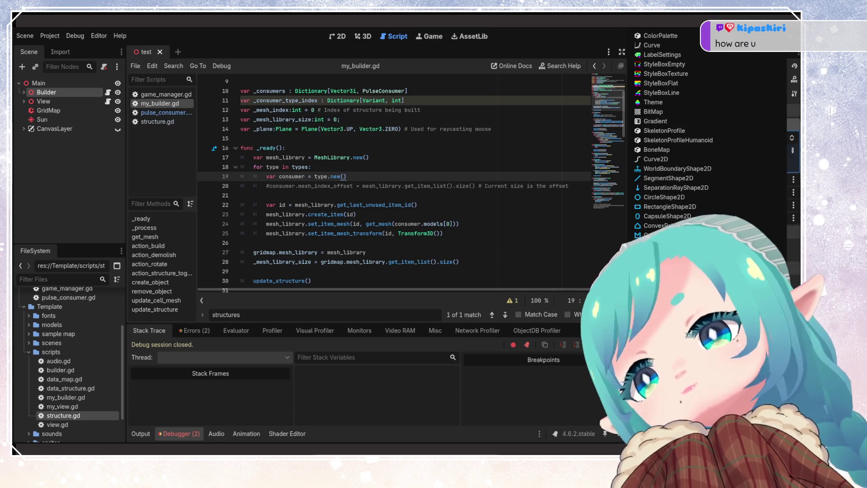
scroll(673, 126, "down", 10)
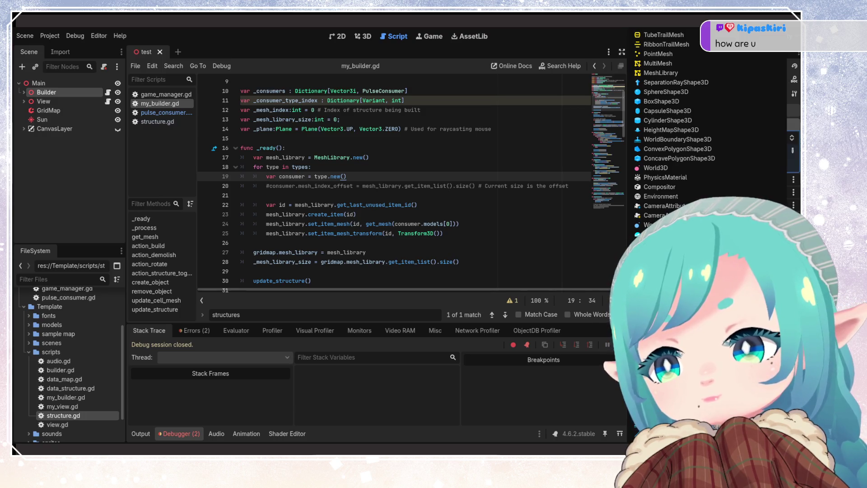
scroll(690, 131, "up", 5)
scroll(690, 136, "down", 15)
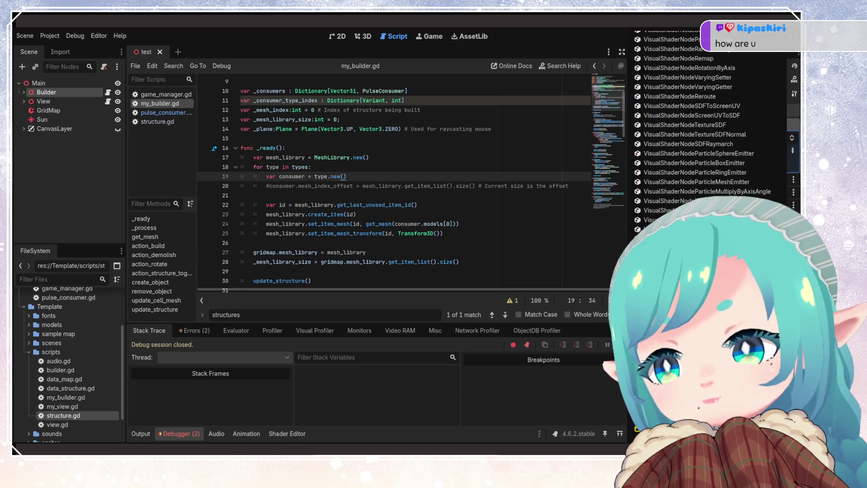
scroll(691, 136, "down", 10)
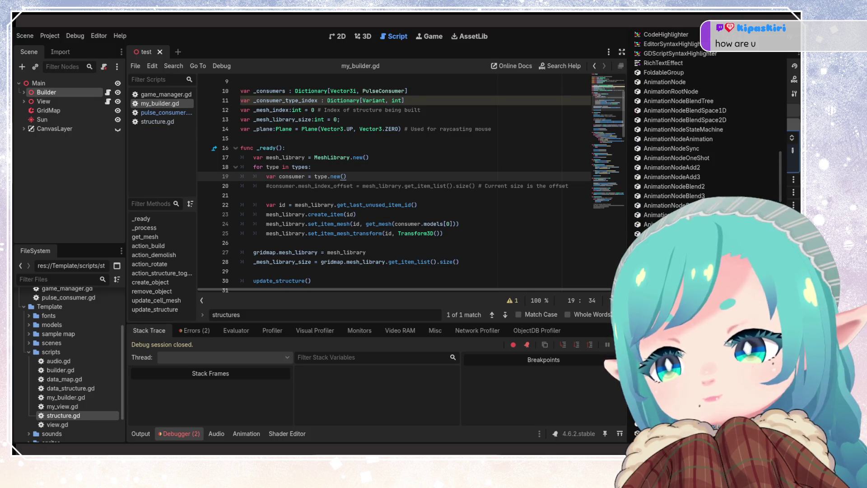
scroll(691, 135, "up", 5)
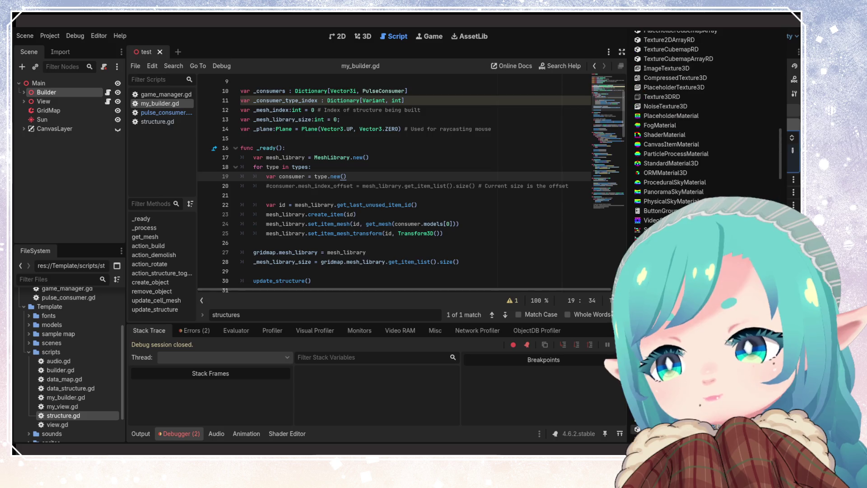
left_click(568, 233)
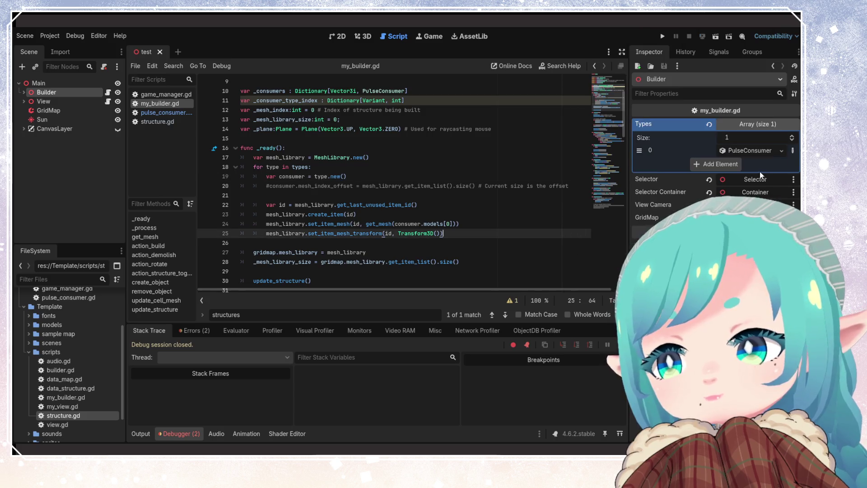
Switch element 0 to NodePath, cancel the node picker, and reopen its resource type list.
left_click(792, 150)
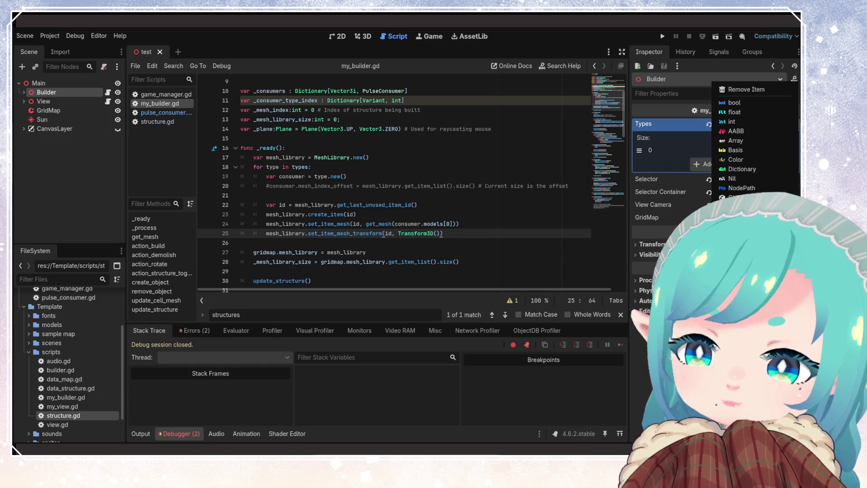
left_click(741, 188)
left_click(763, 152)
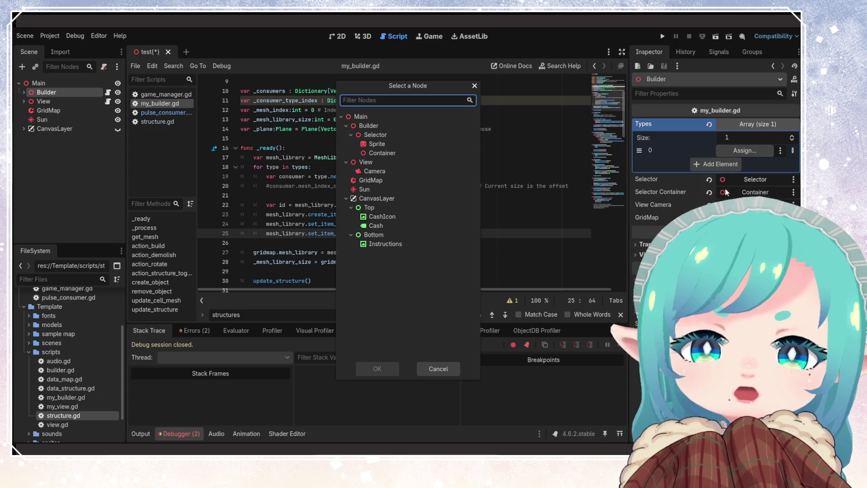
left_click(474, 86)
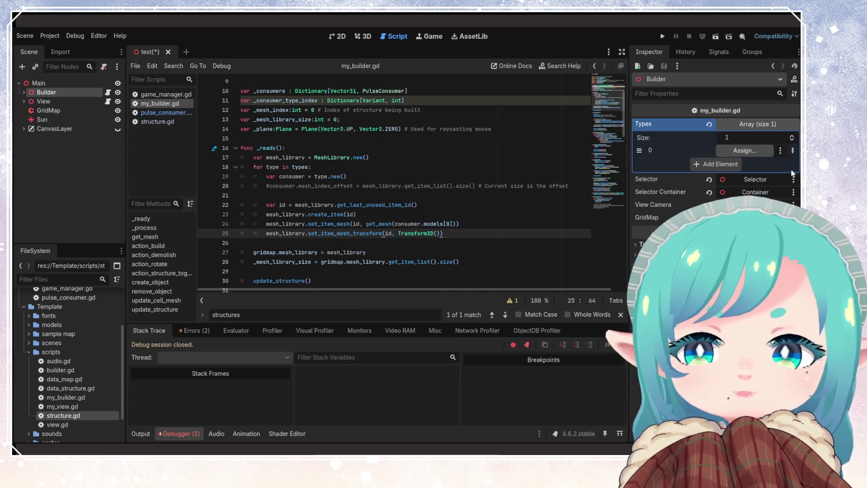
left_click(780, 151)
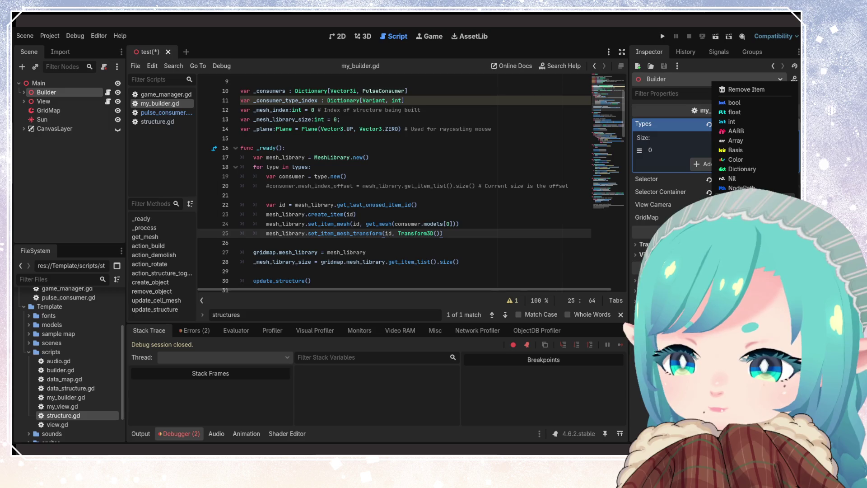
key("Escape")
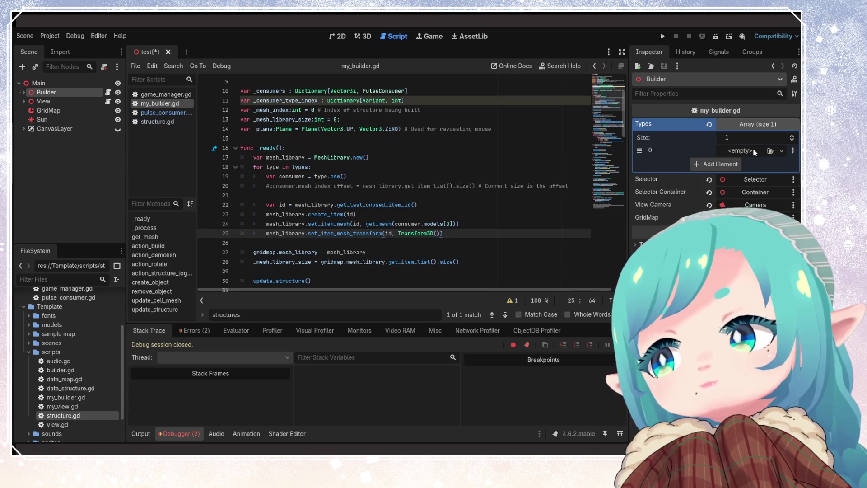
left_click(752, 151)
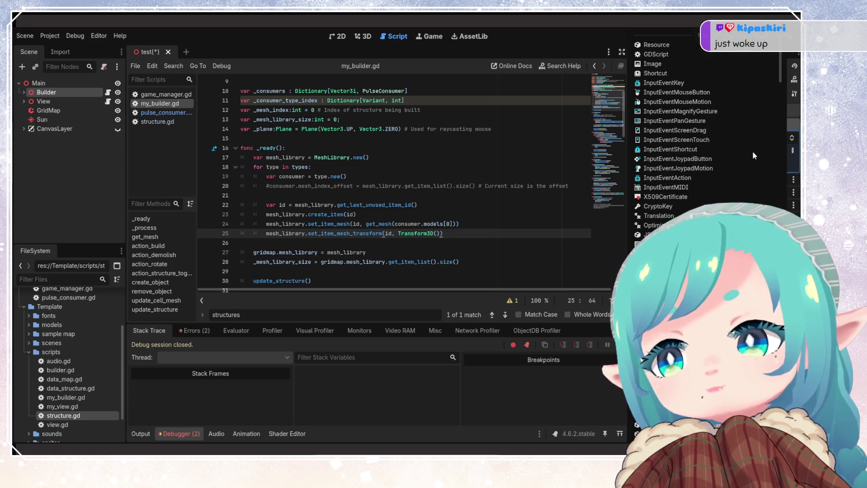
Create a new GDScript in element 0 and expand its Resource section to inspect Path.
left_click(649, 58)
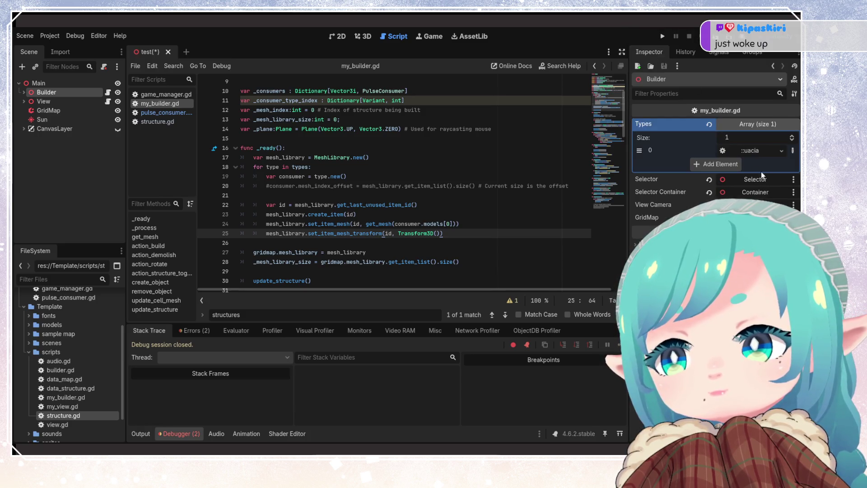
left_click(779, 154)
left_click(750, 151)
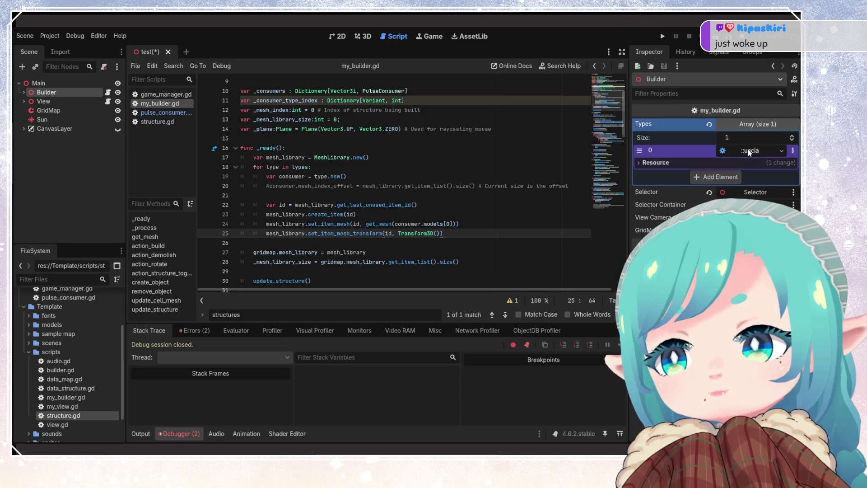
left_click(638, 162)
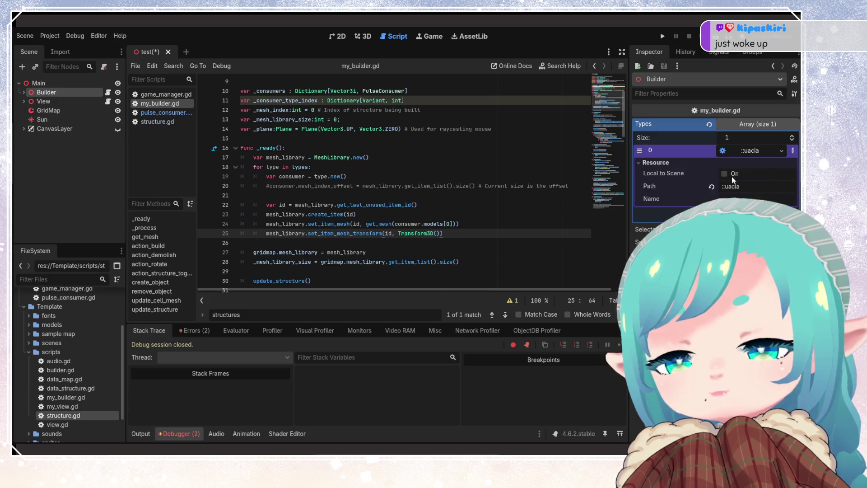
left_click(744, 187)
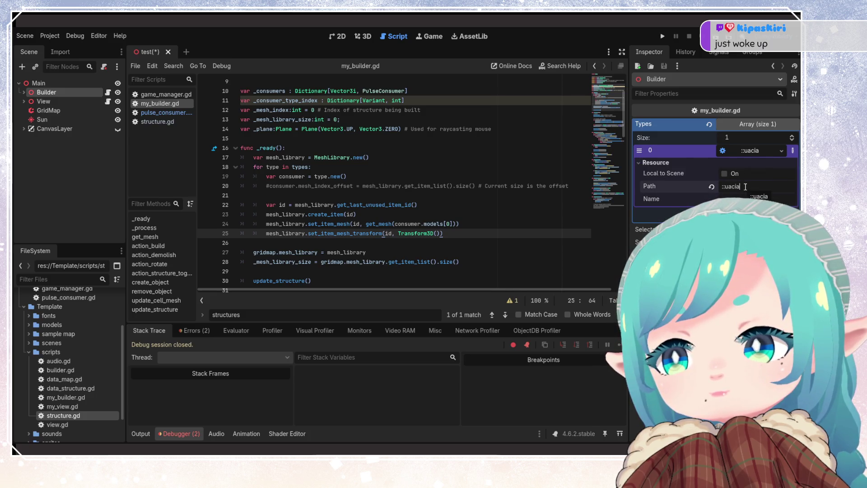
left_click(739, 150)
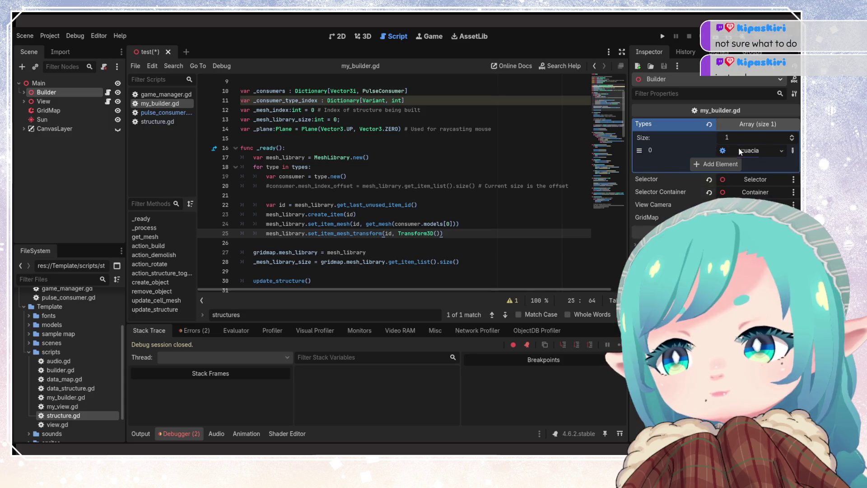
left_click(739, 150)
Recreate the GDScript, toggle Local to Scene on and off, then Remove Item on element 0.
left_click(780, 150)
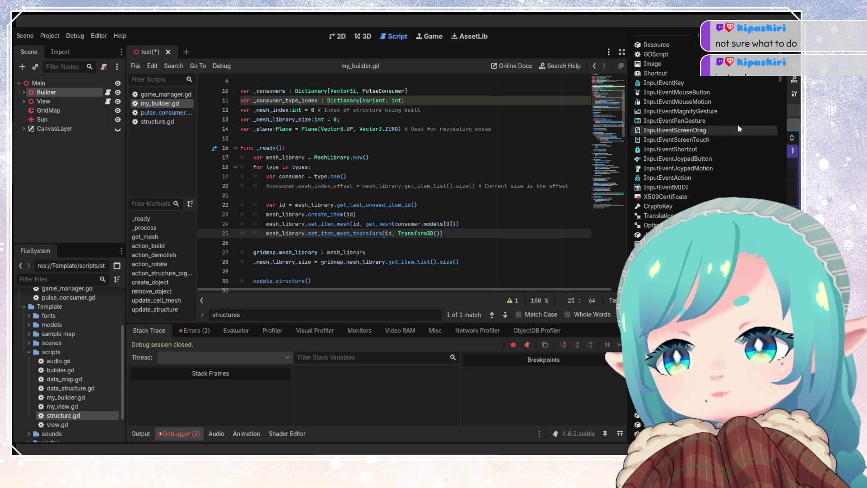
left_click(663, 55)
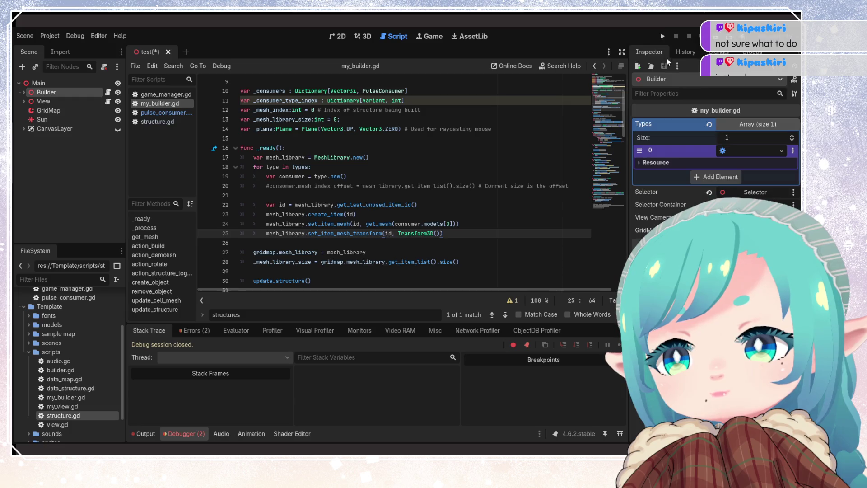
left_click(650, 163)
left_click(724, 174)
left_click(724, 173)
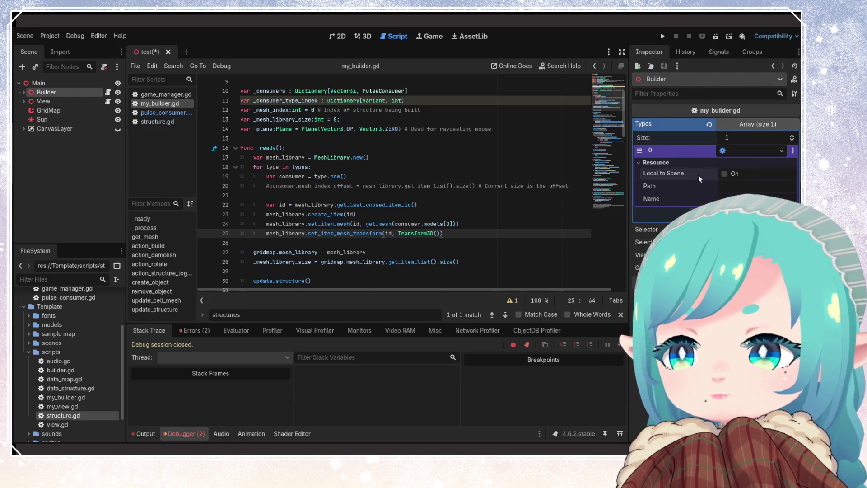
left_click(748, 187)
left_click(744, 199)
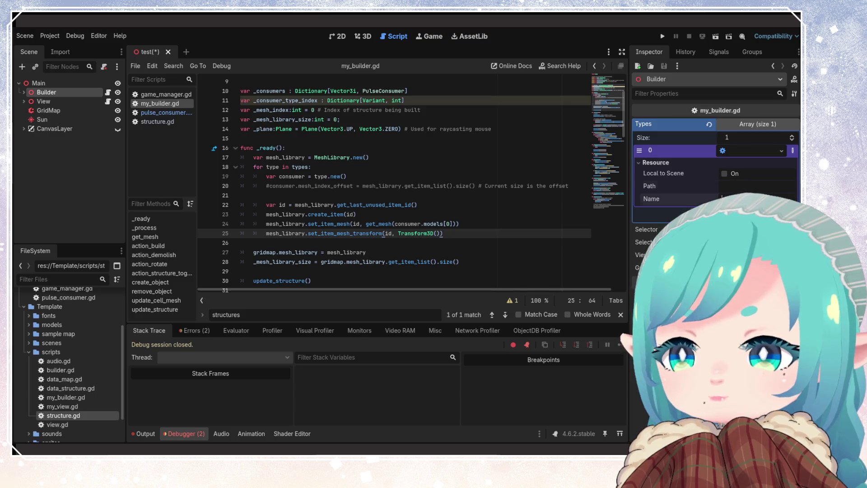
left_click(788, 150)
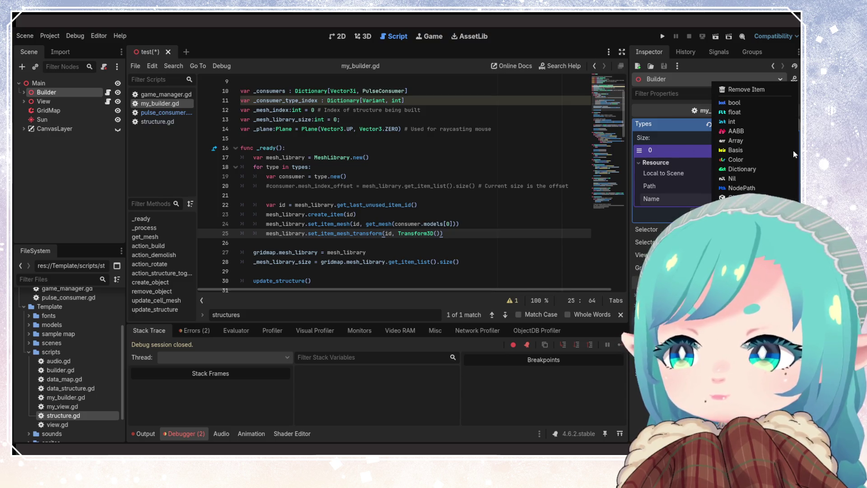
left_click(751, 90)
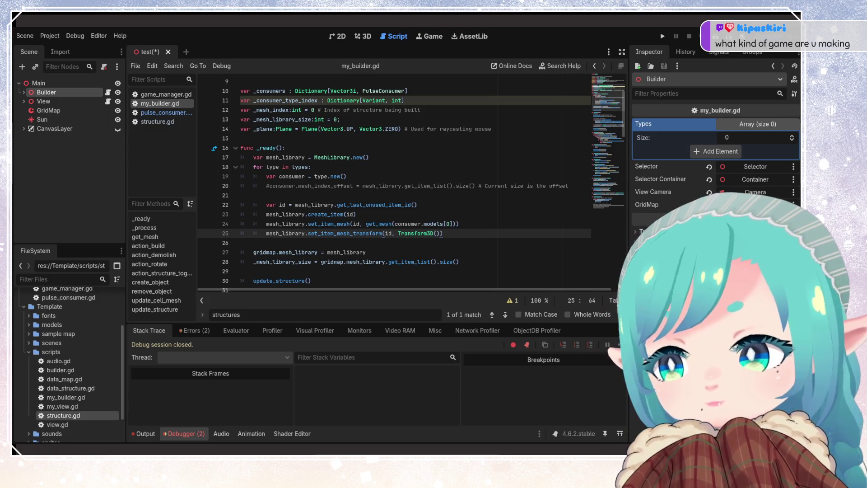
Add one element to the Types array as an empty object slot, leaving its resource type unchosen.
left_click(717, 151)
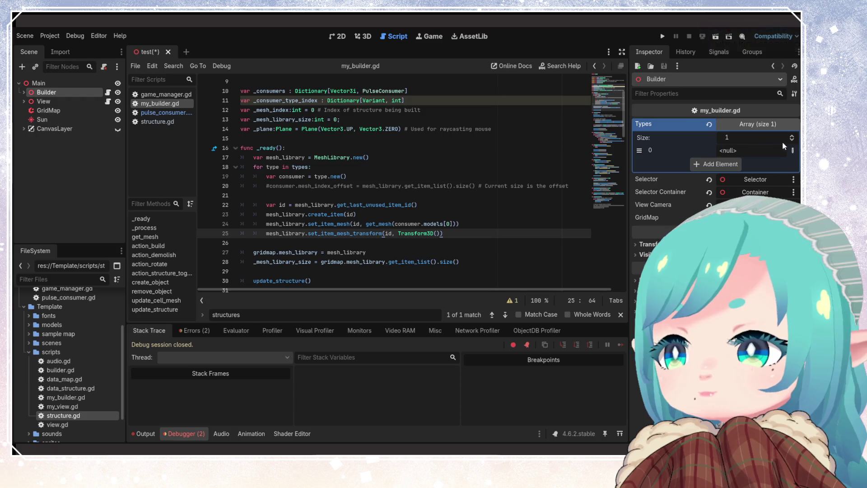
left_click(792, 150)
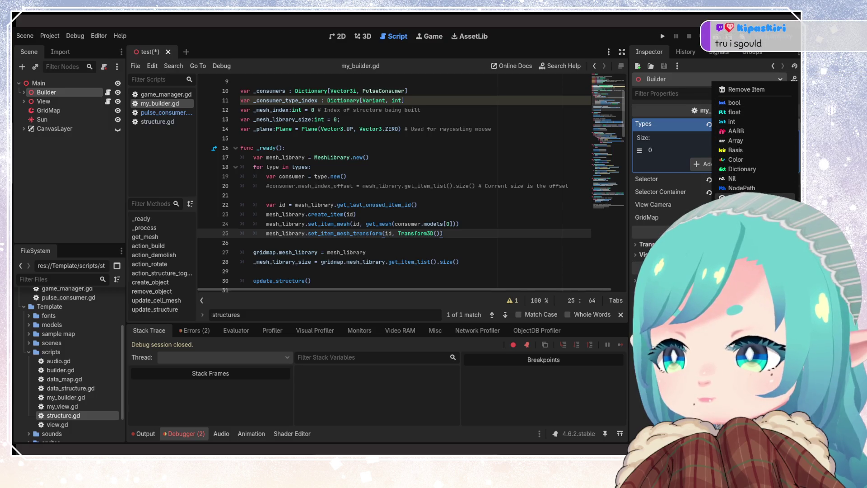
left_click(732, 197)
left_click(769, 151)
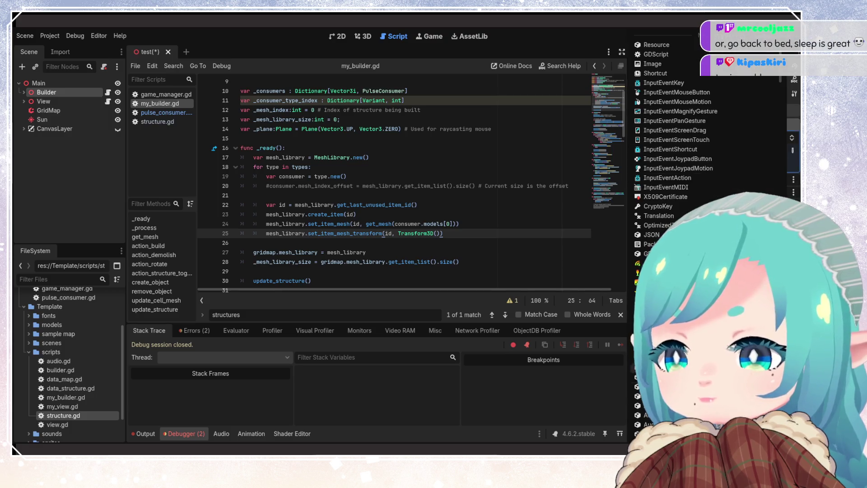
scroll(677, 136, "down", 15)
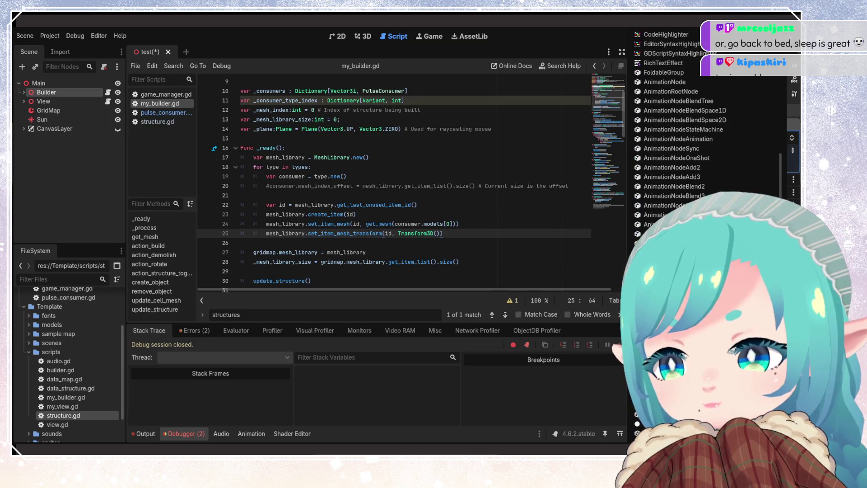
left_click(415, 185)
Return to the top of my_builder.gd and select the word Array in the line 4 types declaration.
left_click(376, 147)
scroll(356, 140, "up", 3)
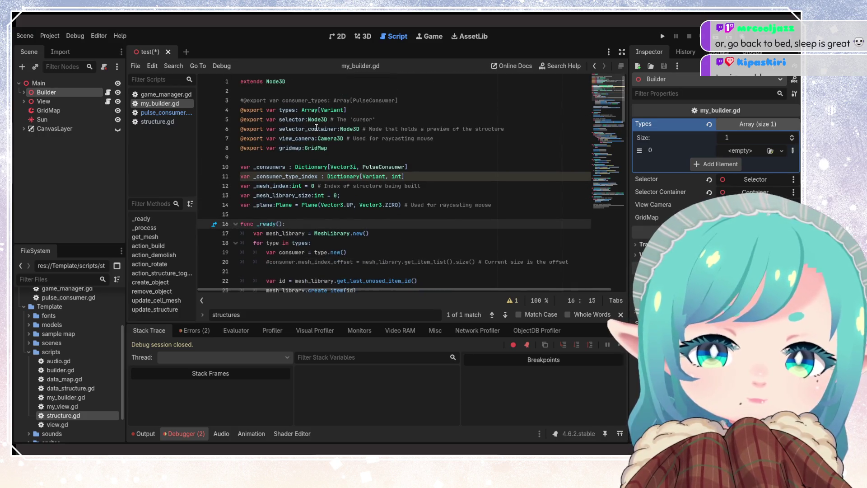
double_click(310, 109)
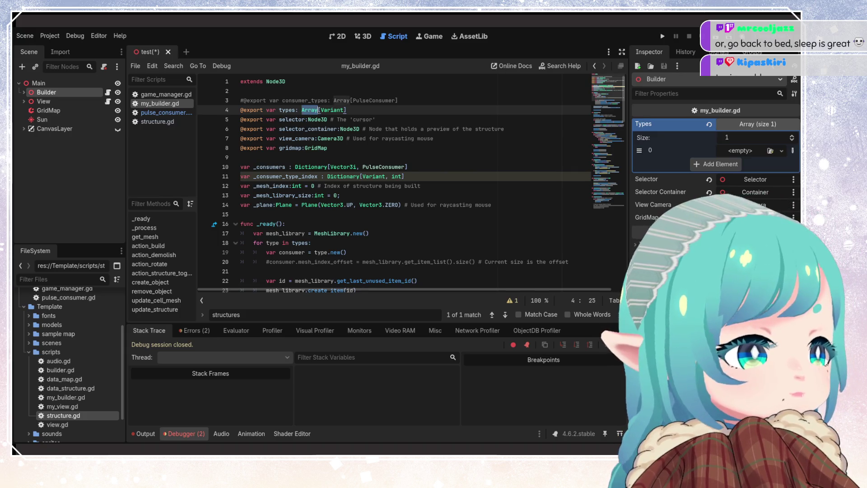
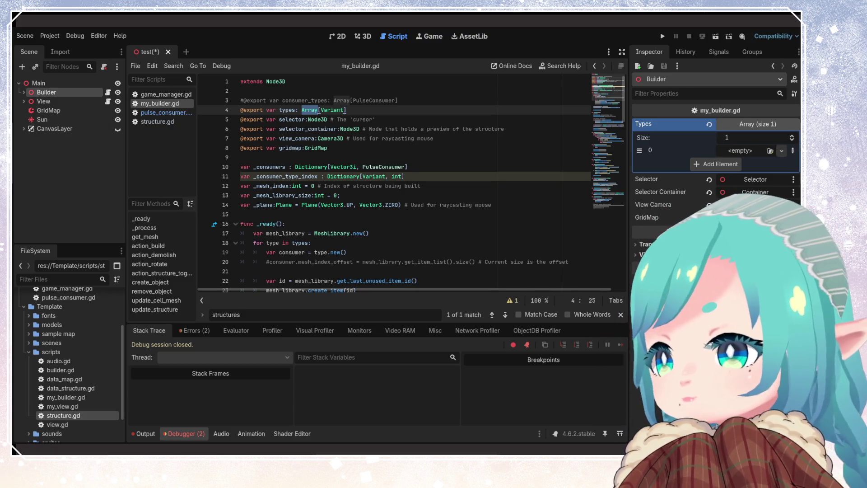
Browse the resource type list for Types element 0 and close it without choosing a type.
left_click(782, 150)
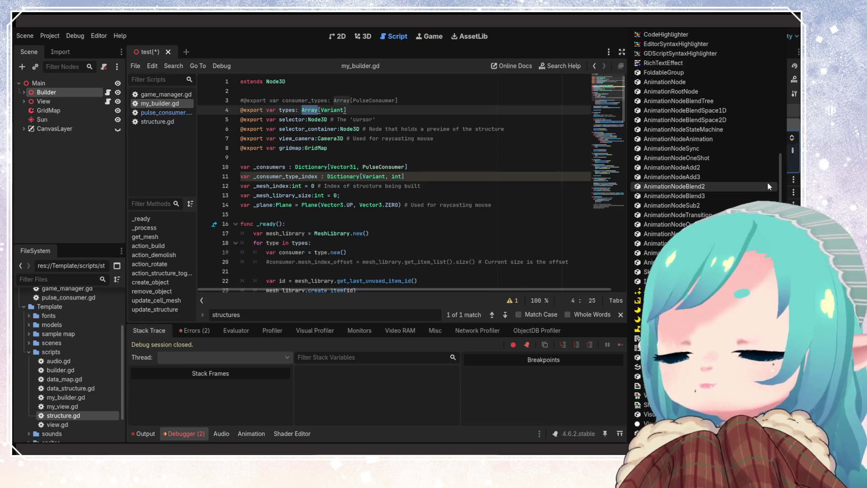
scroll(704, 226, "down", 10)
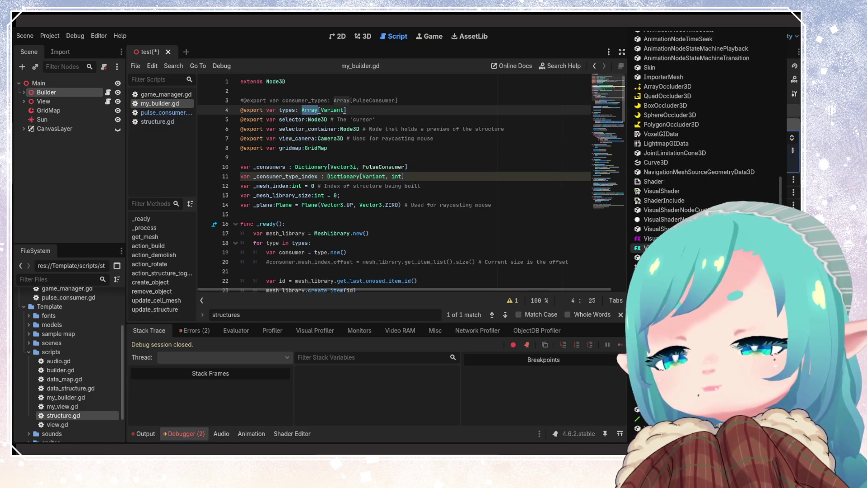
scroll(704, 135, "up", 10)
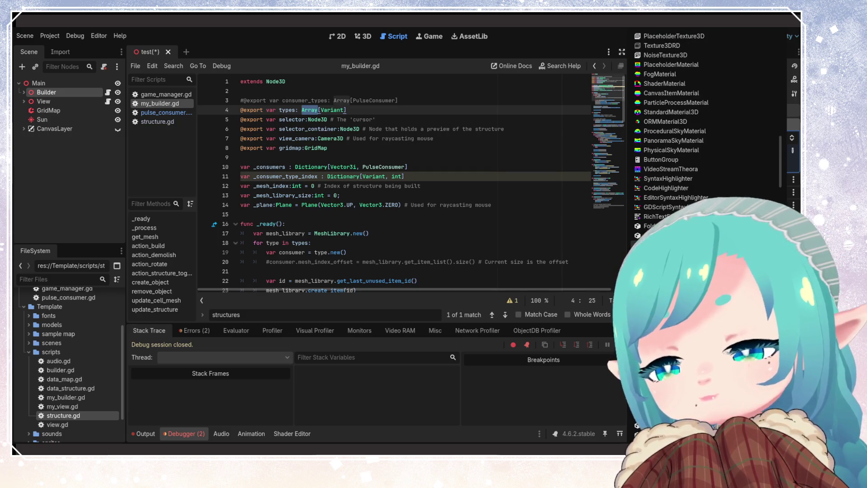
scroll(687, 135, "up", 5)
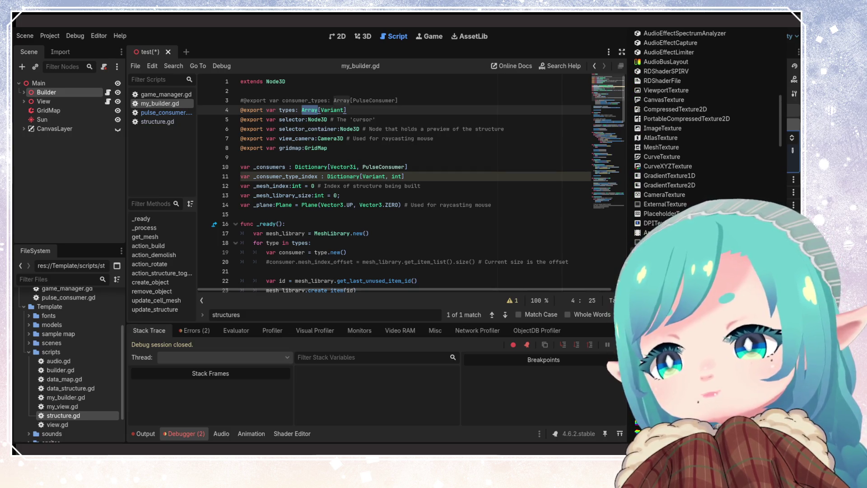
scroll(677, 135, "up", 5)
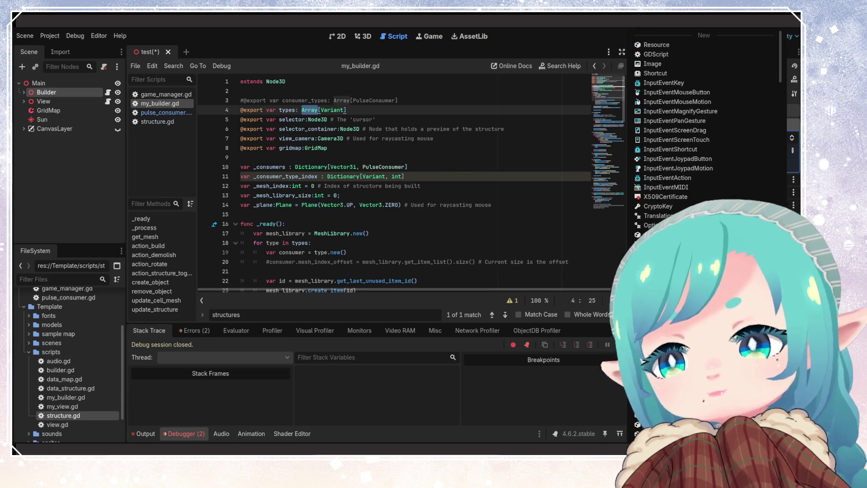
mouse_move(674, 221)
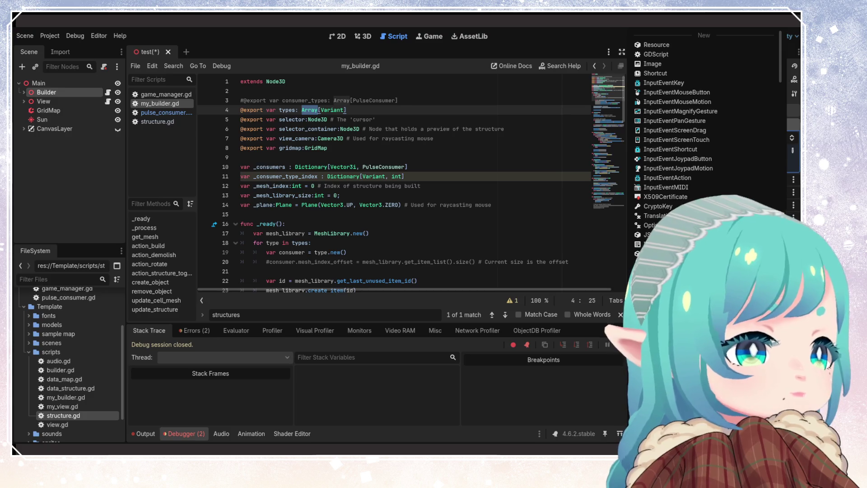
key("Escape")
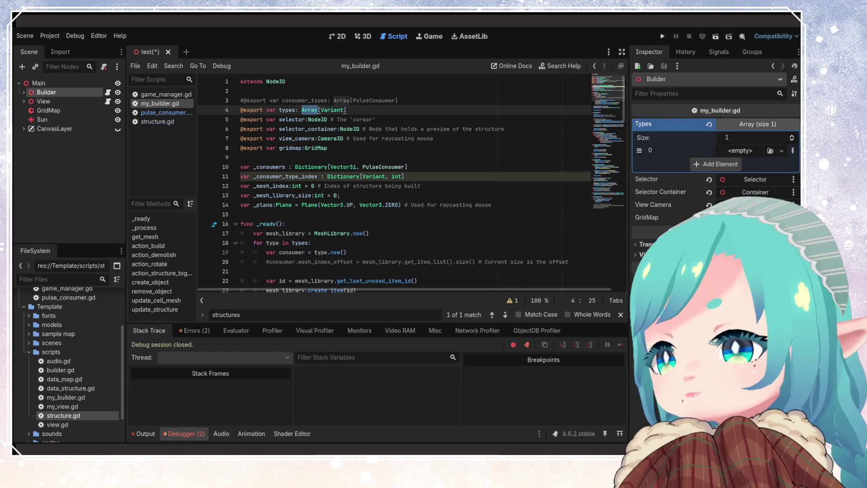
left_click(781, 151)
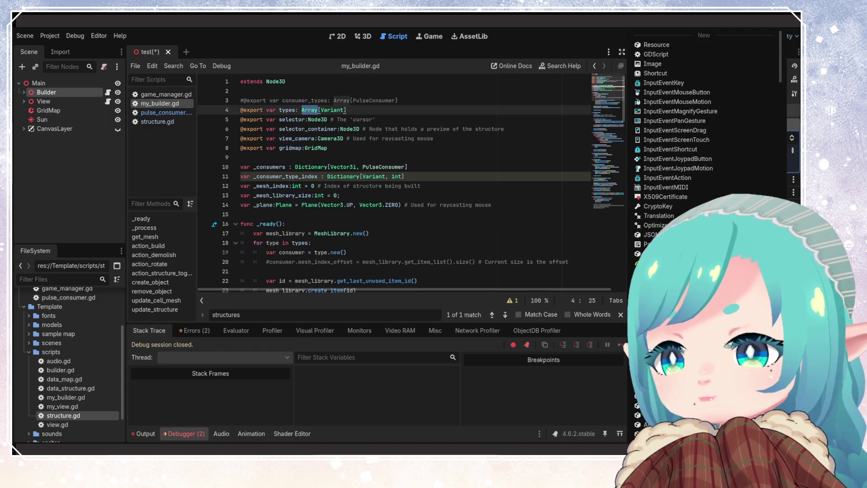
scroll(677, 136, "down", 10)
scroll(695, 136, "down", 15)
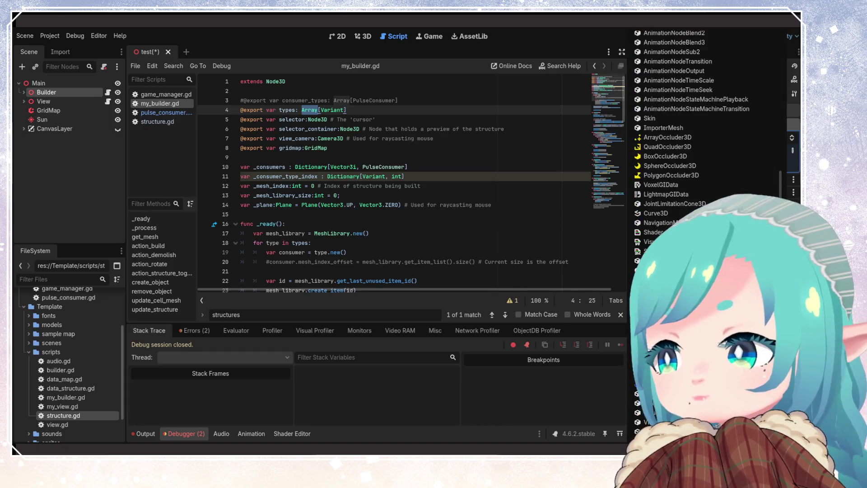
scroll(695, 136, "down", 15)
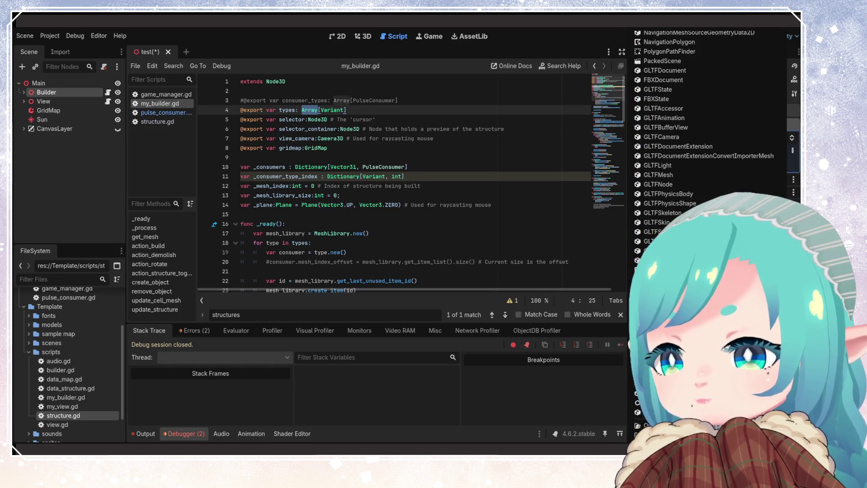
scroll(695, 103, "down", 5)
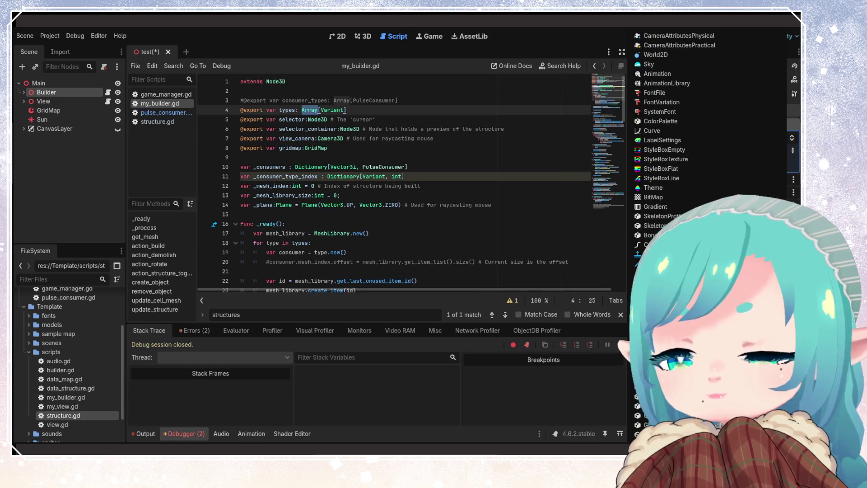
left_click(520, 226)
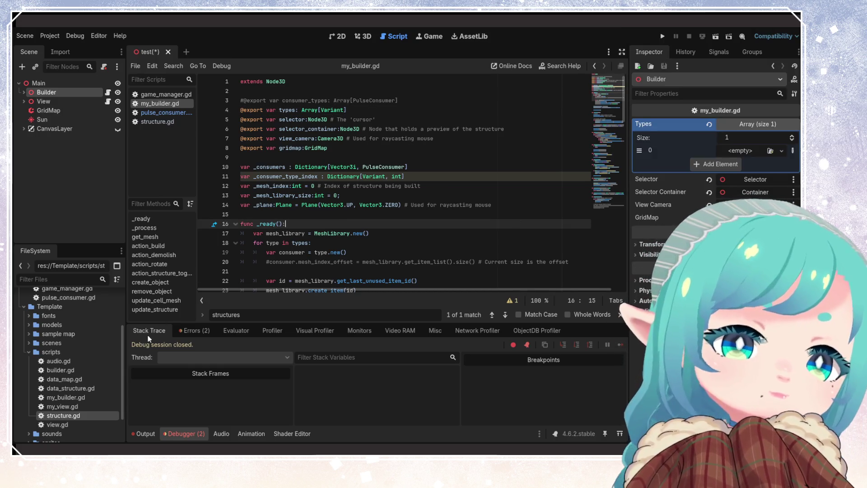
Open data_structure.gd in the script editor to review the DataStructure script.
left_click(347, 252)
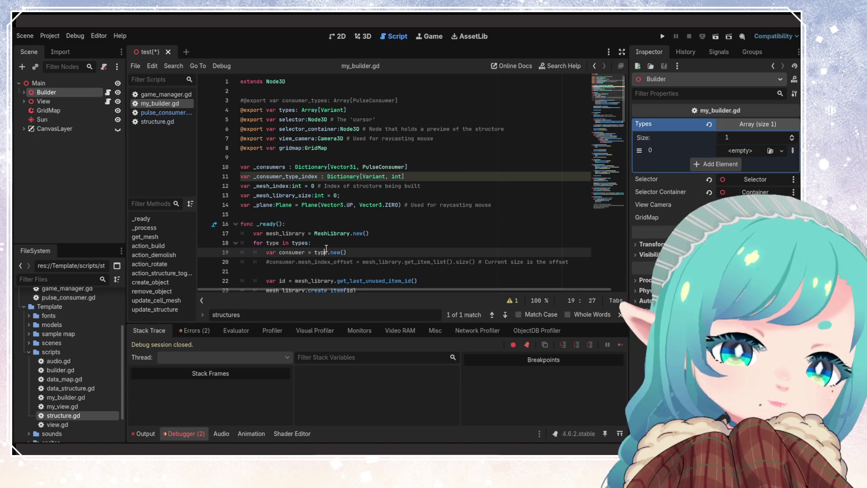
double_click(79, 390)
left_click(256, 90)
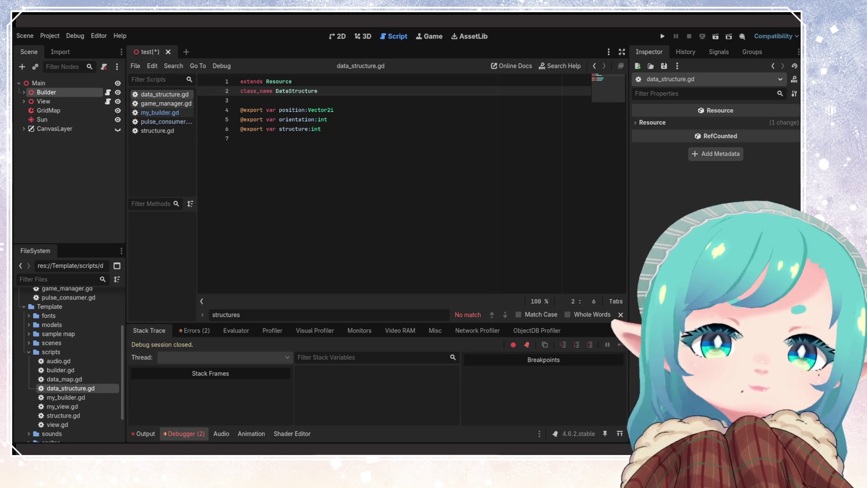
Return to my_builder.gd and save the test scene.
left_click(159, 103)
left_click(159, 112)
left_click(437, 162)
key("ctrl+s")
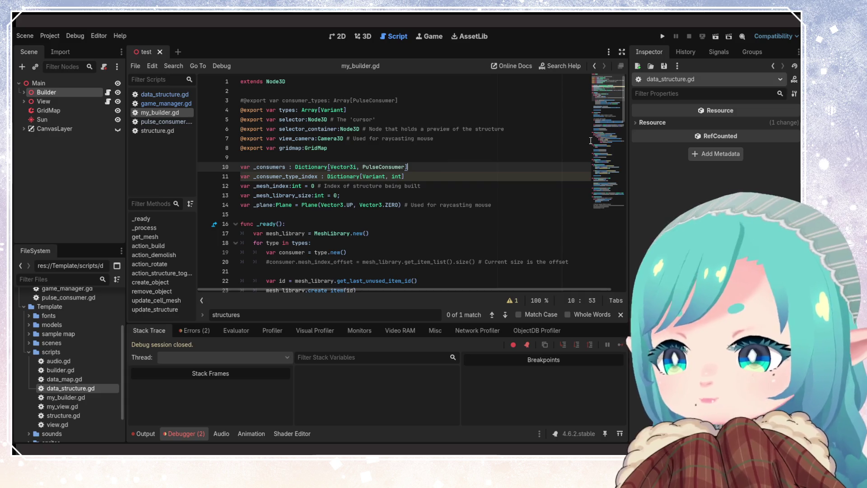
left_click(329, 148)
Change the types export on line 4 from Variant to Array[PulseConsumer].
double_click(332, 110)
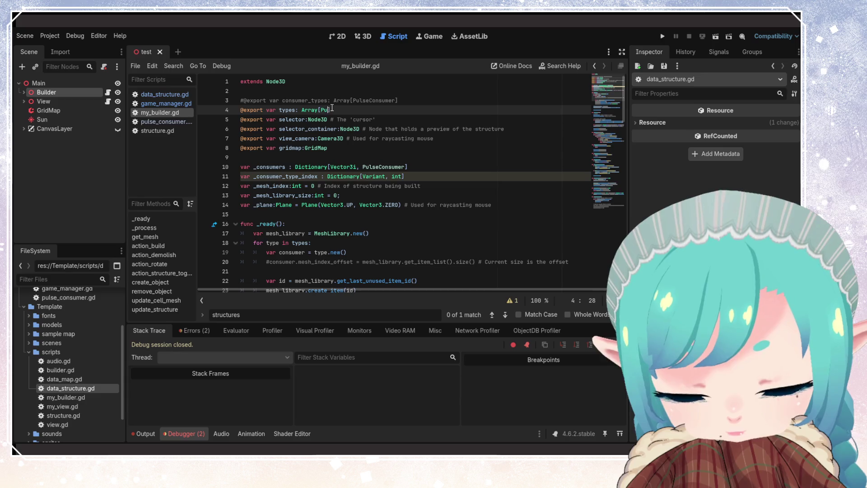
type("Pulse")
key("Return")
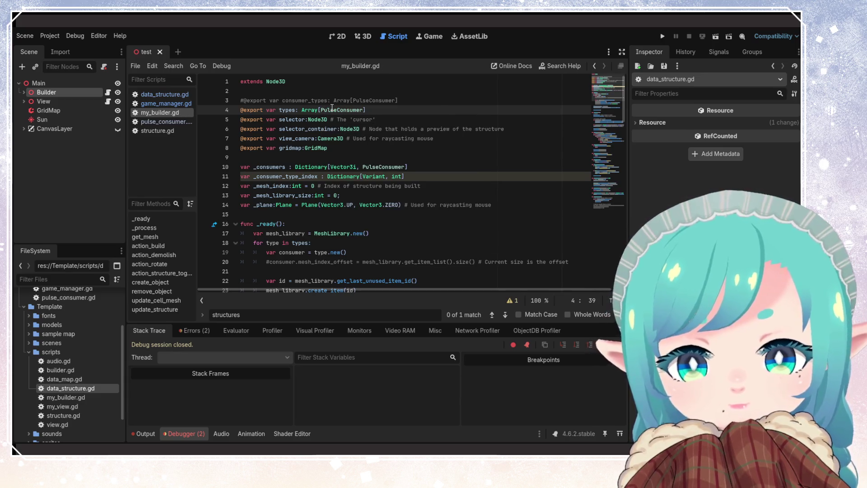
left_click(364, 113)
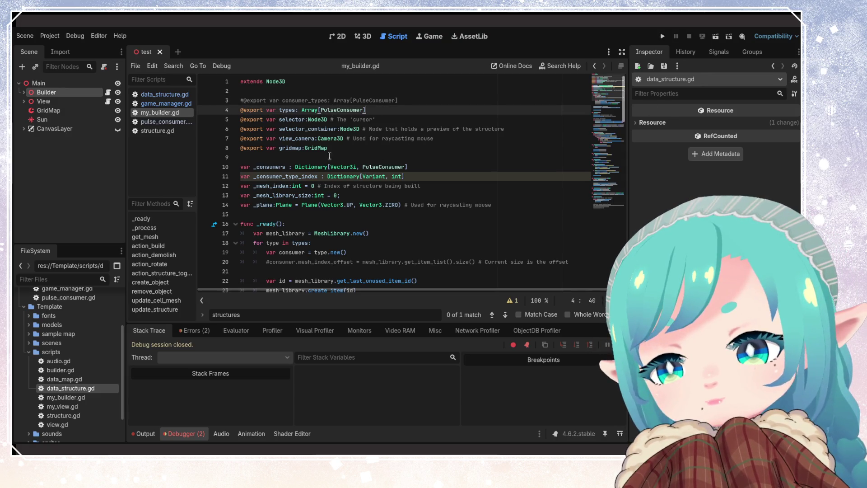
On the Builder, look for saved PulseConsumer resources for Types element 0, finding none.
left_click(74, 93)
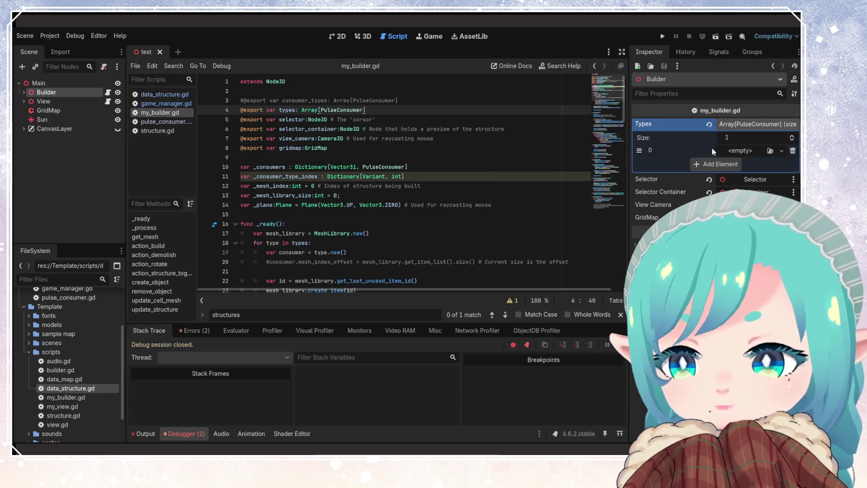
left_click(737, 151)
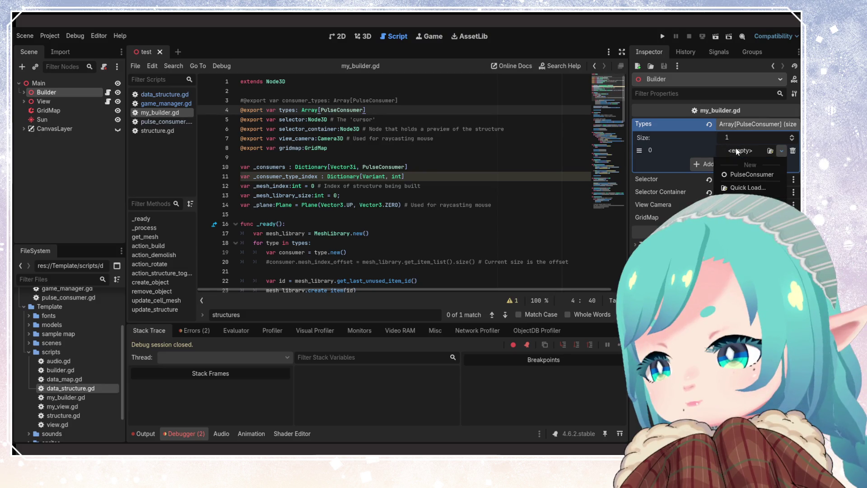
left_click(774, 150)
left_click(773, 150)
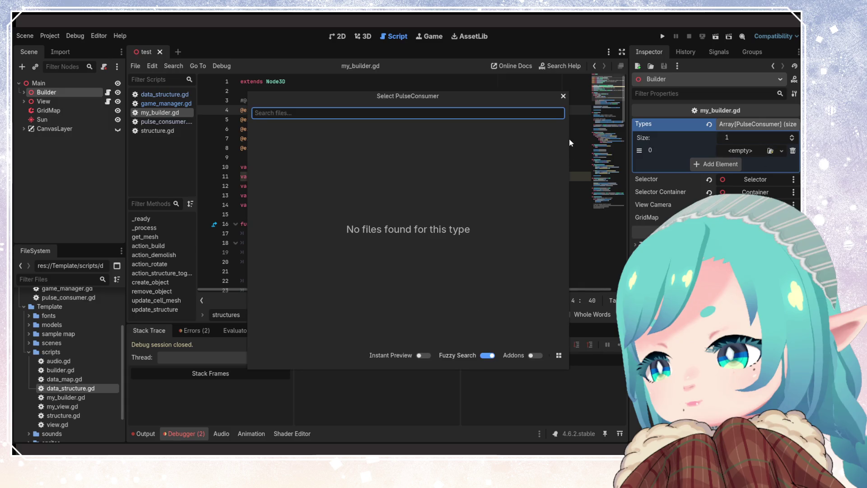
left_click(563, 96)
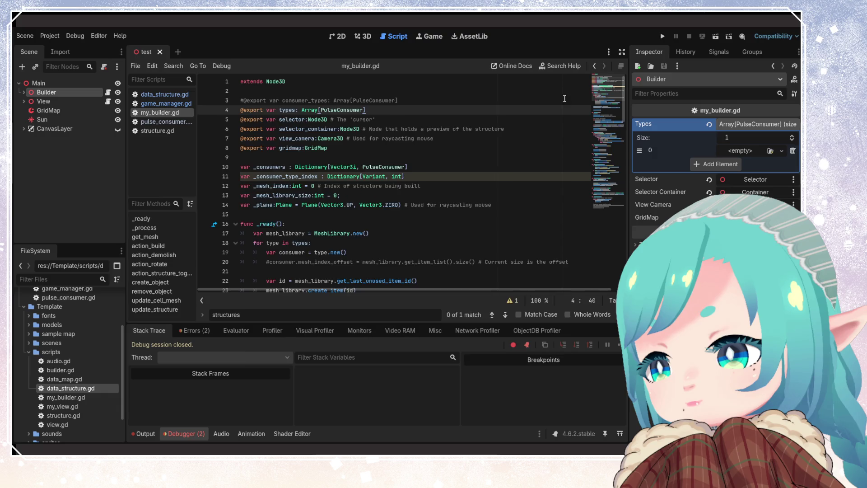
left_click(781, 151)
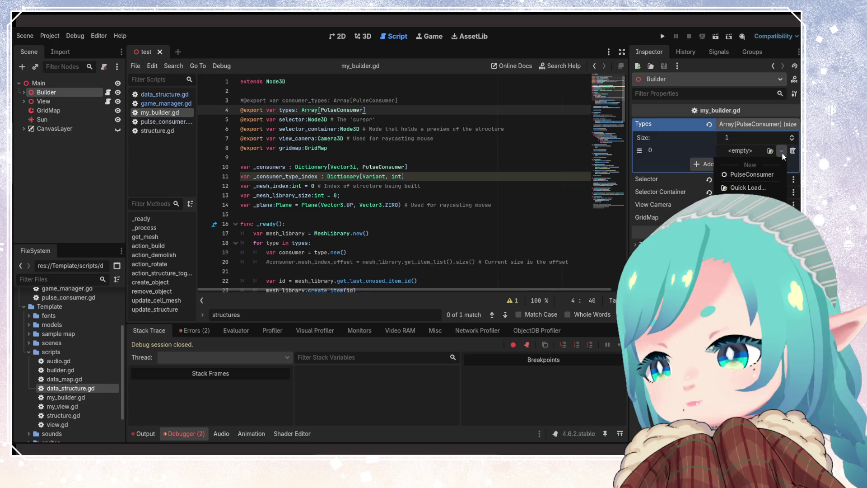
key("Escape")
left_click(408, 224)
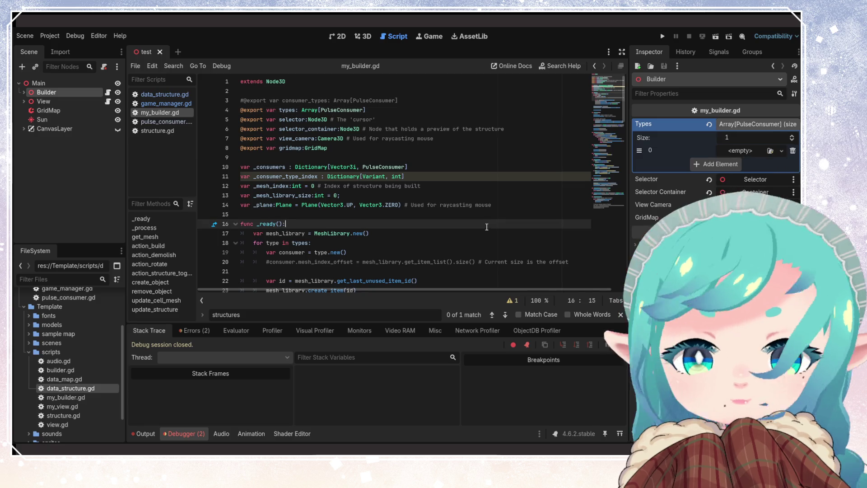
Add a test line type.get_class() after line 19 via autocomplete.
left_click(407, 241)
left_click(400, 251)
key("Return")
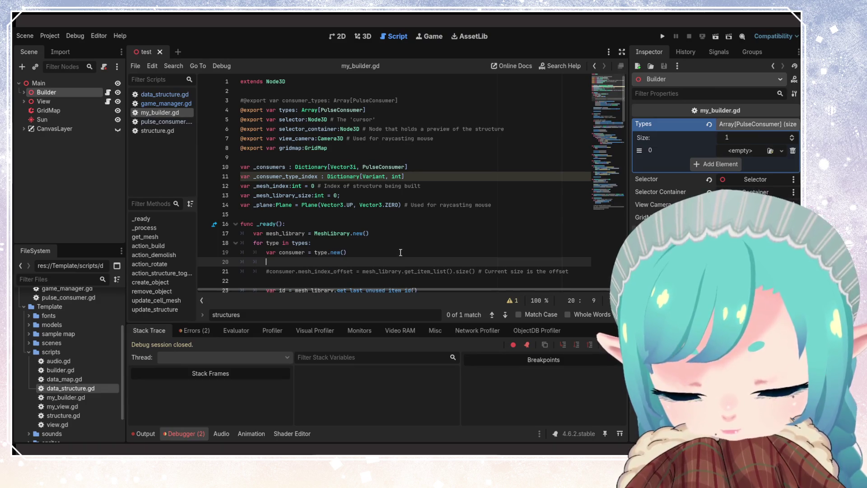
type("type.")
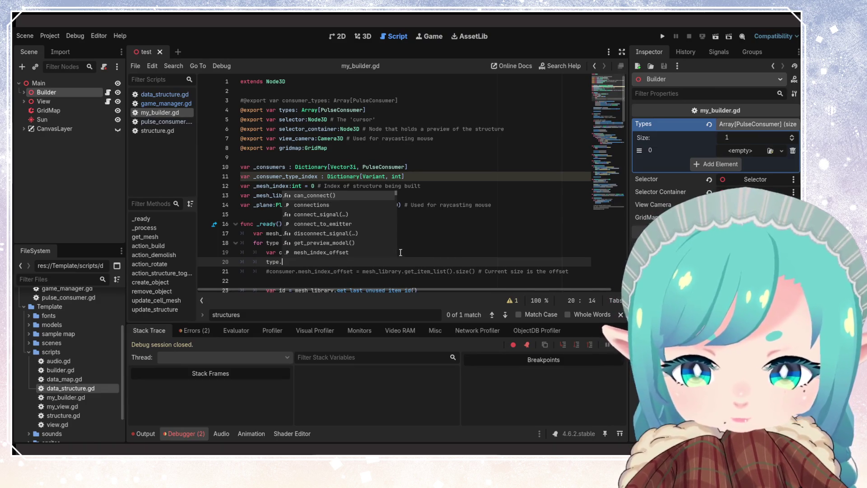
key("Down")
key("Down")
key("Down")
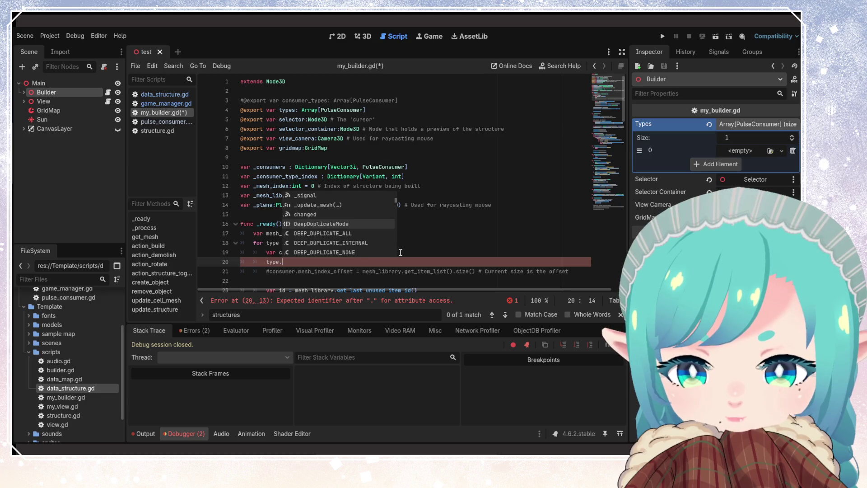
key("Down")
key("Down")
key("Down")
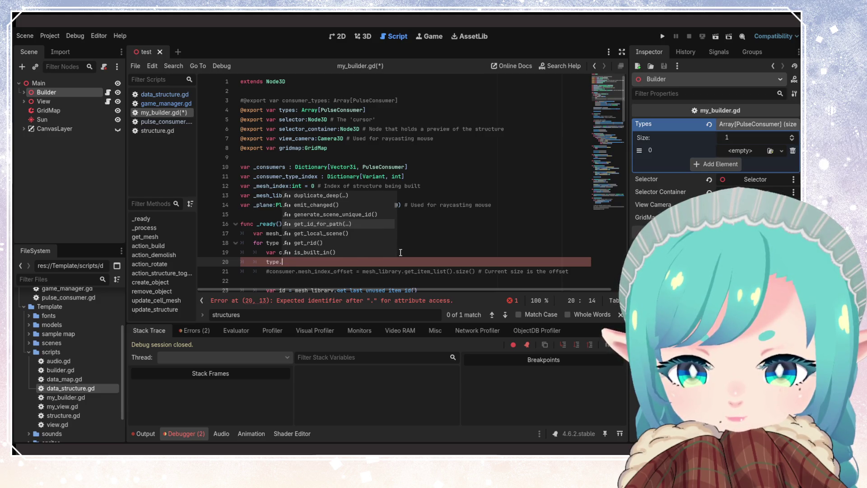
key("Down")
key("Down")
key("Down")
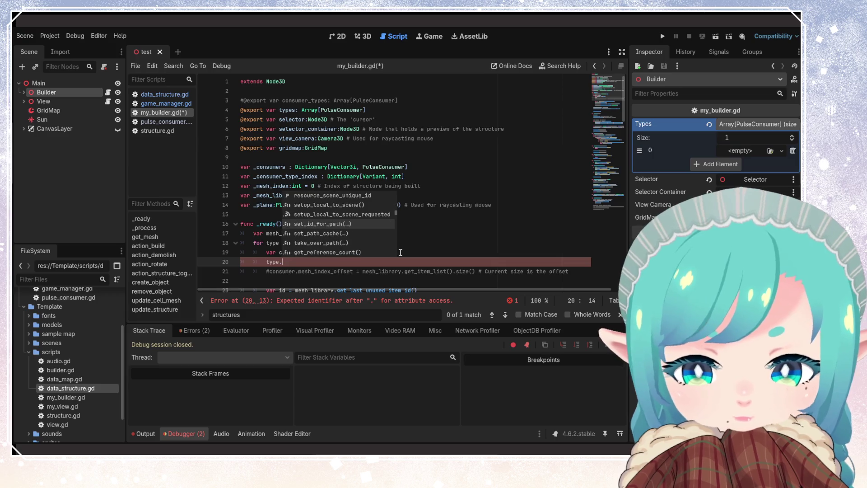
key("Down")
key("Down")
key("Down")
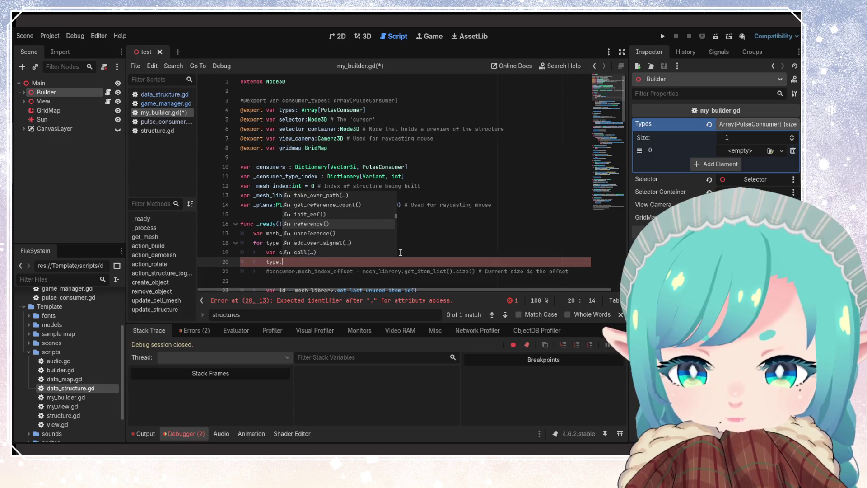
key("Down")
key("Down")
key("Down")
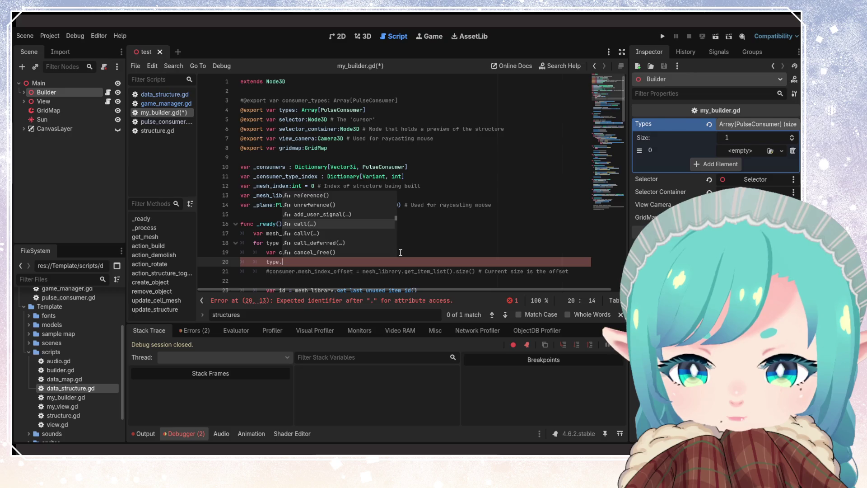
key("Down")
key("Down")
key("Down")
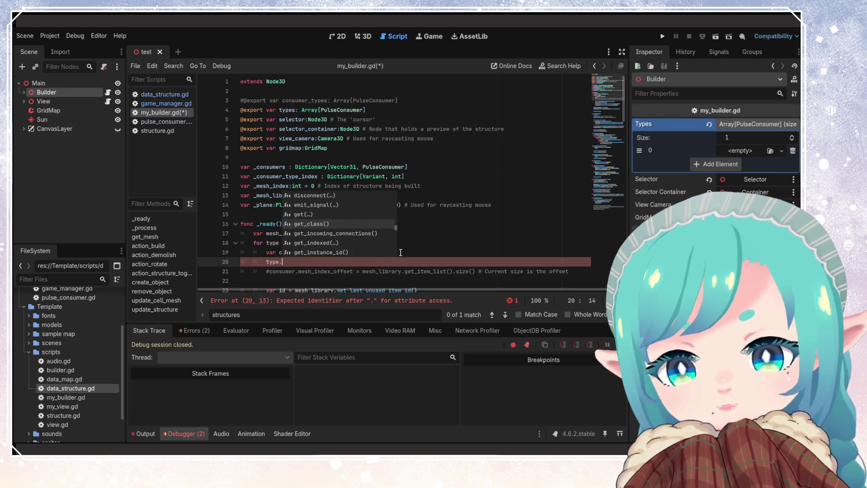
key("Down")
key("Down")
key("Down")
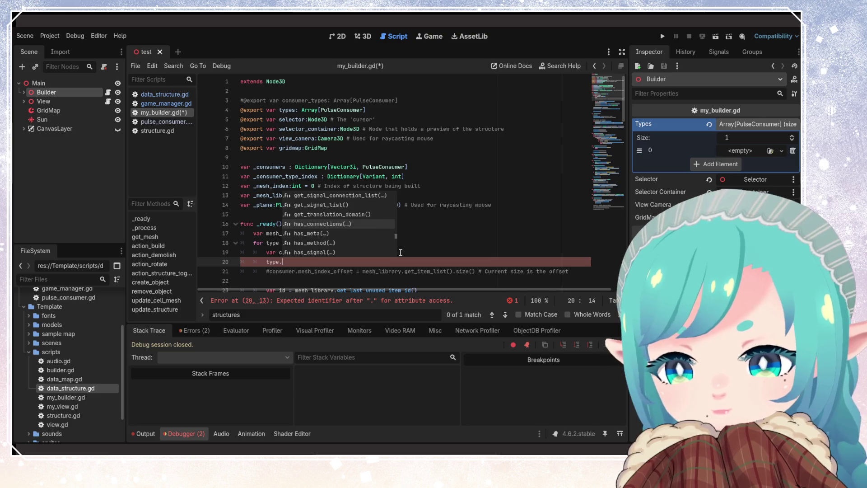
key("Down")
key("Down")
key("Down")
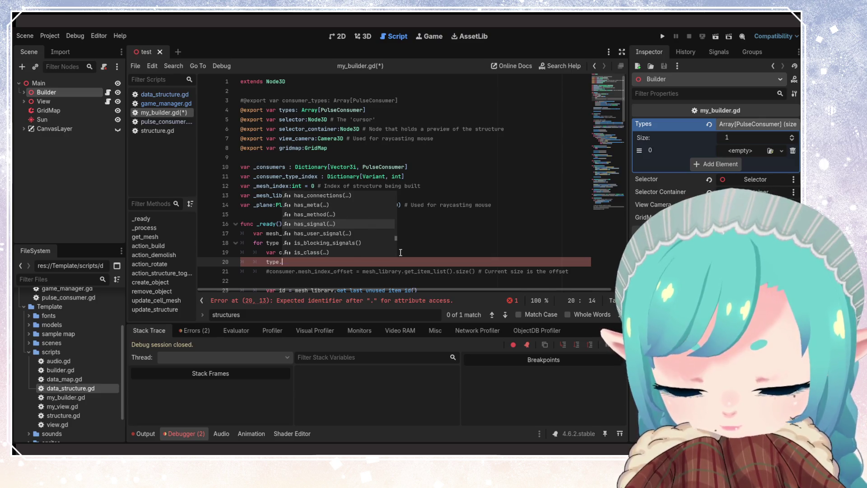
type("cla")
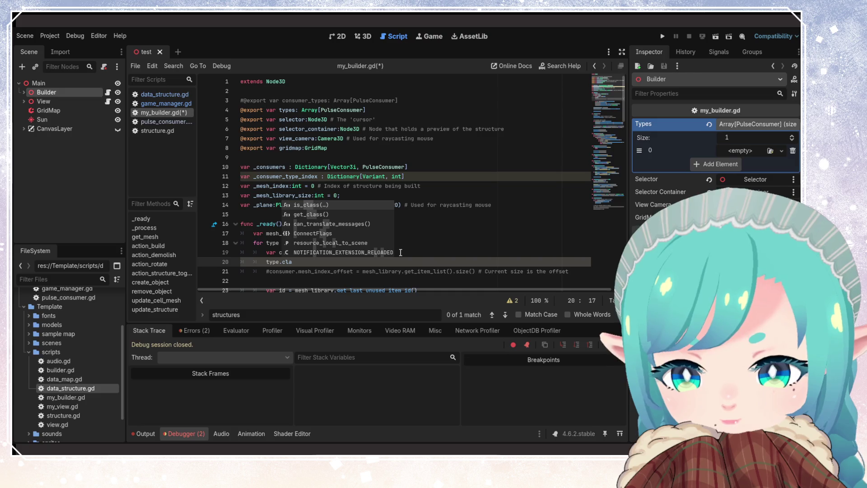
key("Down")
key("Return")
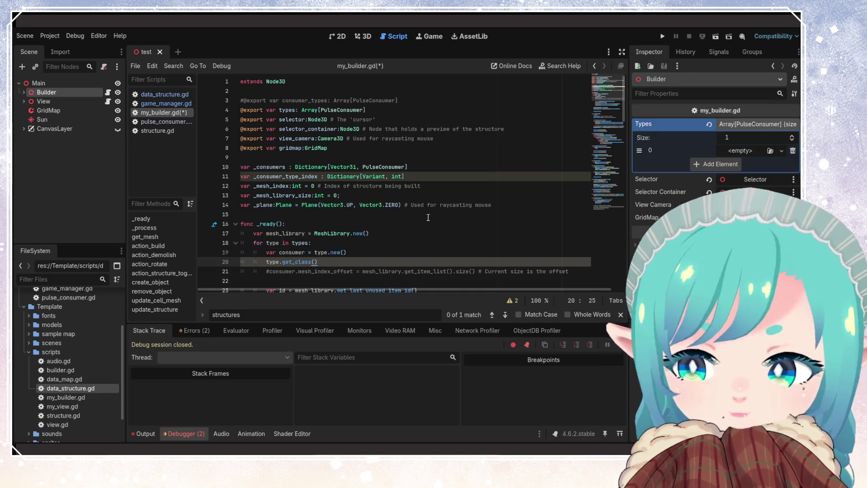
Uncomment the consumer_types export, delete the old types export, and save.
left_click(423, 212)
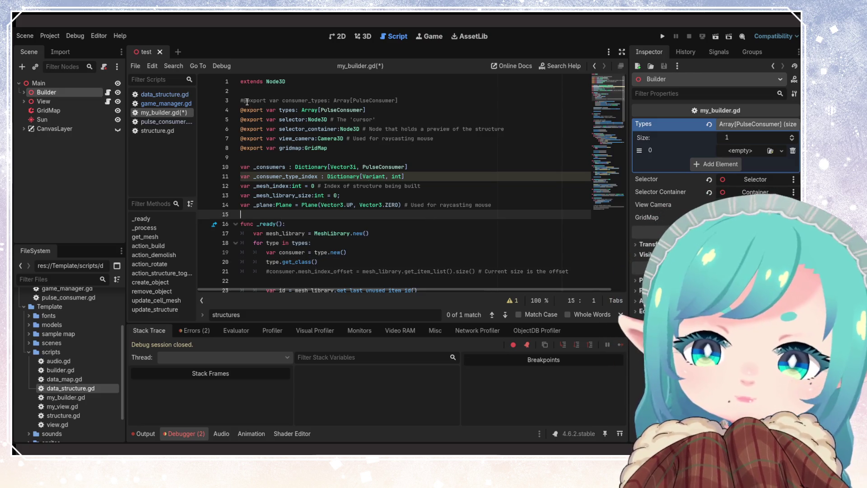
left_click(247, 101)
key("BackSpace")
left_click_drag(381, 110, 236, 112)
key("BackSpace")
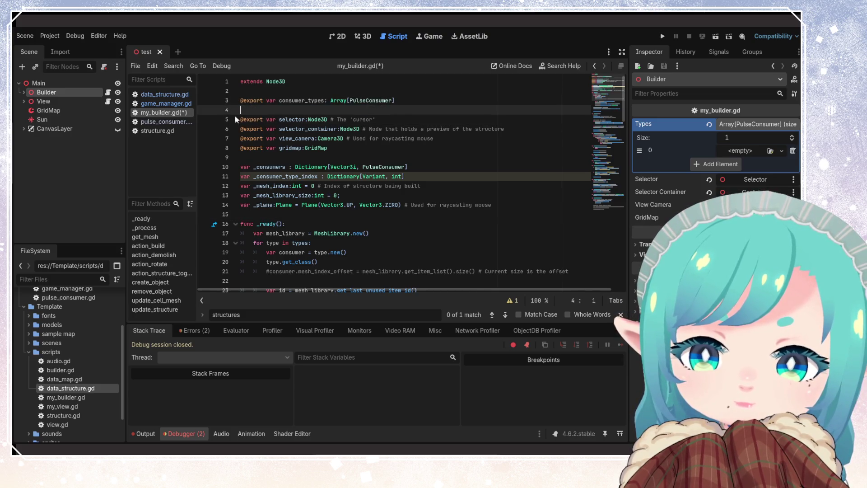
key("BackSpace")
left_click(429, 176)
key("ctrl+s")
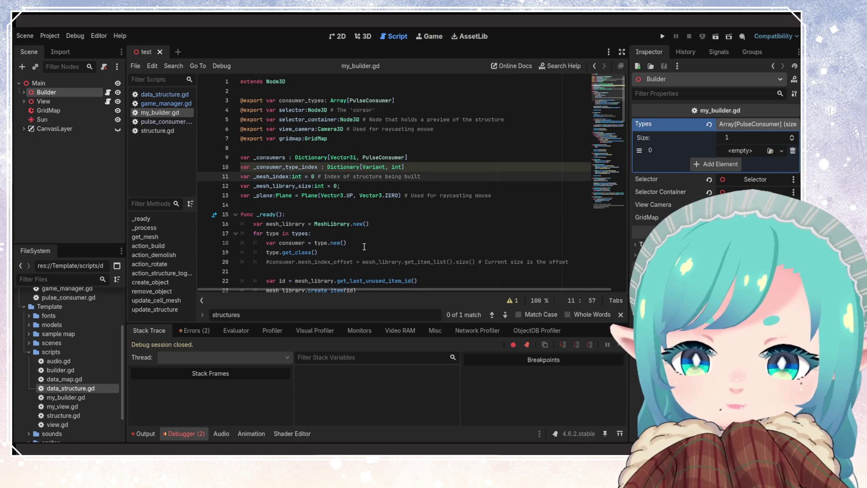
Delete the type.get_class() test line and the _consumer_type_index dictionary, then save.
left_click_drag(318, 252, 241, 252)
key("BackSpace")
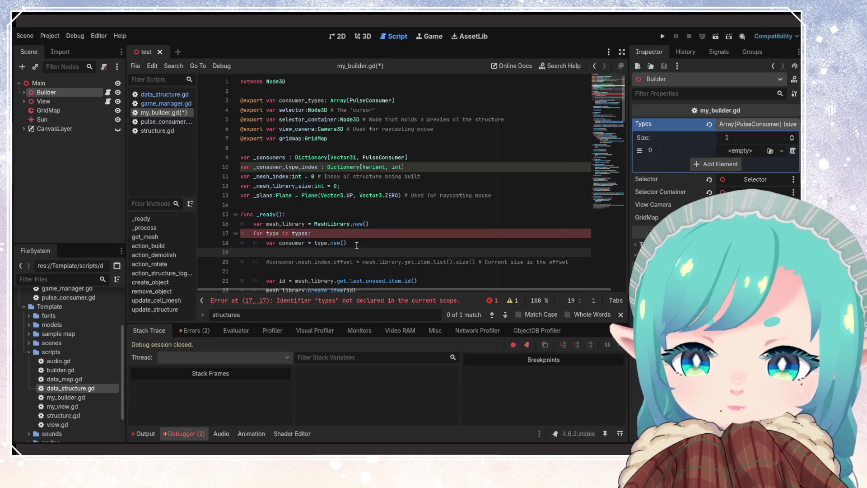
left_click(352, 241)
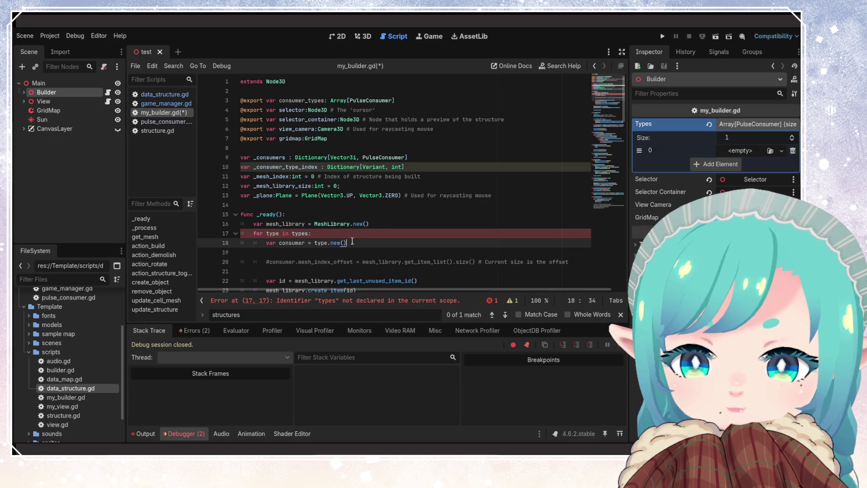
double_click(271, 233)
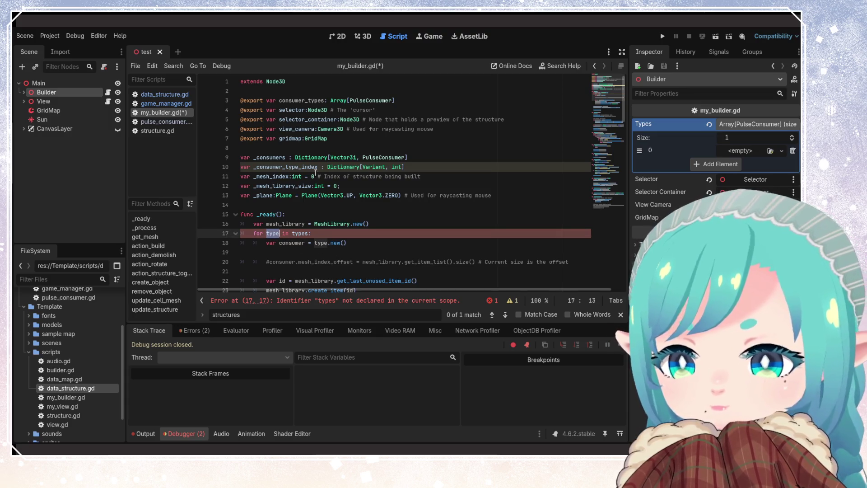
left_click(317, 176)
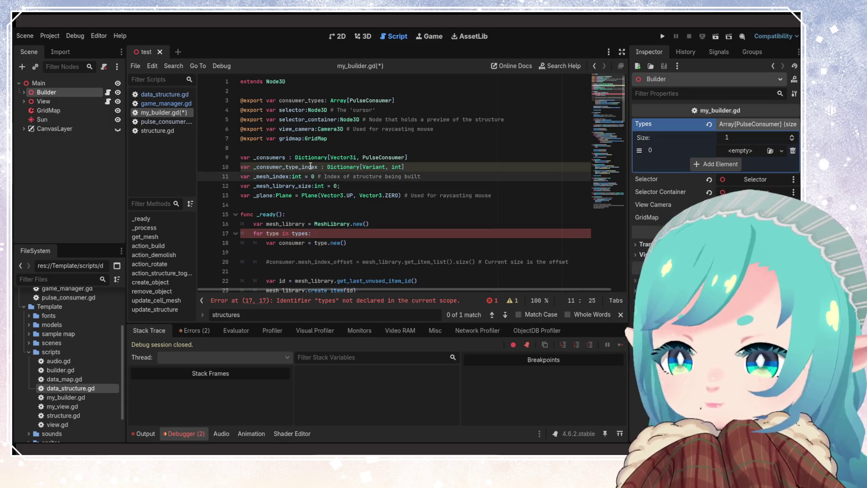
double_click(307, 100)
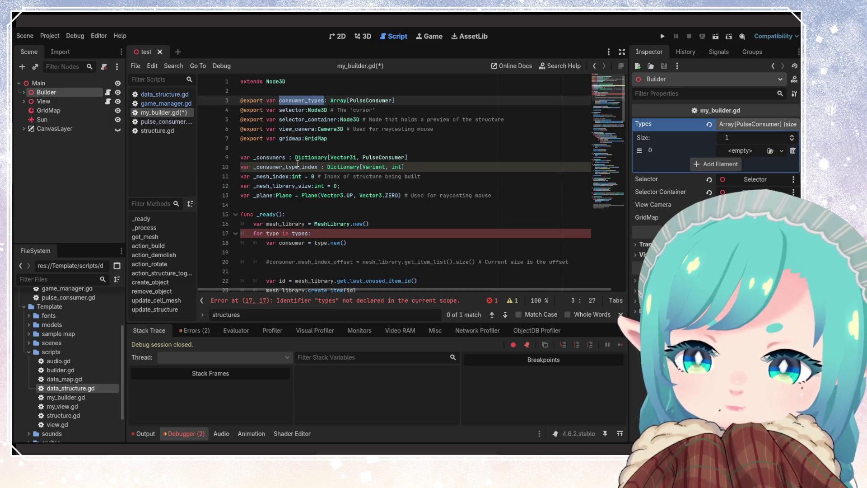
triple_click(232, 166)
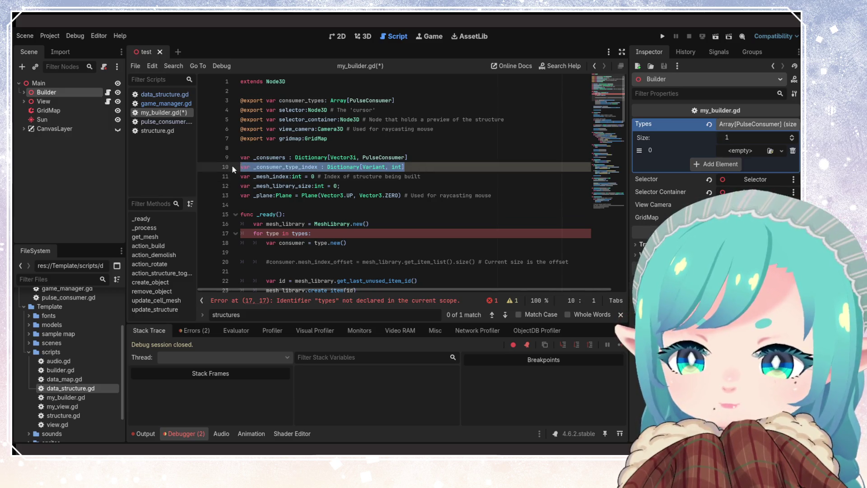
key("BackSpace")
key("BackSpace")
key("ctrl+s")
Remove the type.new() line and rewrite the loop as 'for consumer in consumer_types', then save.
left_click(324, 243)
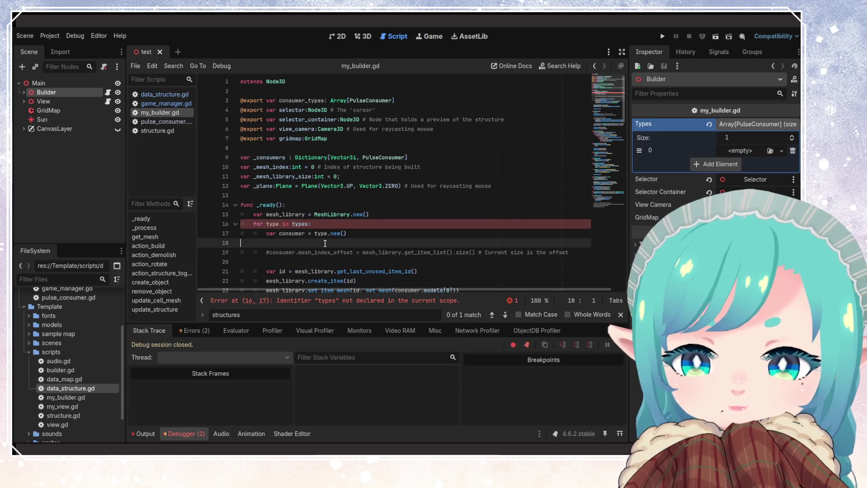
left_click(272, 252)
left_click_drag(268, 252, 265, 233)
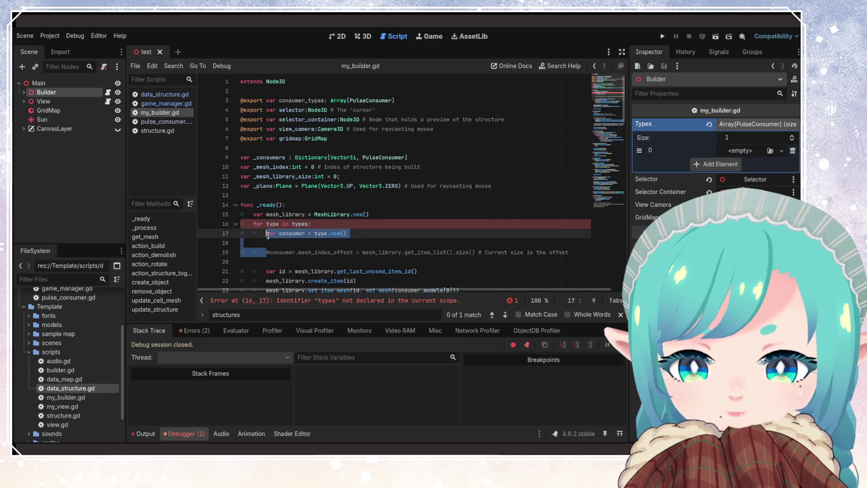
key("BackSpace")
double_click(279, 233)
key("ctrl+c")
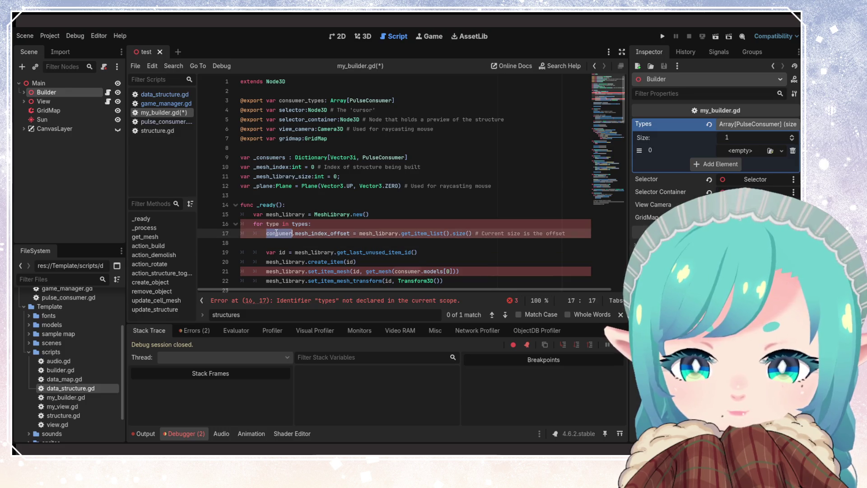
double_click(272, 223)
key("ctrl+v")
double_click(293, 100)
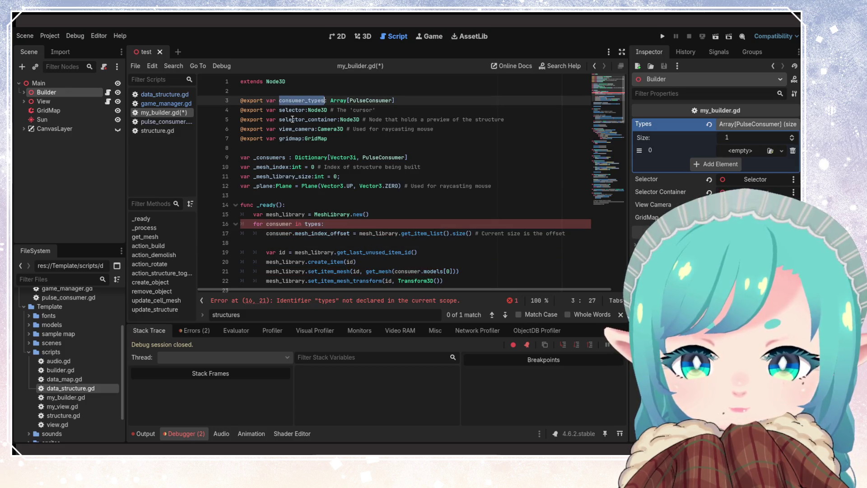
key("ctrl+c")
double_click(309, 224)
key("ctrl+v")
key("ctrl+s")
scroll(417, 245, "down", 20)
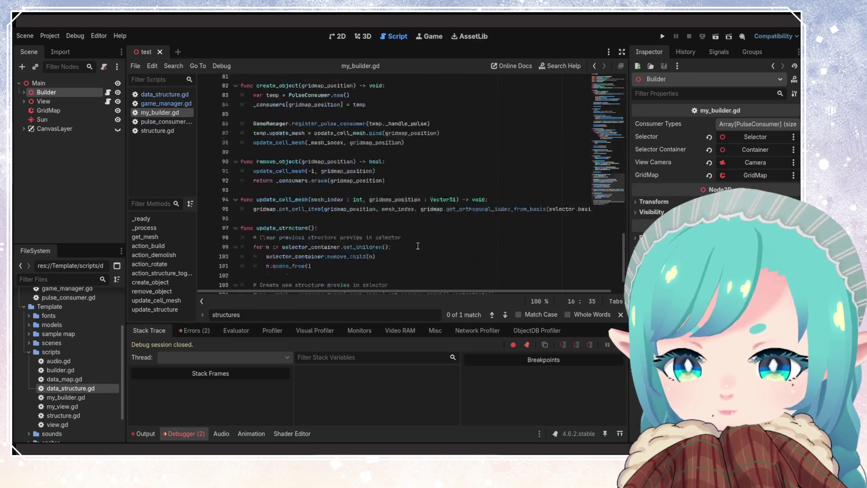
left_click(256, 253)
key("BackSpace")
left_click(256, 262)
key("BackSpace")
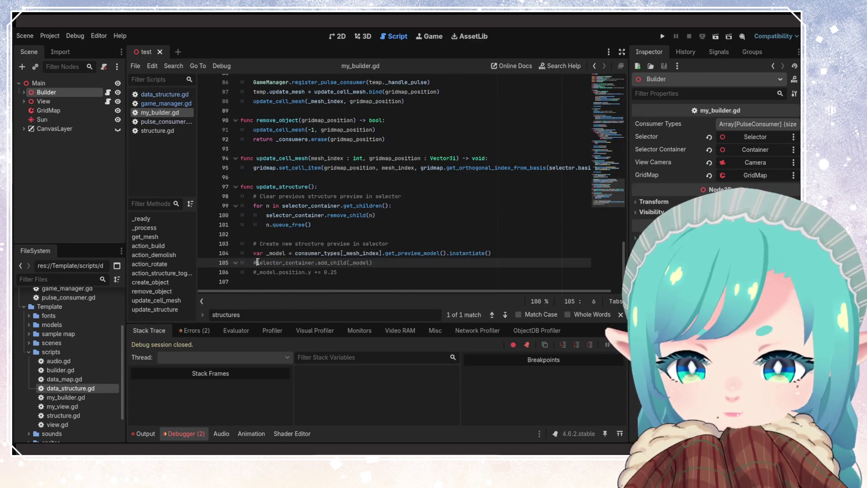
left_click(256, 272)
key("BackSpace")
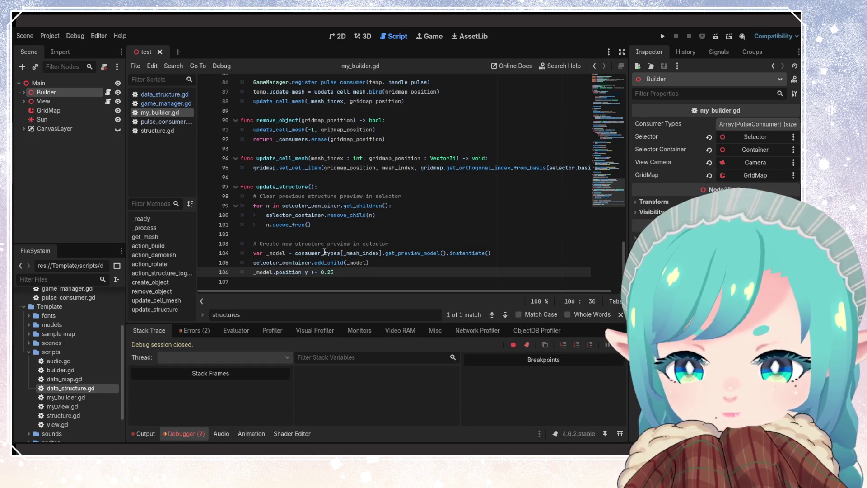
double_click(324, 253)
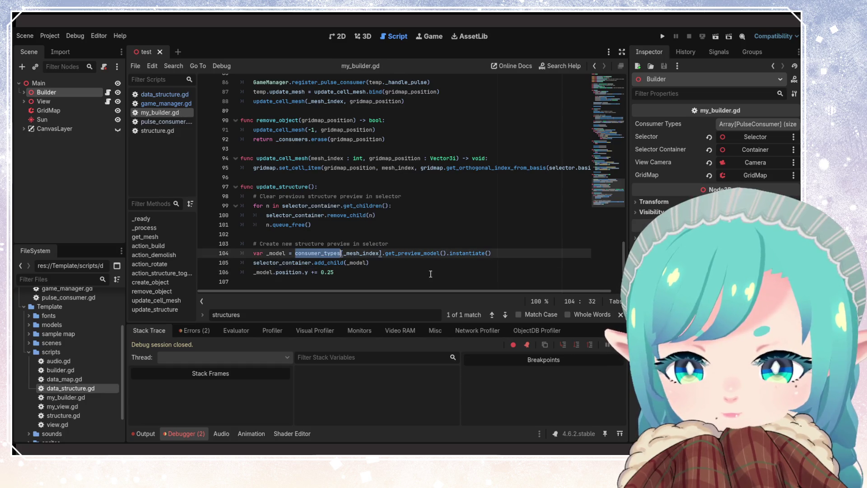
double_click(358, 253)
left_click(402, 263)
scroll(429, 263, "up", 7)
scroll(430, 263, "up", 20)
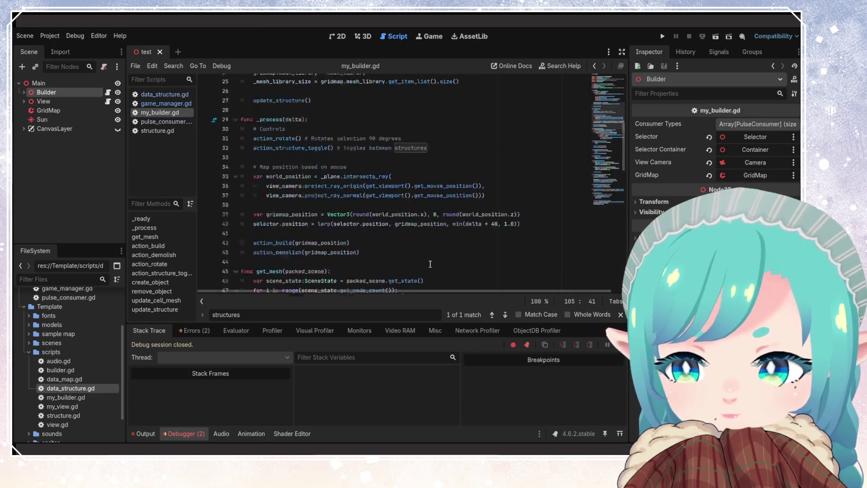
left_click(386, 204)
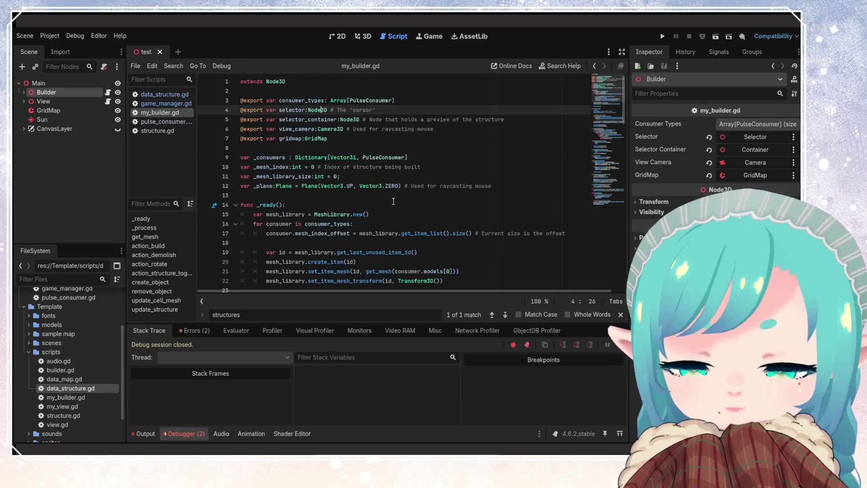
left_click(393, 225)
scroll(393, 228, "down", 5)
scroll(393, 228, "up", 5)
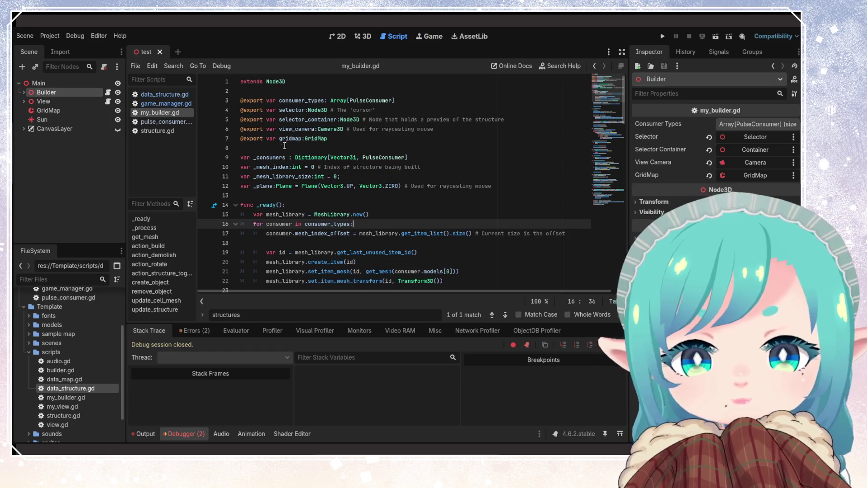
double_click(277, 157)
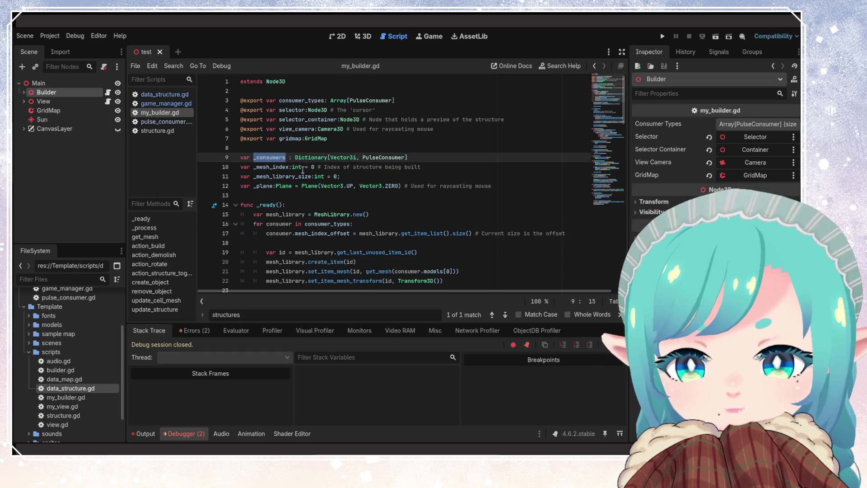
left_click(282, 233)
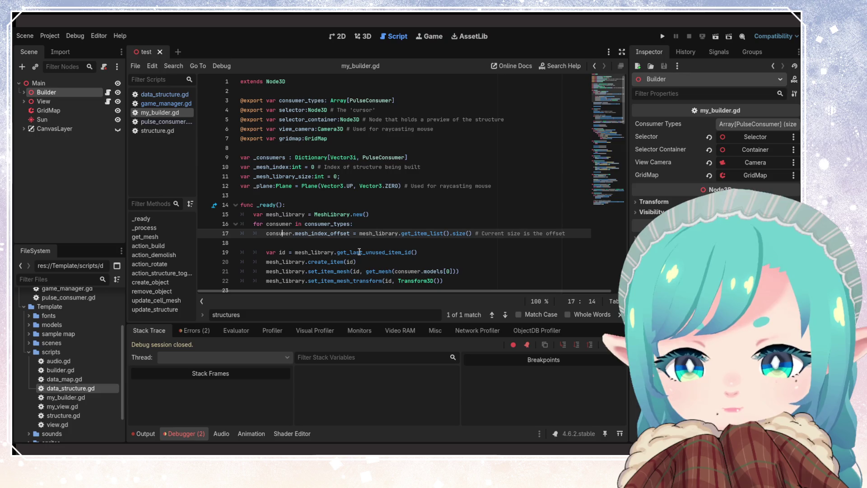
double_click(331, 233)
mouse_move(369, 255)
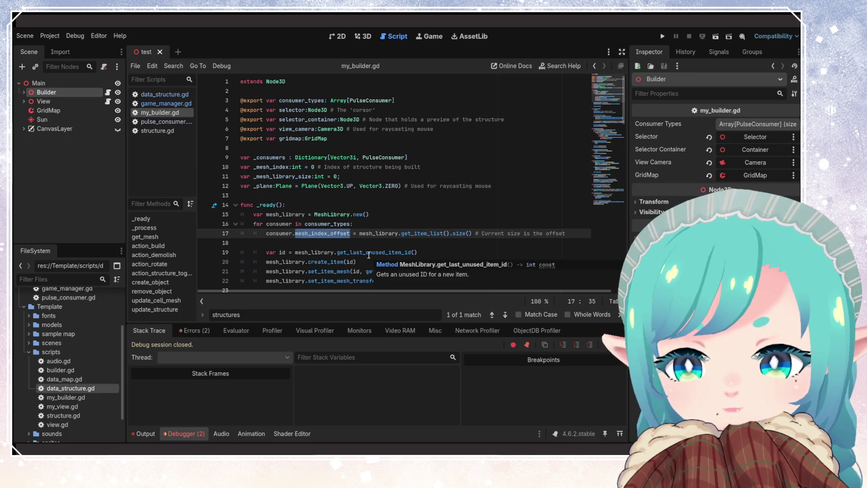
scroll(369, 255, "down", 2)
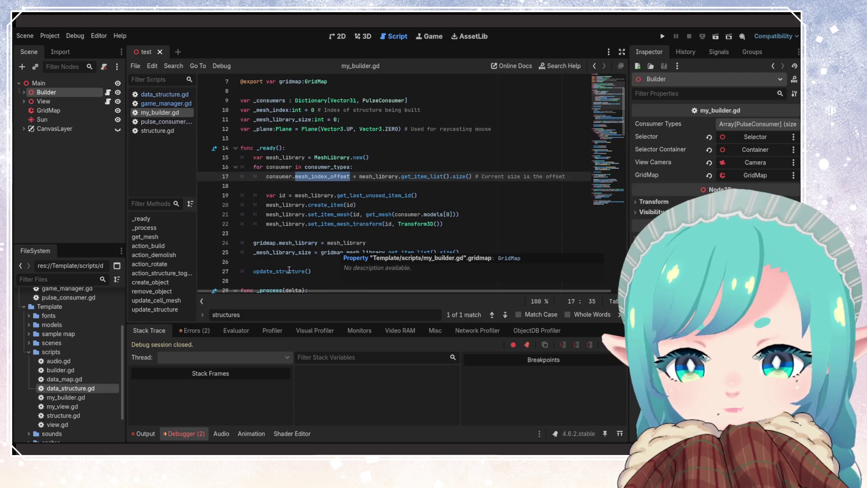
scroll(296, 235, "down", 5)
scroll(303, 238, "up", 4)
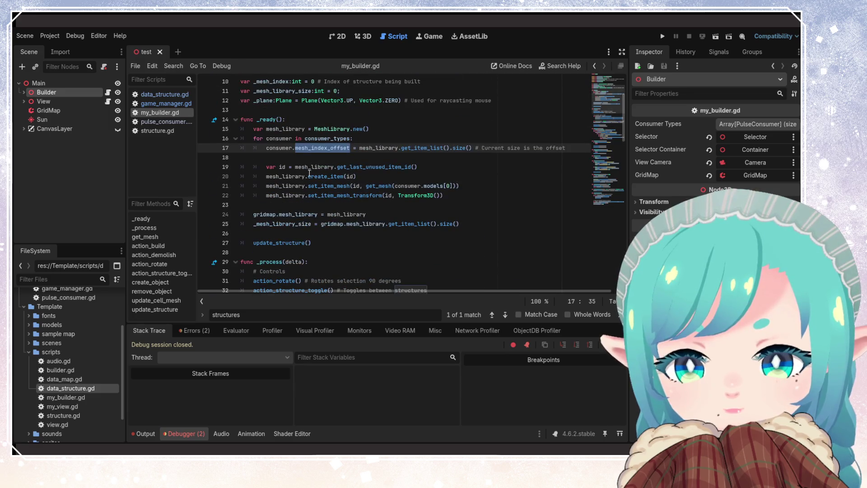
scroll(303, 205, "up", 3)
left_click(327, 224, "ctrl")
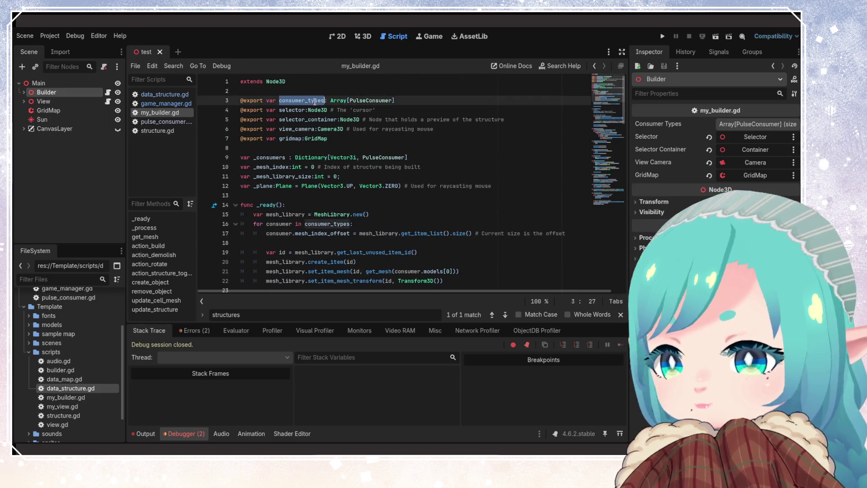
scroll(384, 230, "down", 10)
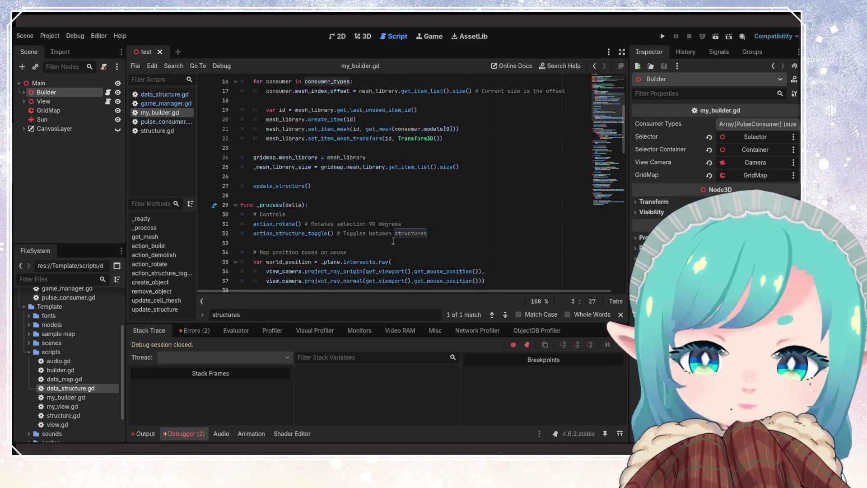
scroll(376, 236, "down", 11)
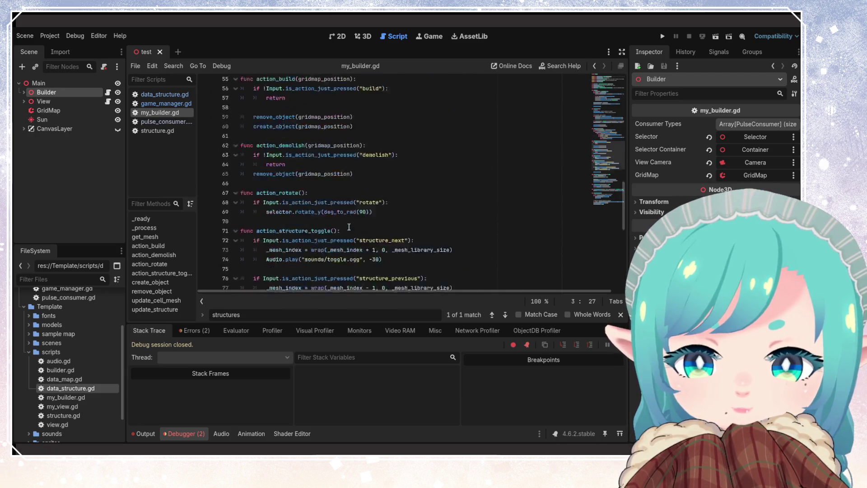
left_click(348, 227)
scroll(333, 201, "up", 4)
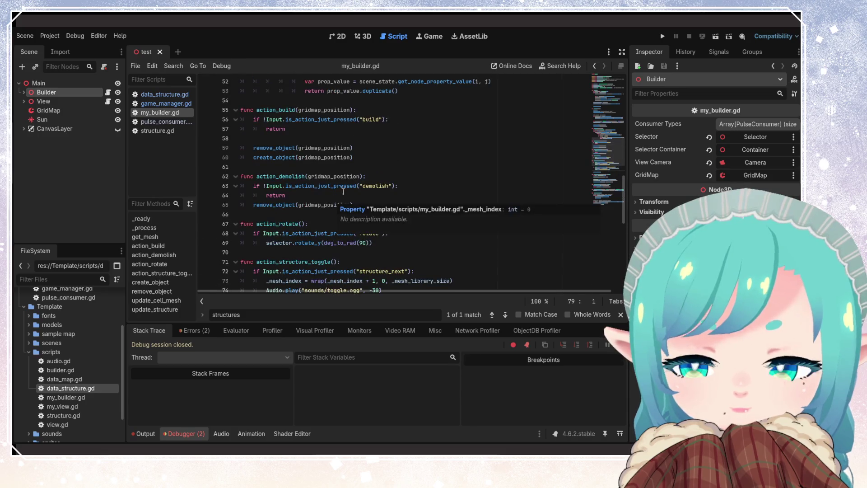
left_click(343, 167)
left_click(383, 148)
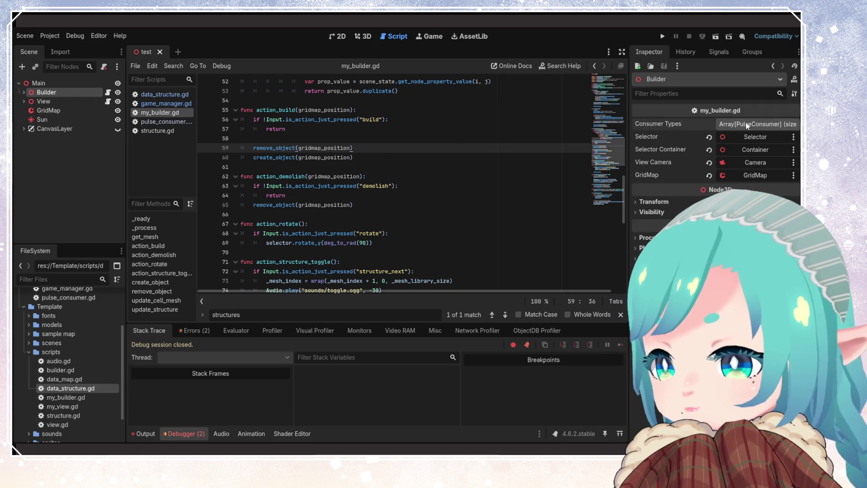
Add one element to Consumer Types and make it a new PulseConsumer.
left_click(745, 123)
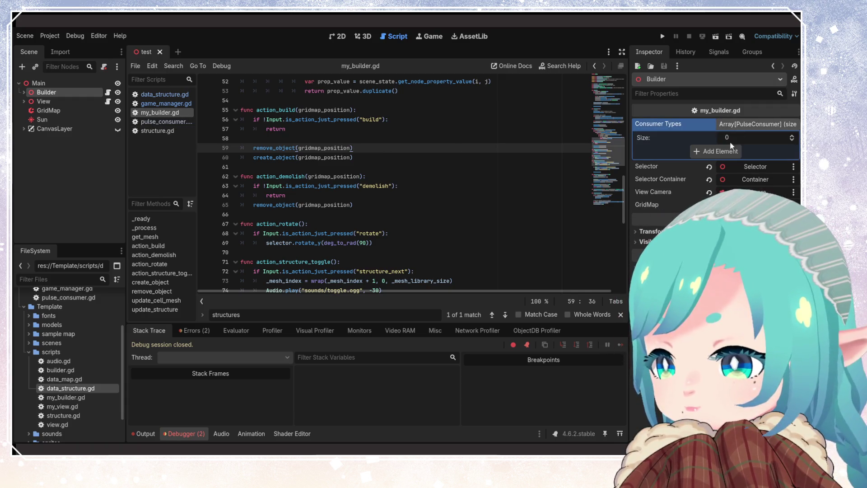
left_click(792, 135)
left_click(766, 150)
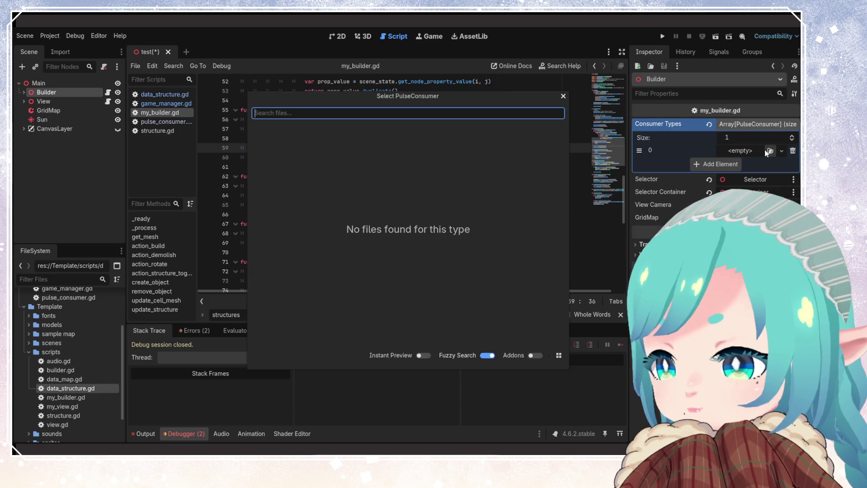
left_click(563, 96)
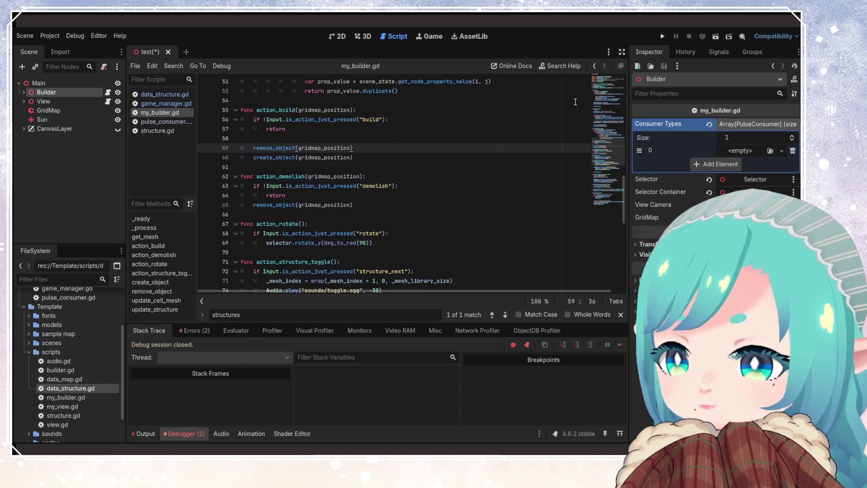
left_click(735, 151)
left_click(747, 177)
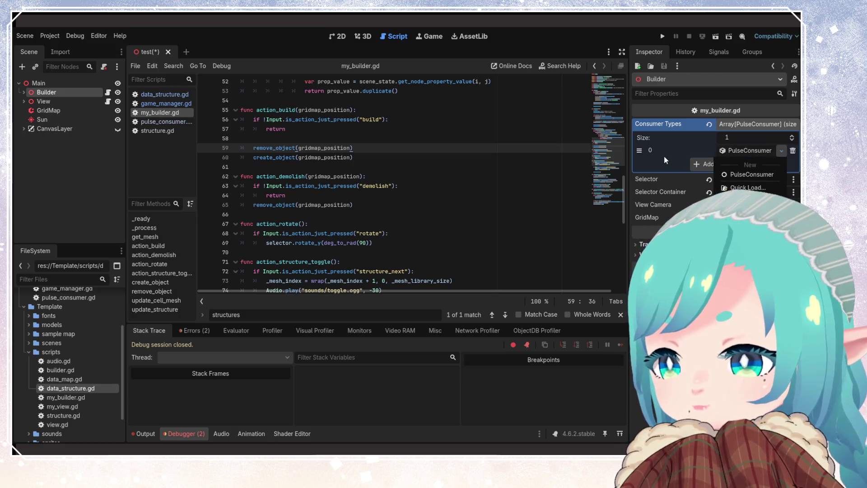
Load grass-trees-tall.glb from Template/models into the consumer's Models element 0.
left_click(645, 164)
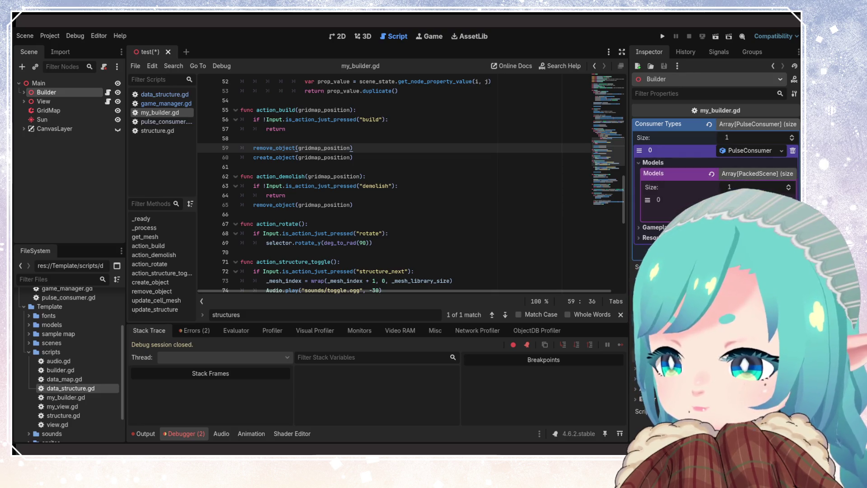
left_click(722, 200)
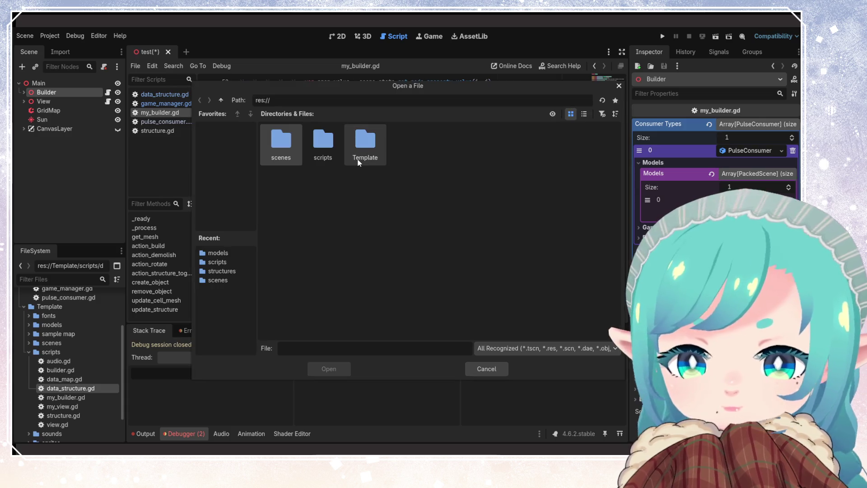
double_click(362, 147)
double_click(333, 147)
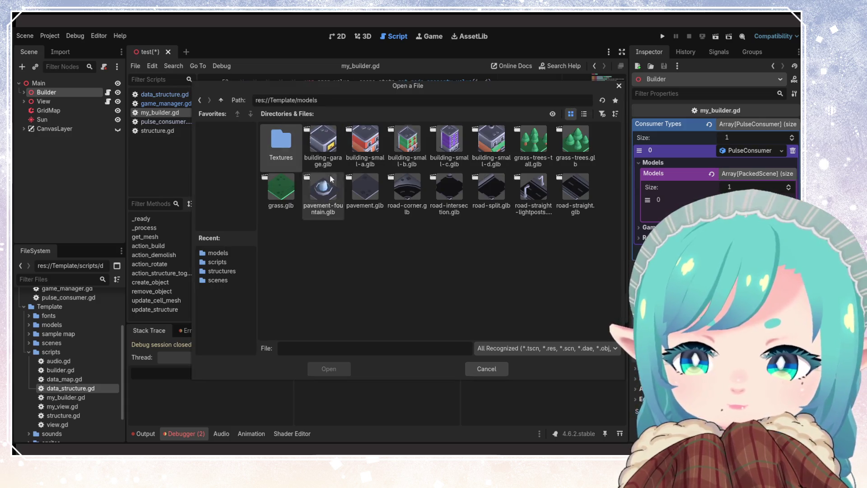
left_click(532, 154)
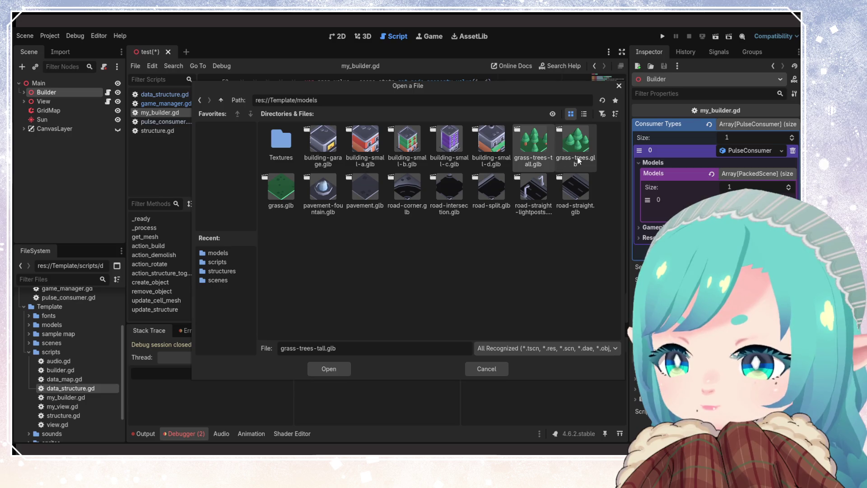
double_click(534, 154)
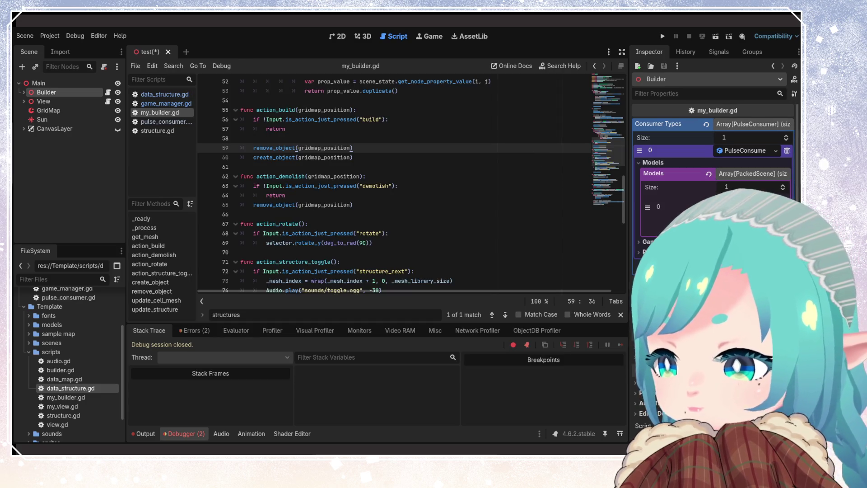
Add a second Models entry with another .glb from Template/models and save the scene.
left_click(715, 221)
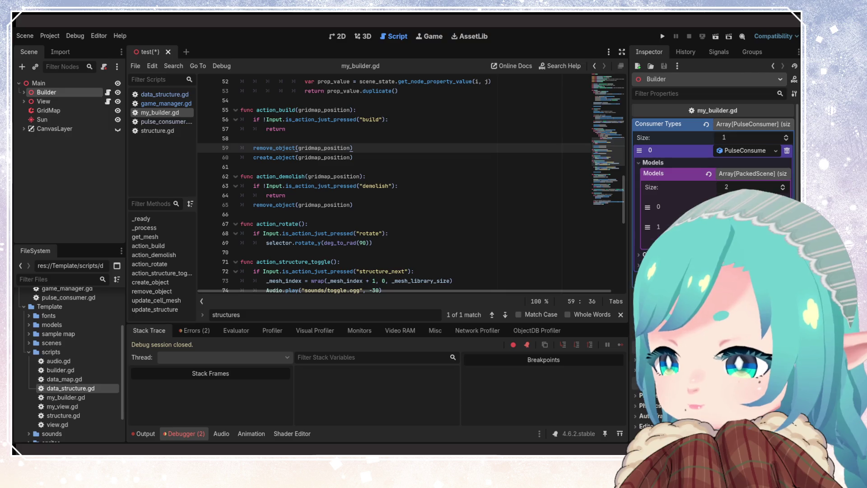
left_click(749, 226)
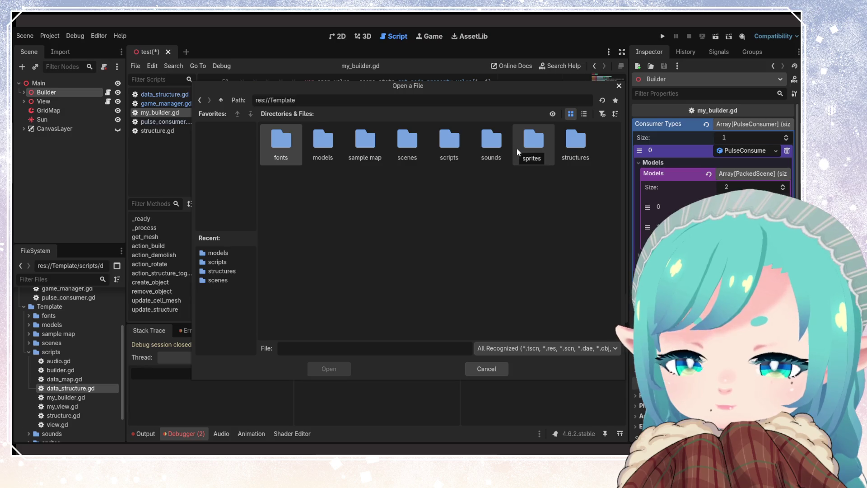
double_click(323, 146)
double_click(570, 153)
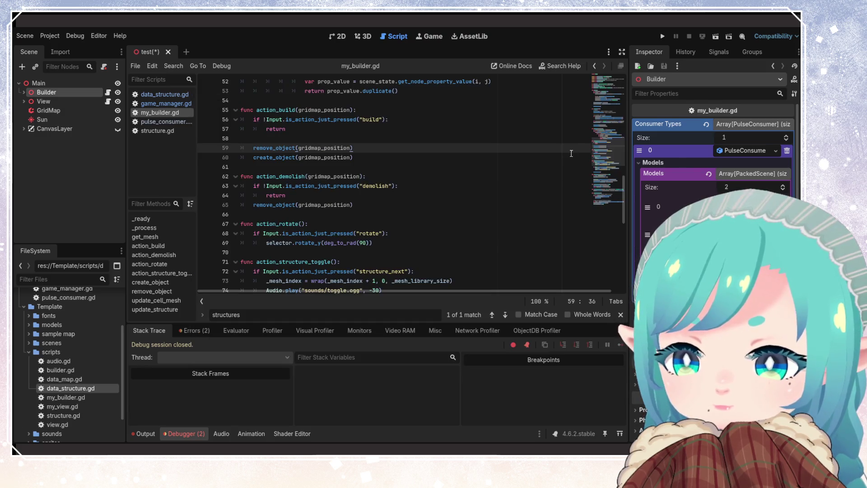
key("ctrl+s")
Review the _ready loop in my_builder.gd and select mesh_index_offset on line 17.
left_click(475, 244)
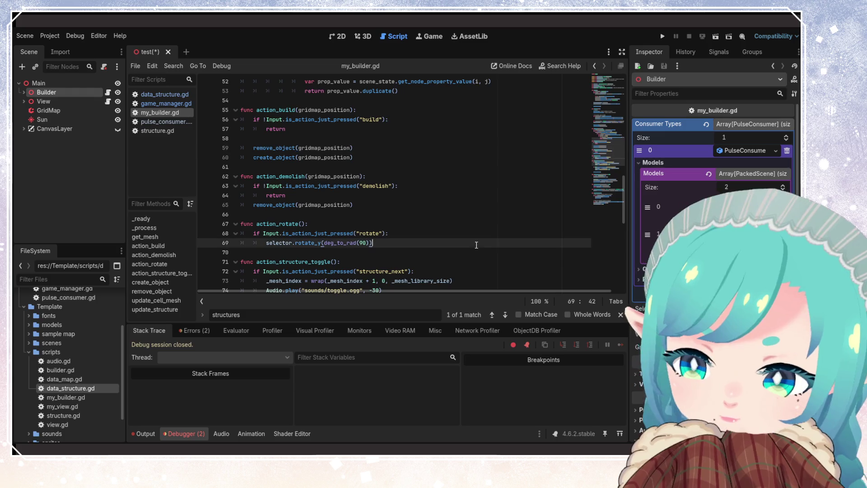
left_click(461, 224)
left_click(451, 176)
left_click(429, 205)
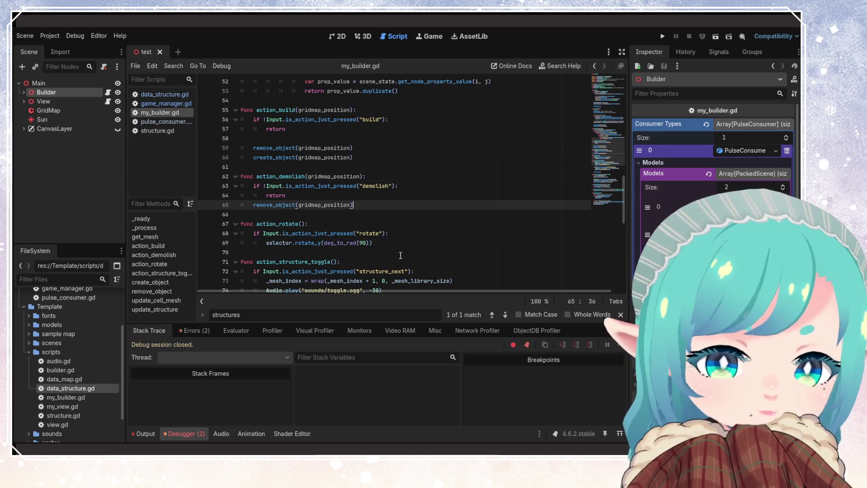
scroll(405, 255, "up", 10)
scroll(405, 255, "up", 3)
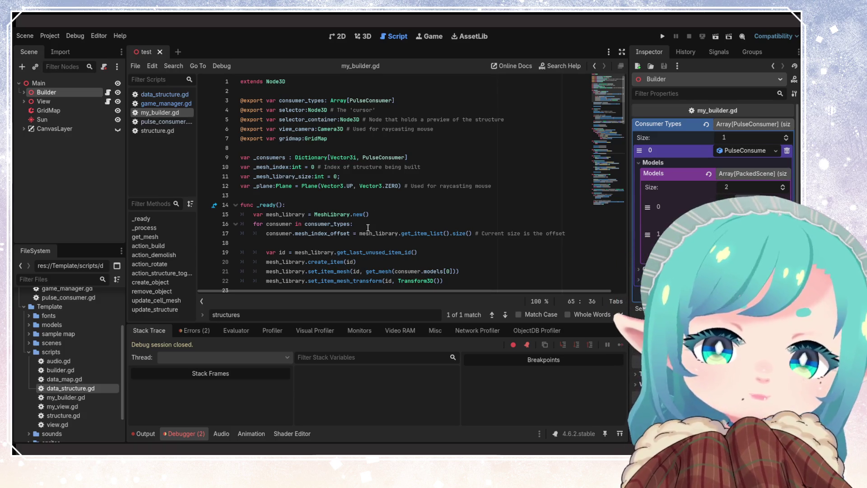
scroll(383, 210, "down", 2)
double_click(322, 176)
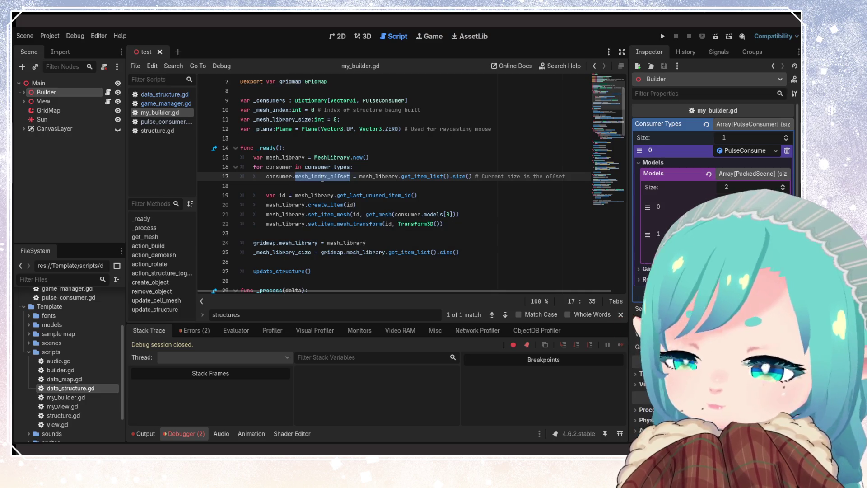
mouse_move(321, 179)
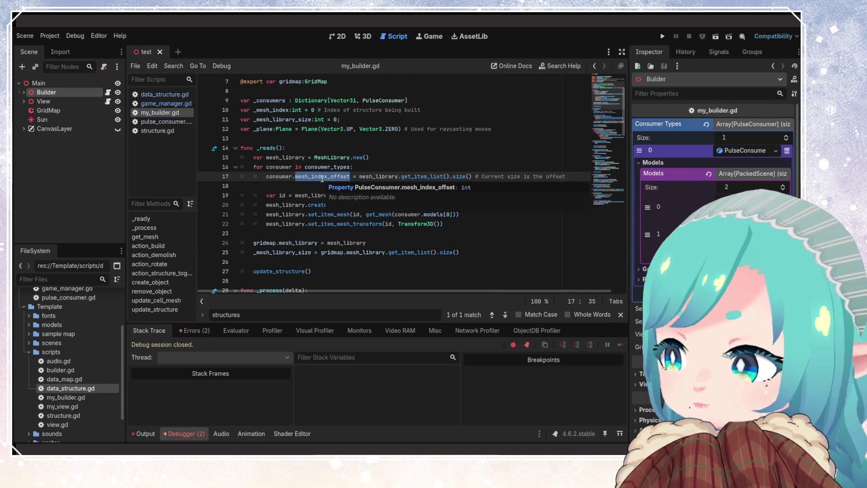
left_click(290, 181)
scroll(338, 236, "down", 10)
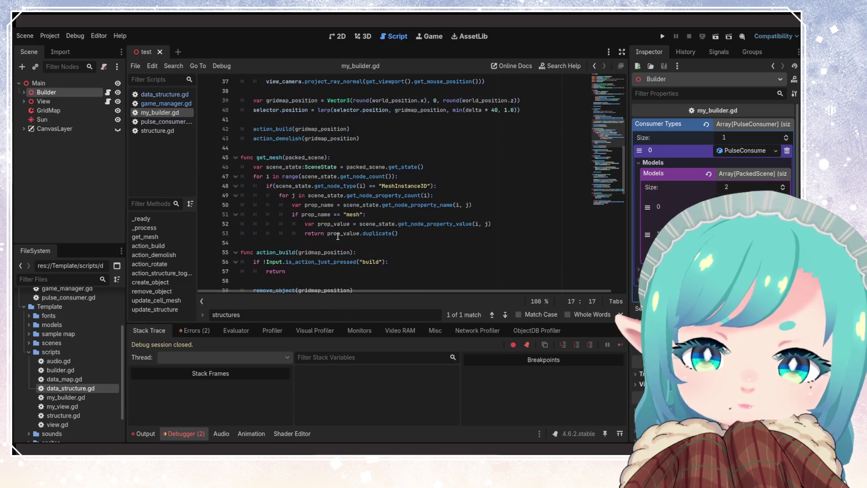
scroll(337, 236, "down", 10)
scroll(337, 236, "down", 6)
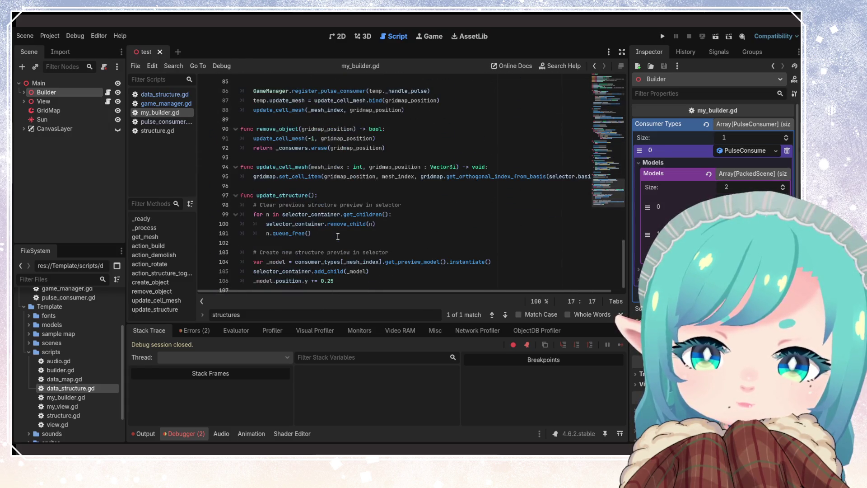
scroll(337, 236, "up", 5)
left_click(289, 195)
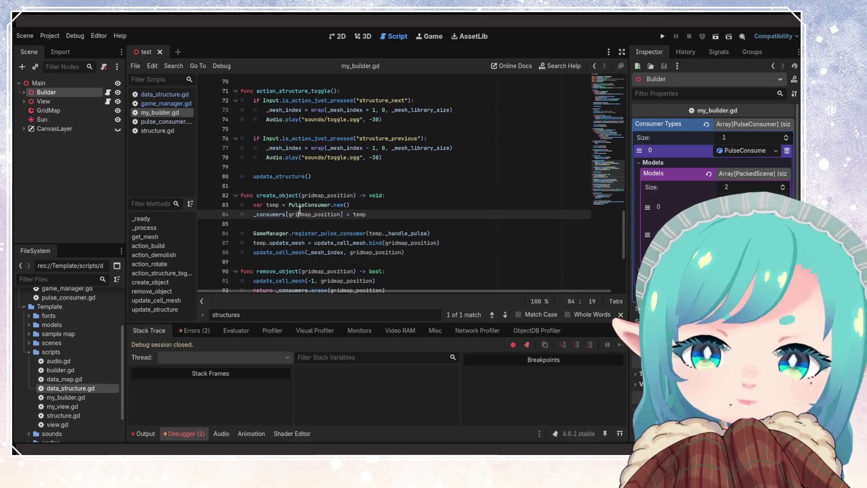
double_click(325, 195)
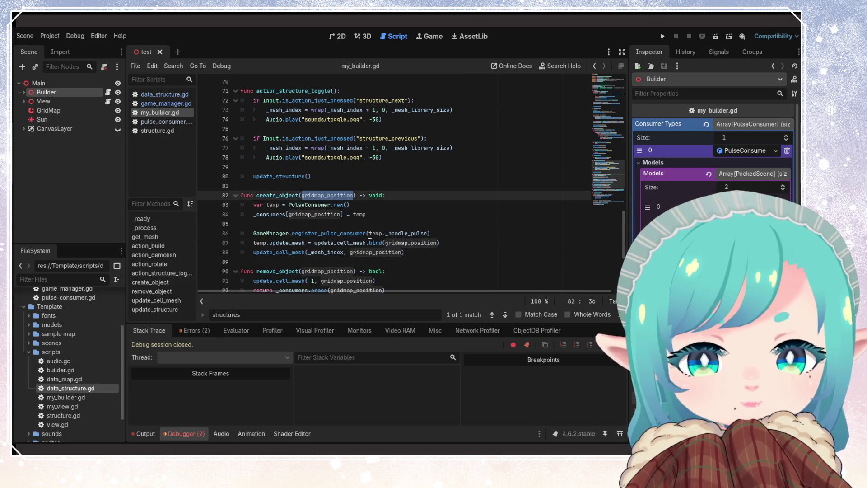
scroll(318, 216, "up", 3)
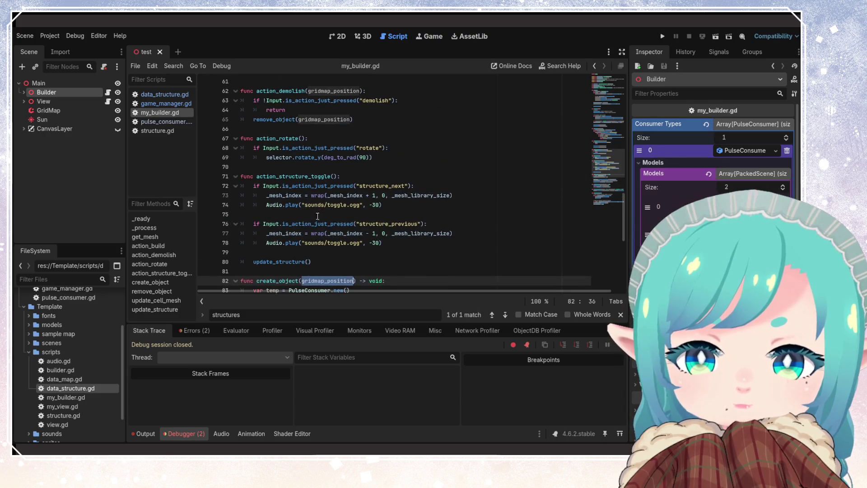
double_click(287, 234)
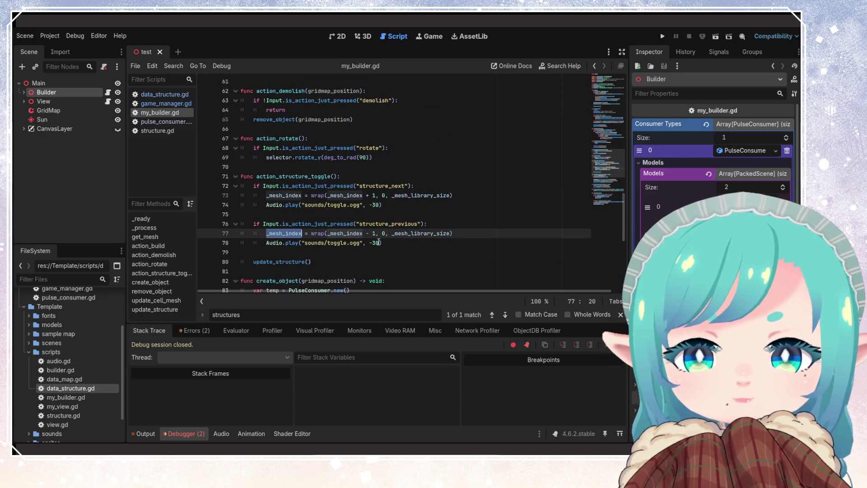
scroll(378, 242, "down", 4)
left_click(387, 177)
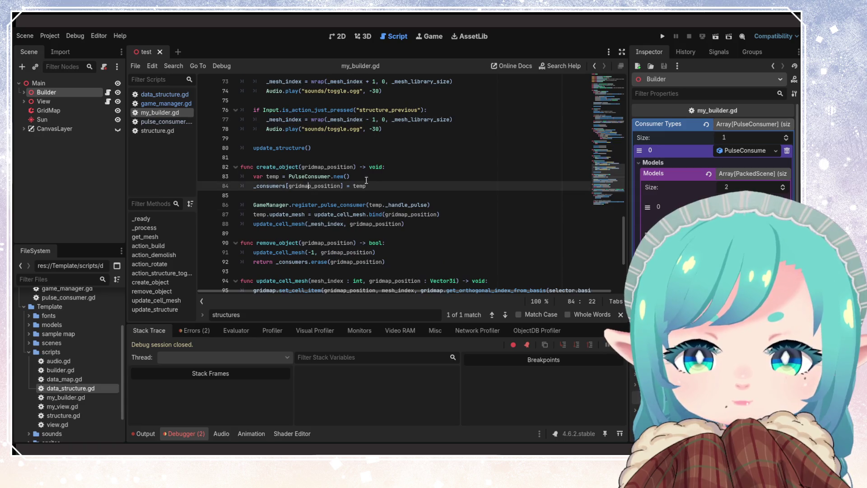
left_click(393, 167)
Add a new line in create_object reading consumer_types[_mesh_index] and save.
key("Return")
key("Return")
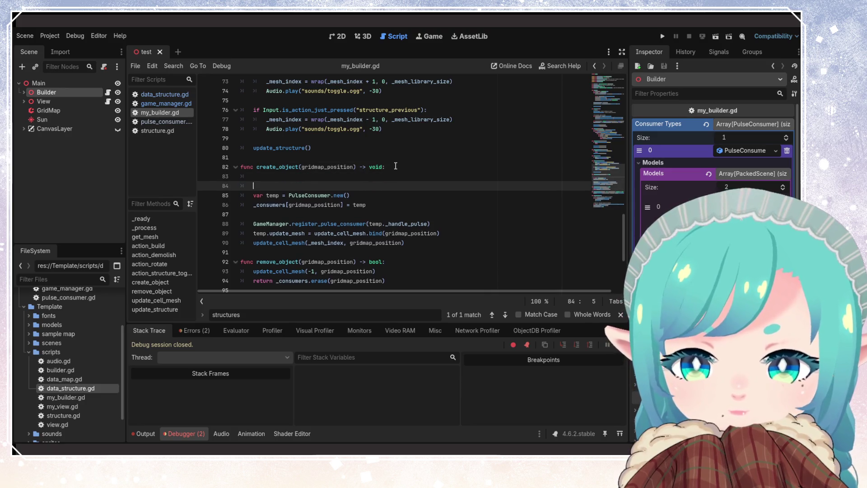
type("_consumer")
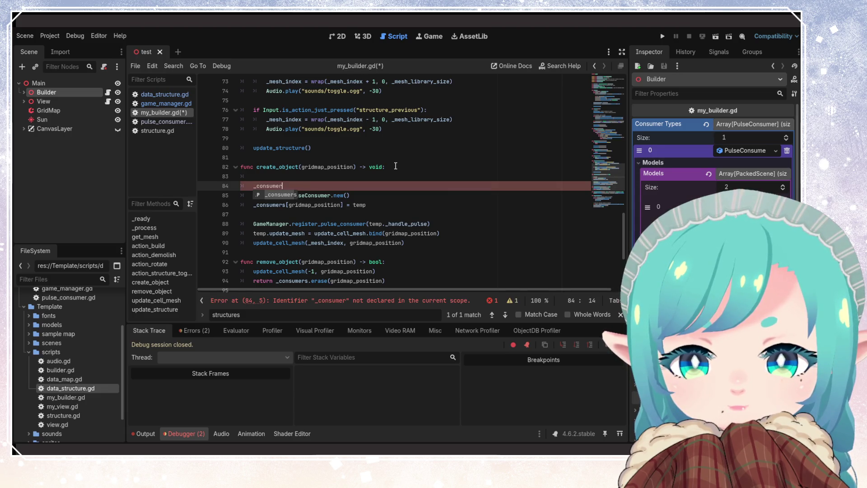
type("_types")
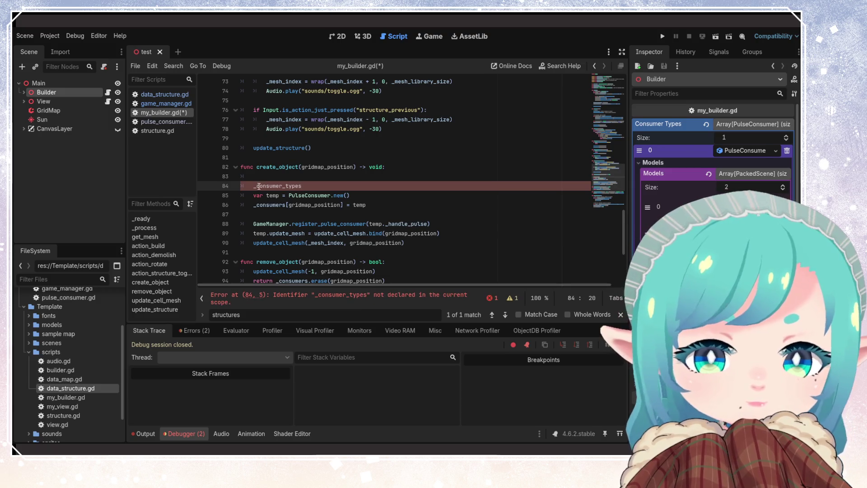
left_click(258, 186)
key("BackSpace")
key("End")
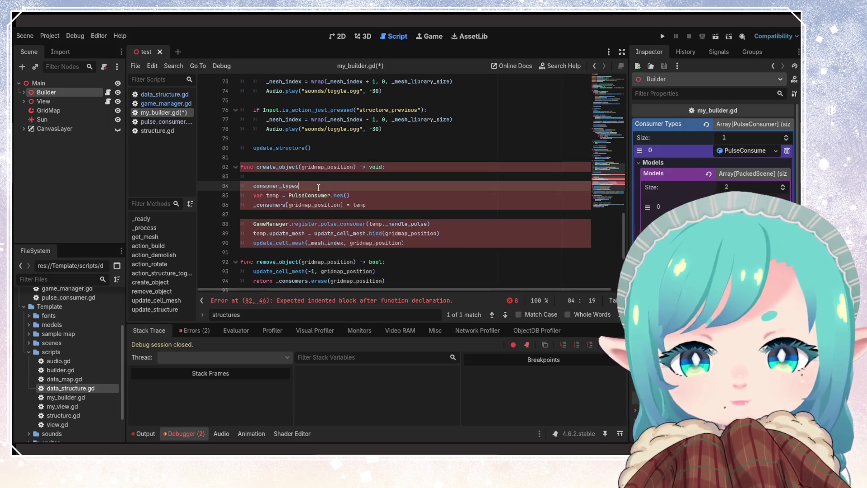
type("[_mesh_index")
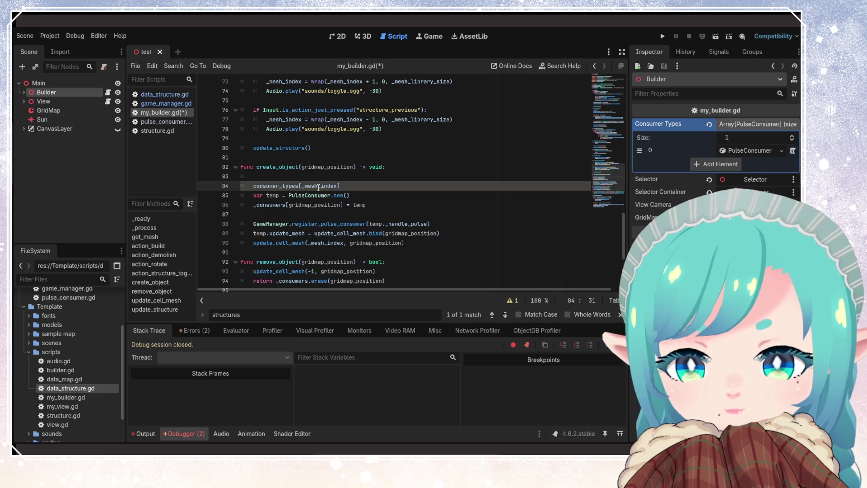
key("ctrl+s")
Replace PulseConsumer.new() on line 85 with consumer_types[_mesh_index].get_class().new().
left_click(360, 183)
type(".get_")
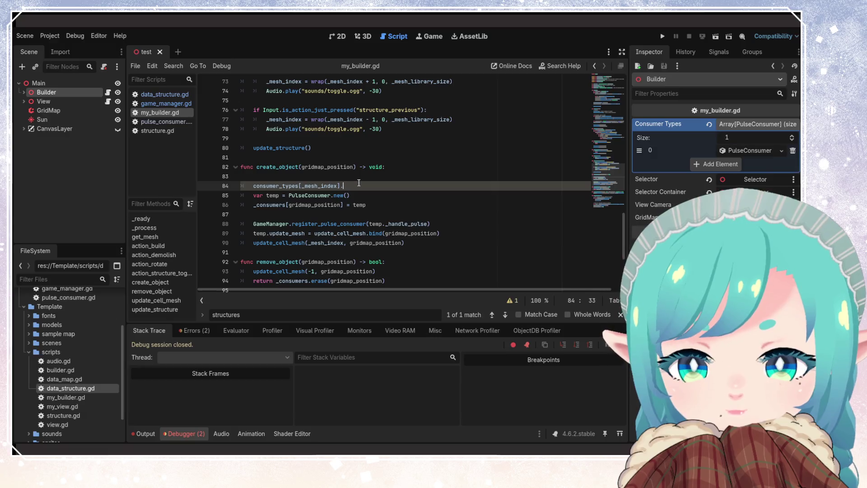
type("class().n")
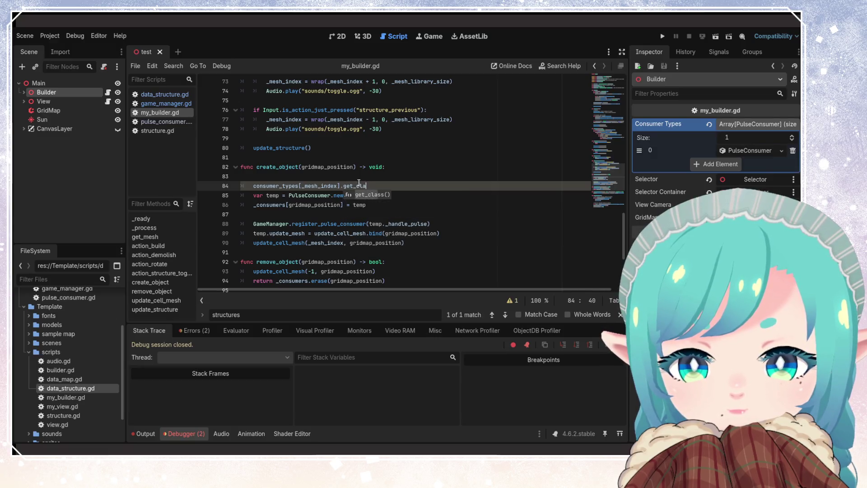
type("ew()")
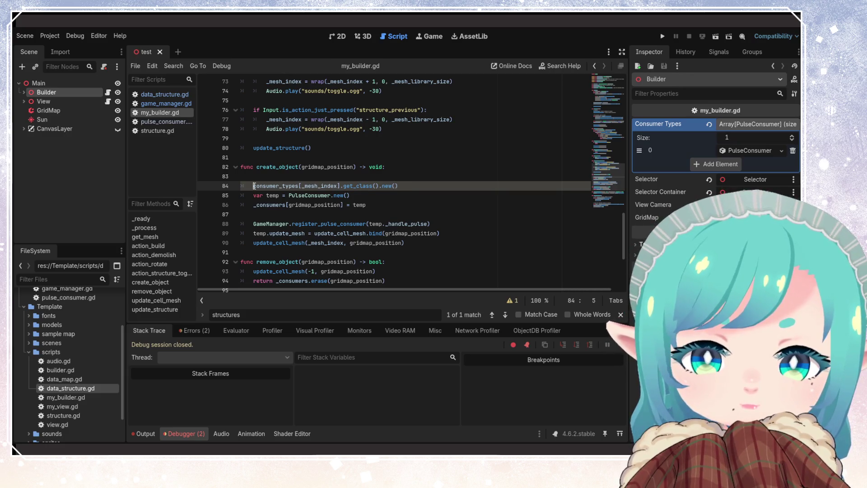
left_click_drag(253, 186, 404, 186)
key("ctrl+c")
key("BackSpace")
left_click_drag(350, 195, 289, 195)
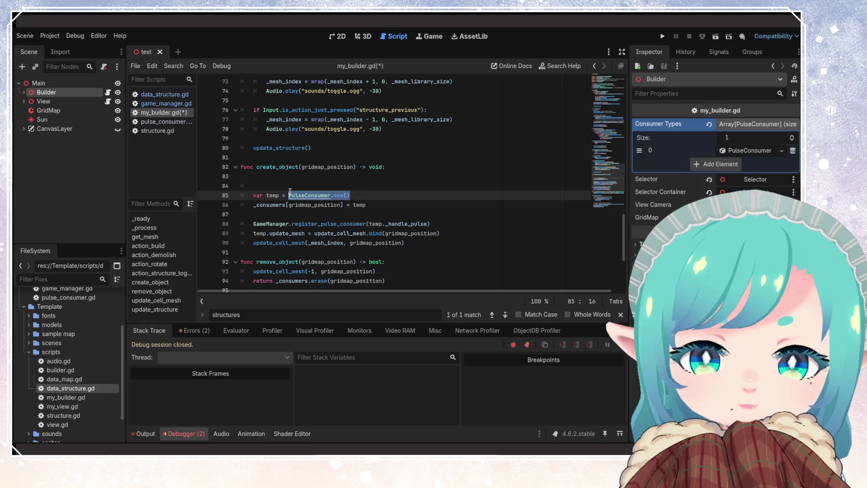
key("ctrl+v")
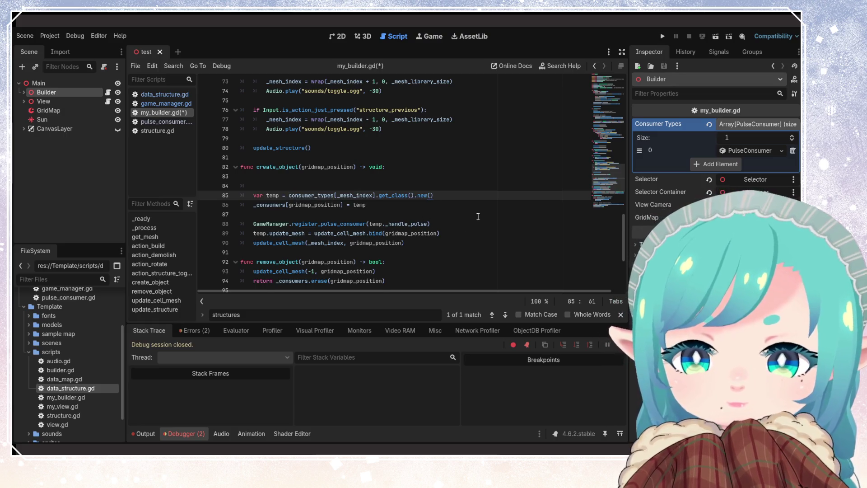
Write consumer_types[_mesh_index].duplicate(true) on a new line 86.
key("Return")
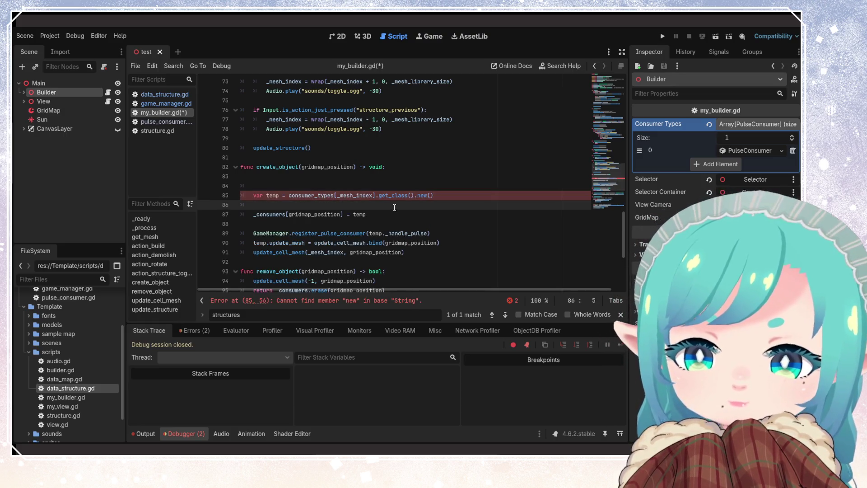
left_click_drag(375, 195, 289, 196)
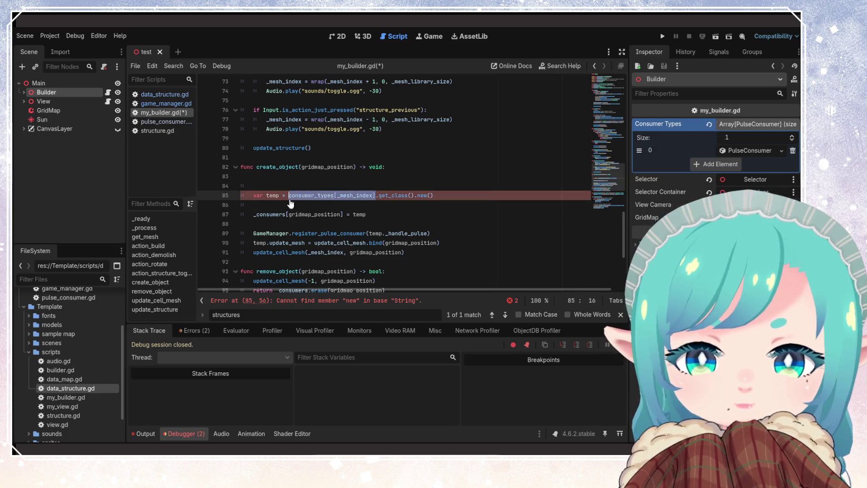
key("ctrl+c")
left_click(290, 204)
key("ctrl+v")
type(".")
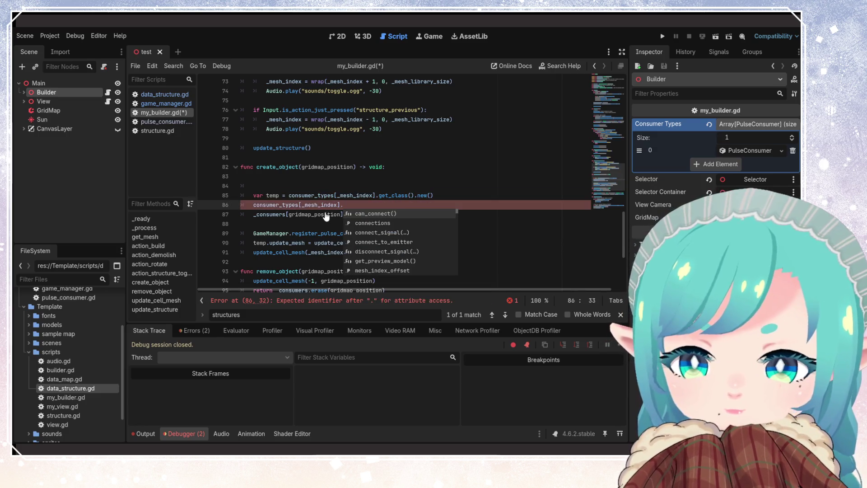
type("dup")
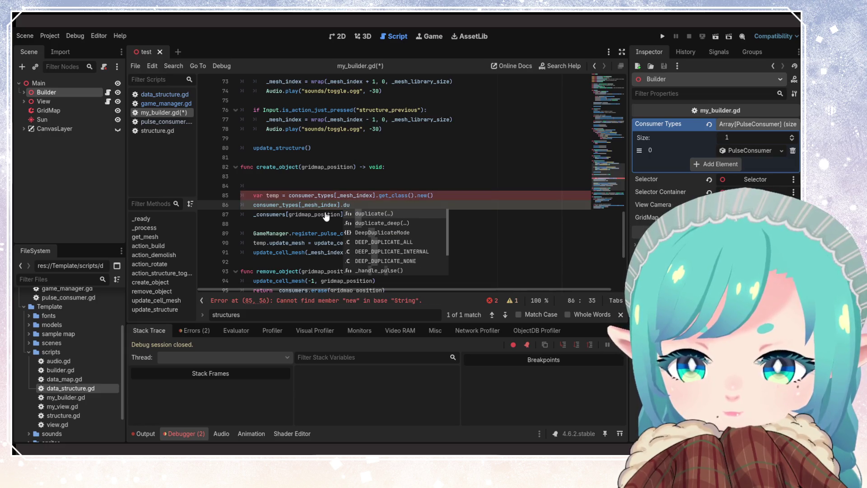
key("Return")
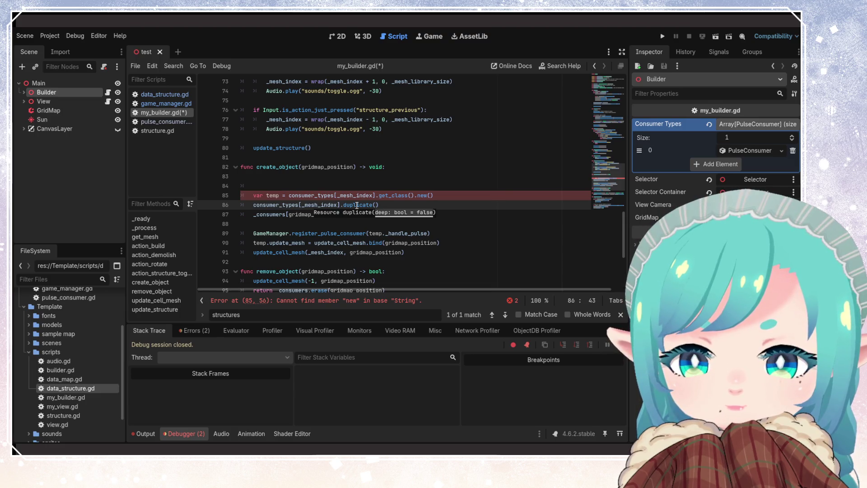
mouse_move(357, 206)
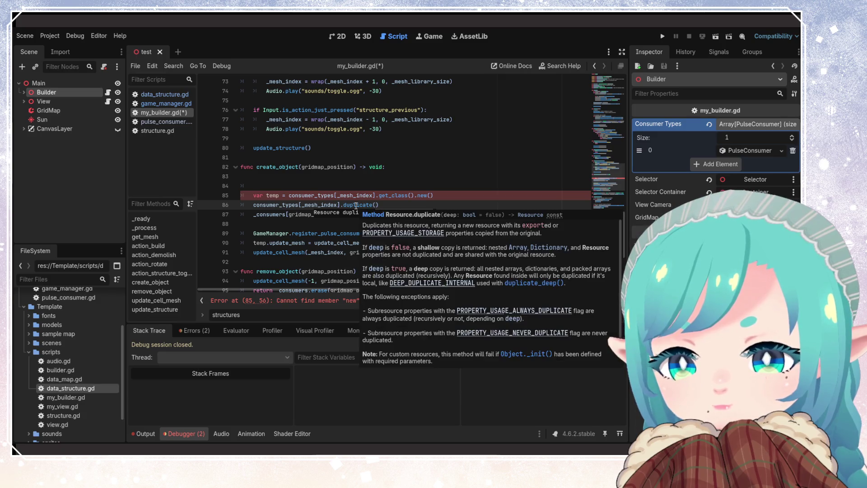
left_click(376, 204)
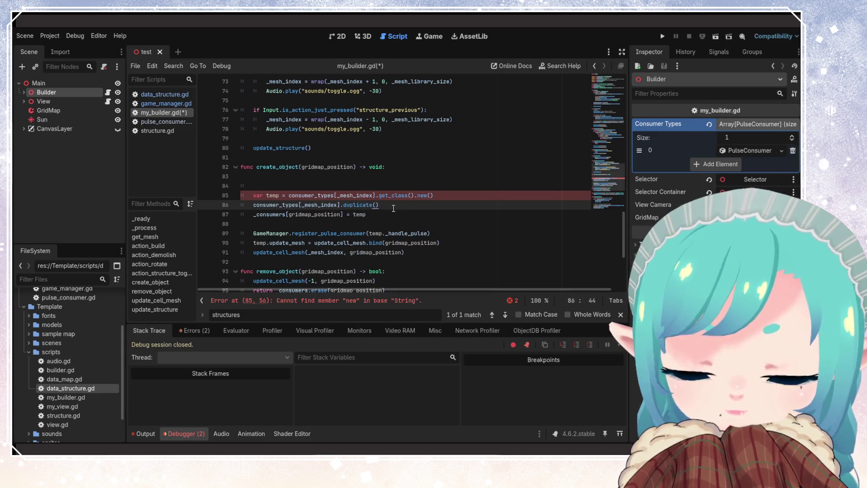
type("true")
Swap the get_class().new() expression for the duplicate(true) call, remove the empty line, and save.
mouse_move(392, 205)
left_mouse_down()
mouse_move(235, 199)
mouse_move(392, 205)
left_mouse_up()
key("ctrl+x")
left_click_drag(289, 195, 439, 200)
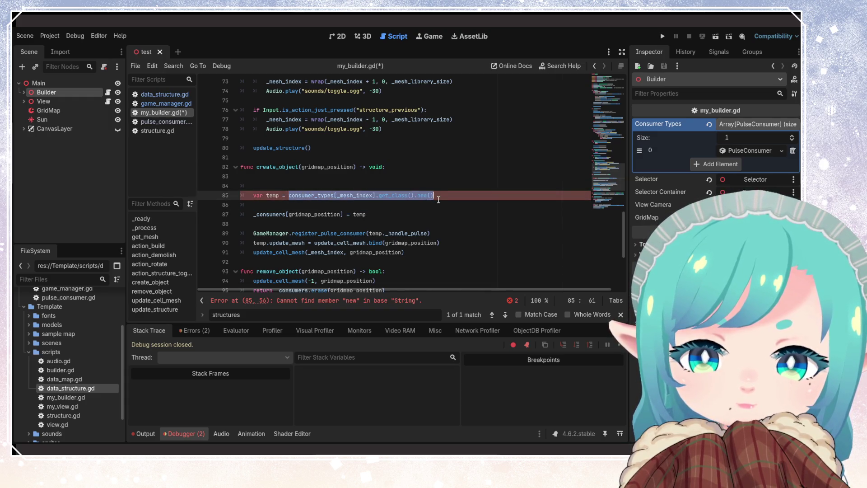
key("ctrl+v")
key("Down")
key("Delete")
key("Down")
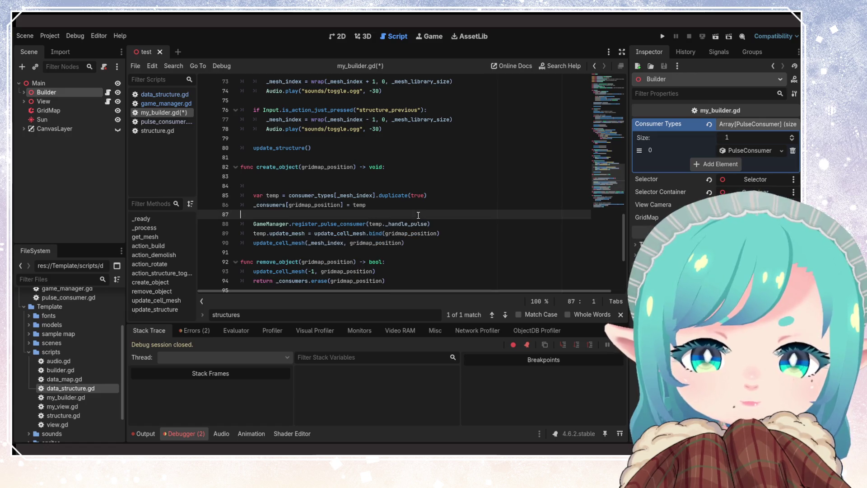
key("ctrl+s")
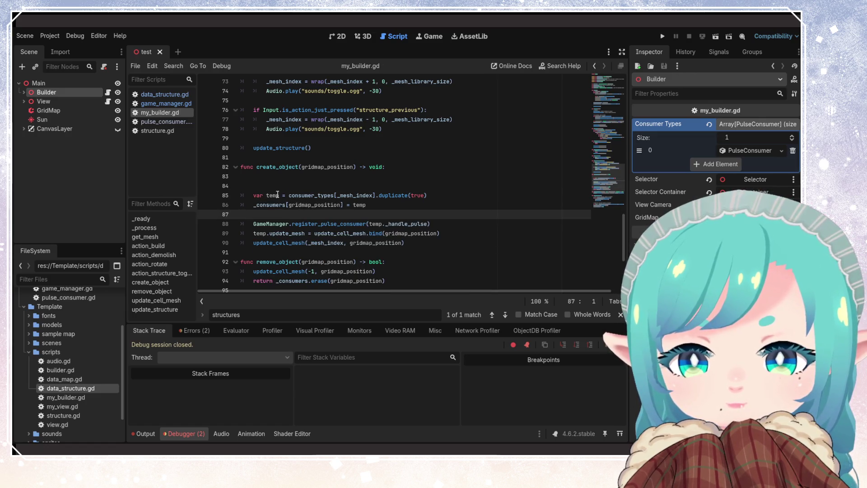
mouse_move(326, 195)
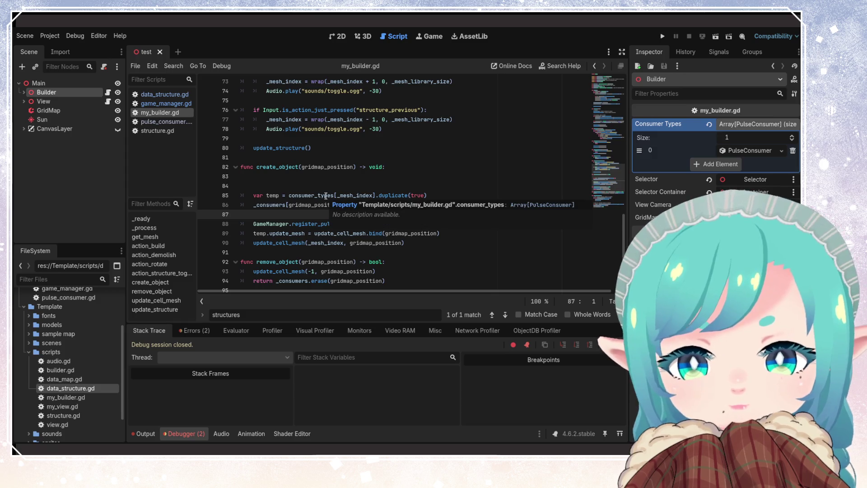
mouse_move(356, 194)
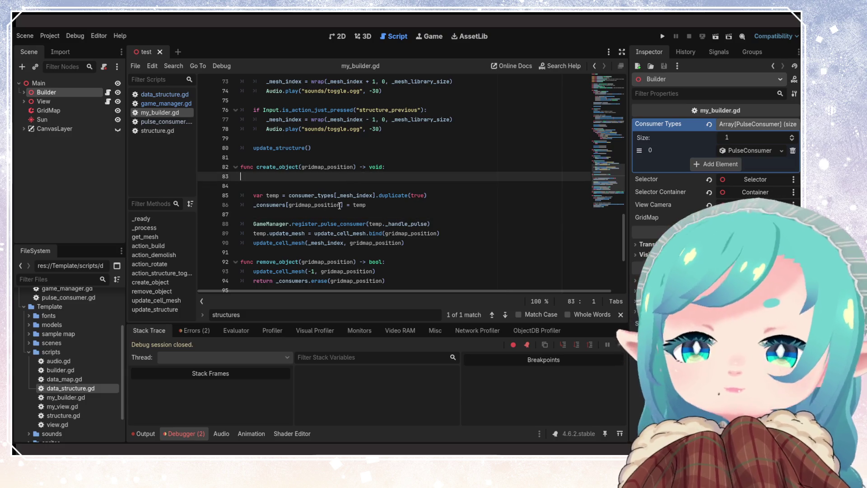
left_click(346, 182)
Delete the blank lines at the top of create_object and save the project.
key("BackSpace")
key("BackSpace")
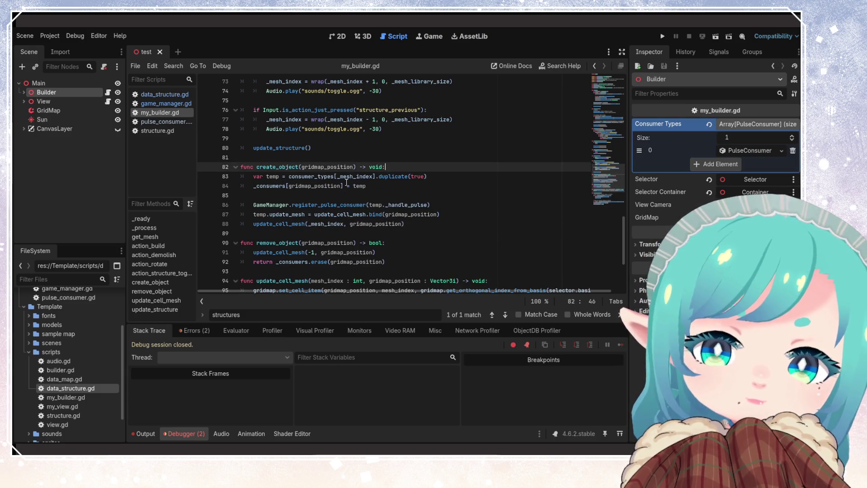
left_click(401, 186)
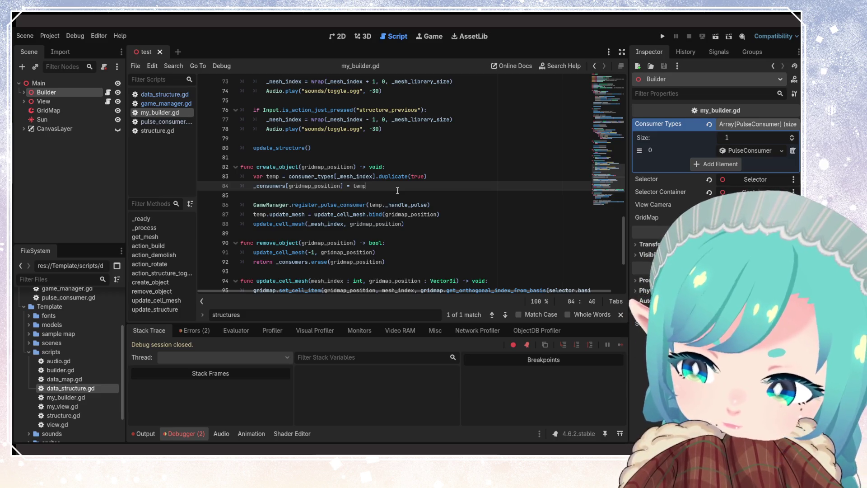
key("ctrl+s")
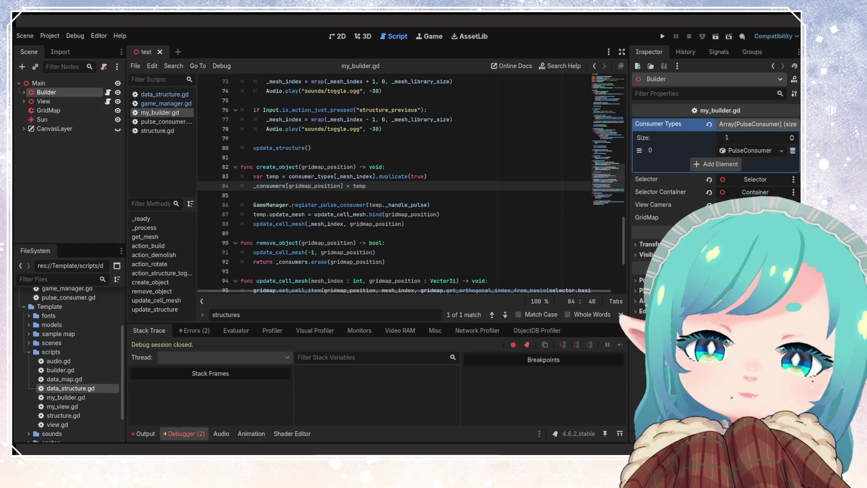
Check the consumer_types and _mesh_index references on lines 83 and 88.
double_click(312, 176)
double_click(360, 176)
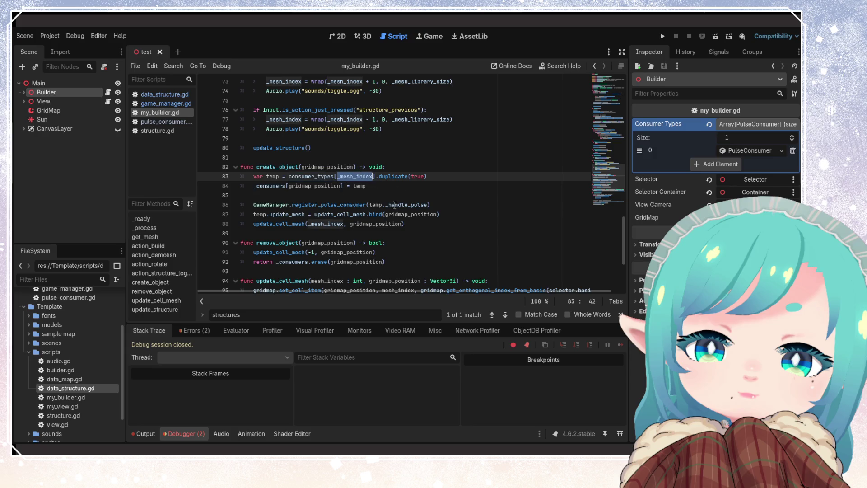
mouse_move(393, 205)
left_click(406, 240)
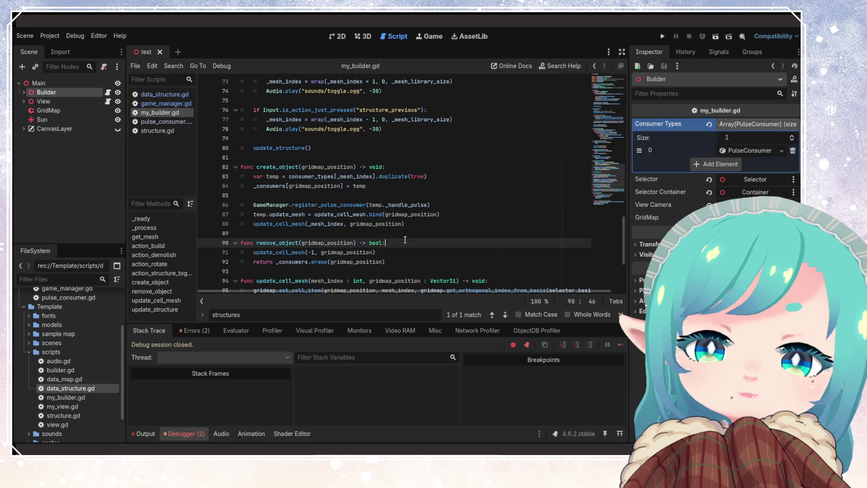
double_click(332, 224)
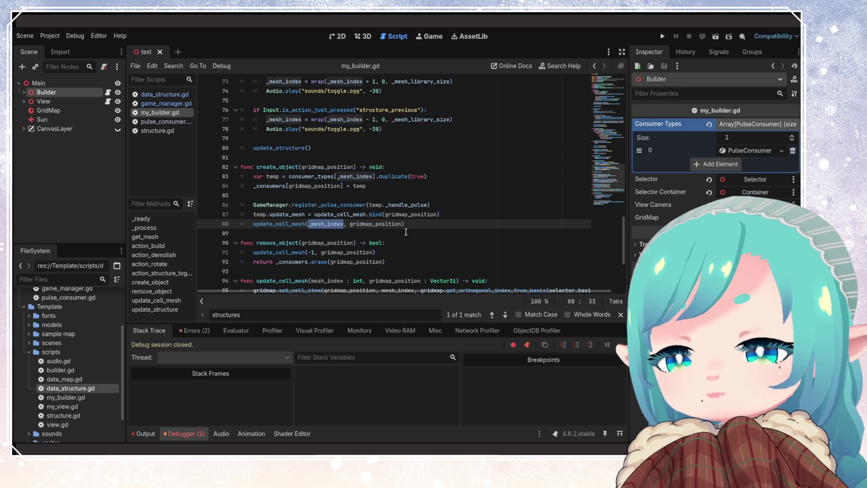
left_click(405, 231)
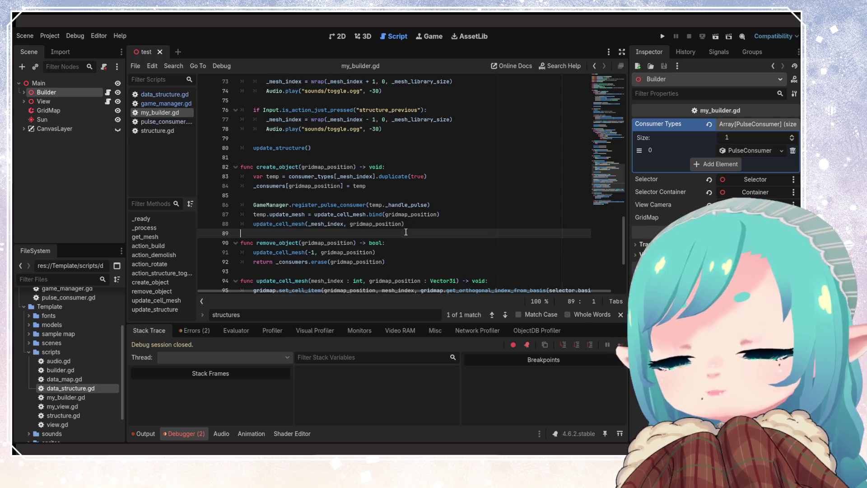
scroll(406, 231, "down", 1)
scroll(405, 231, "down", 4)
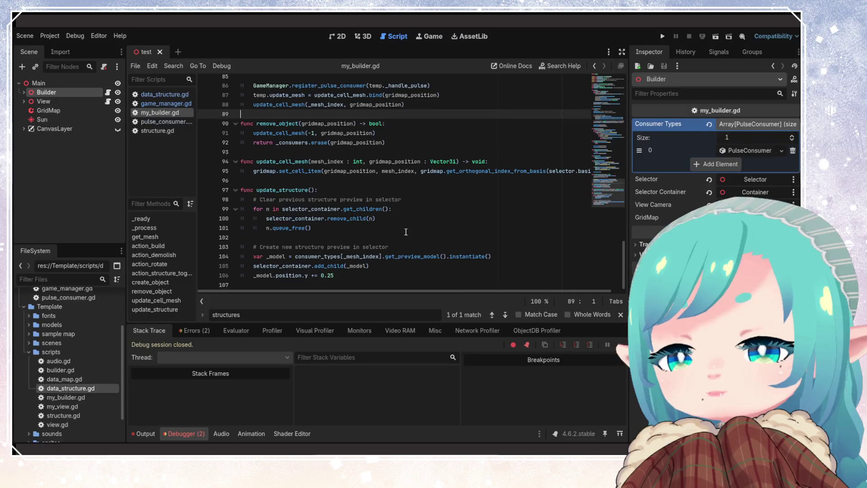
scroll(552, 89, "up", 5)
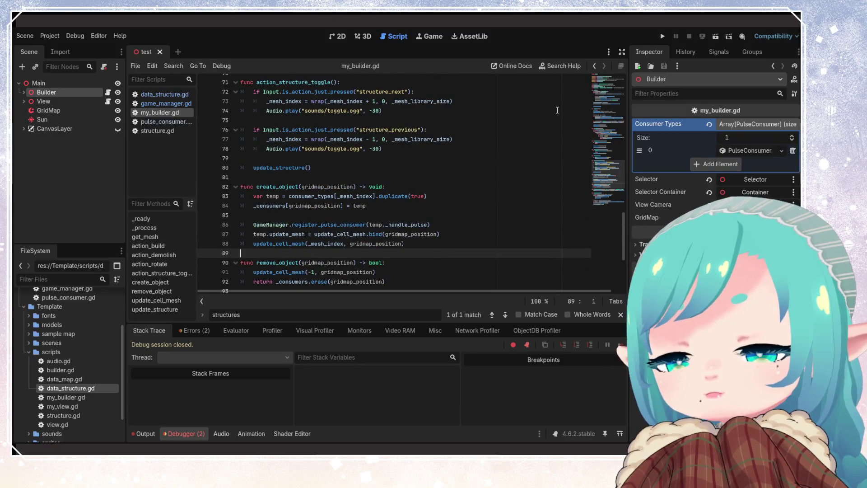
scroll(478, 152, "down", 3)
Launch the game, place two forest tiles, then stop the test run.
left_click(660, 34)
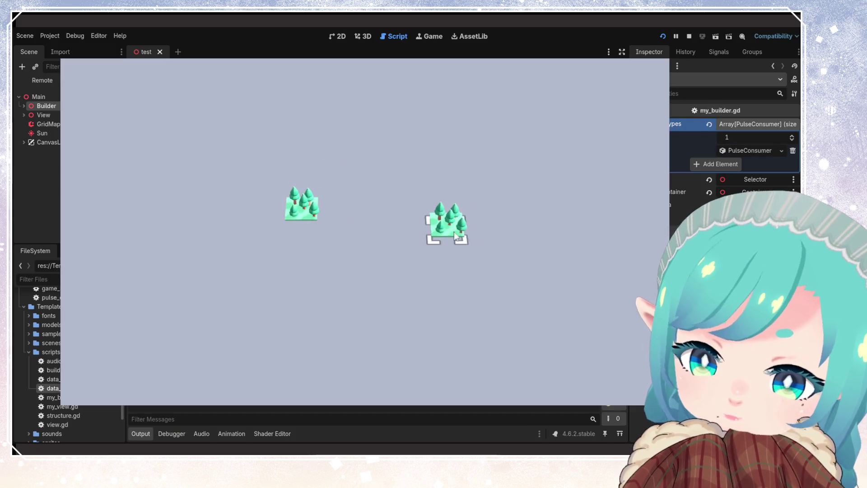
left_click(464, 233)
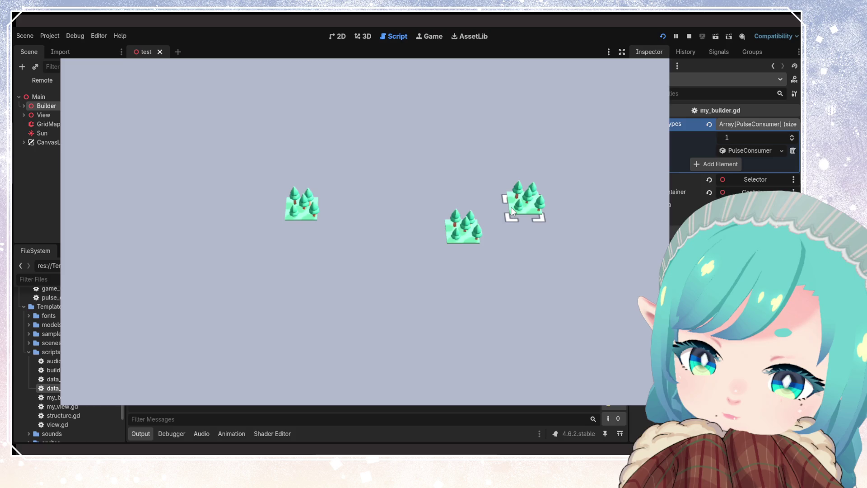
left_click(512, 210)
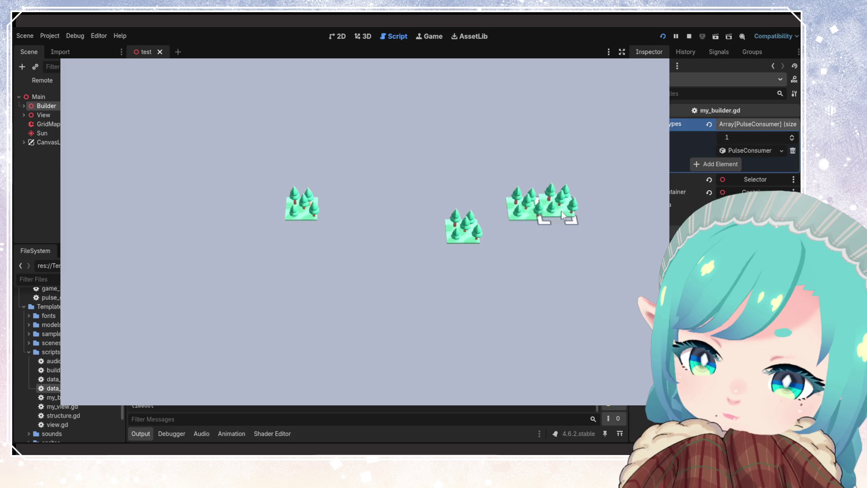
left_click(688, 36)
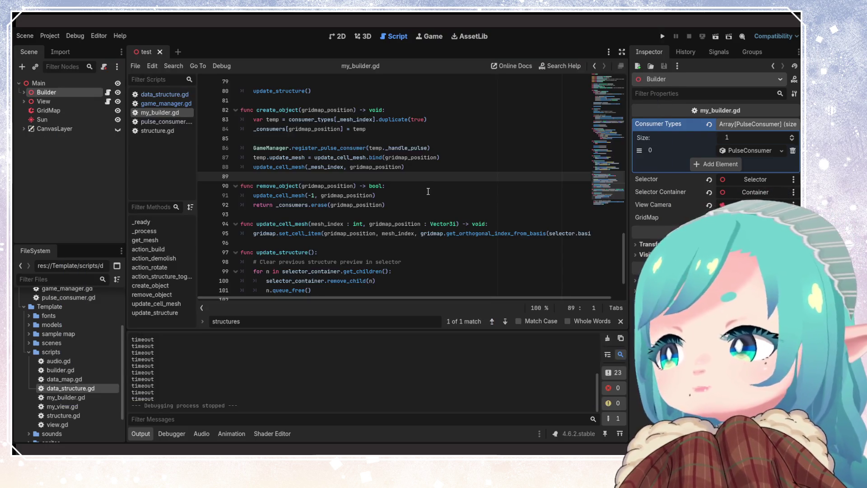
In pulse_consumer.gd, replace print("timeout") with _update_mesh() in _perform_operation.
left_click(428, 191)
left_click(334, 139)
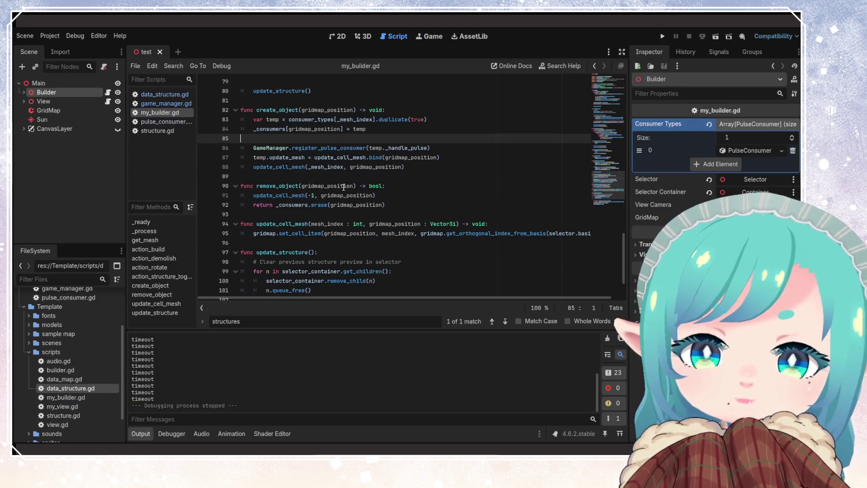
left_click(163, 121)
left_click(368, 203)
scroll(368, 203, "down", 3)
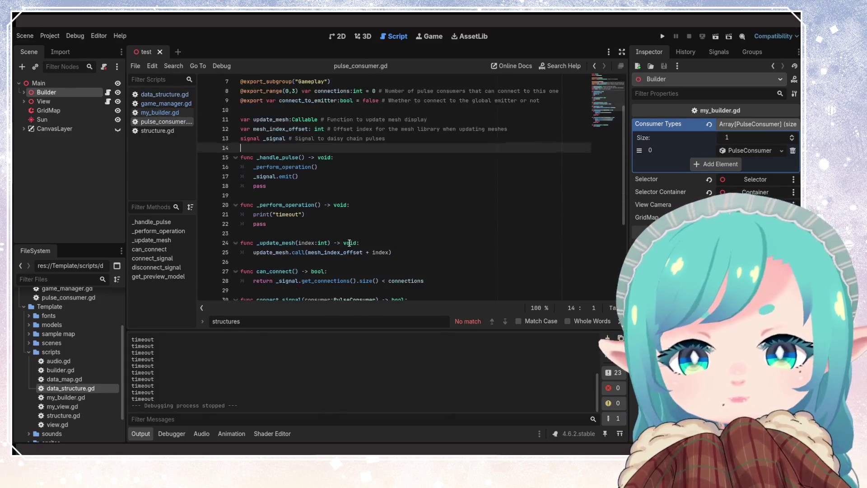
left_click(334, 229)
left_click(322, 216)
left_click_drag(322, 216, 253, 214)
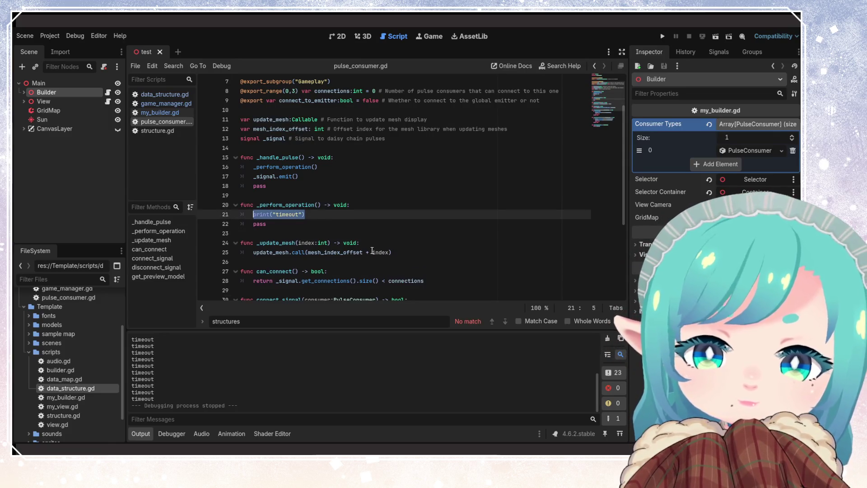
scroll(371, 251, "up", 2)
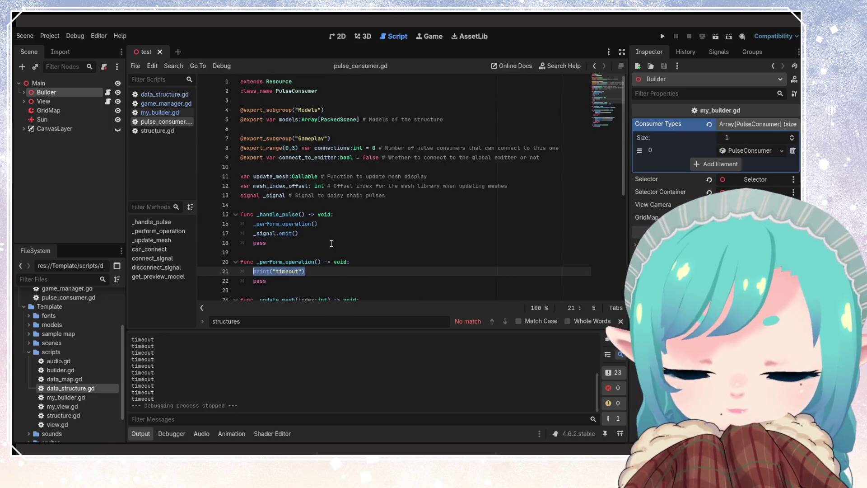
key("BackSpace")
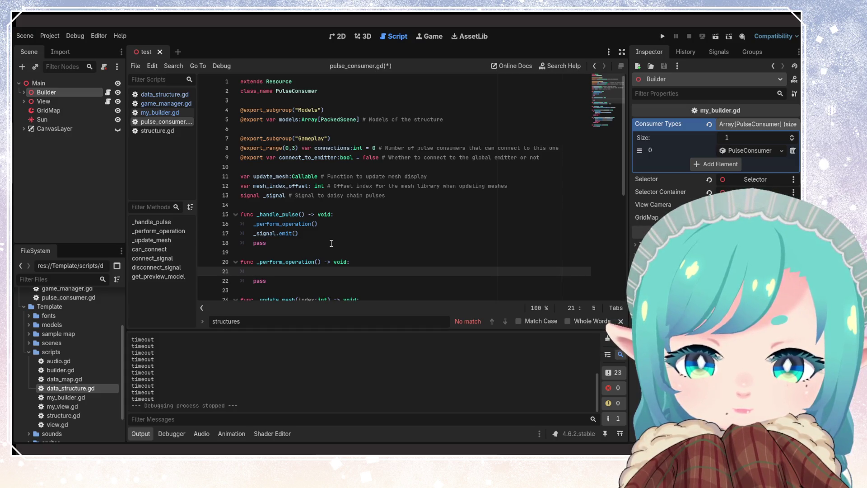
type("_update")
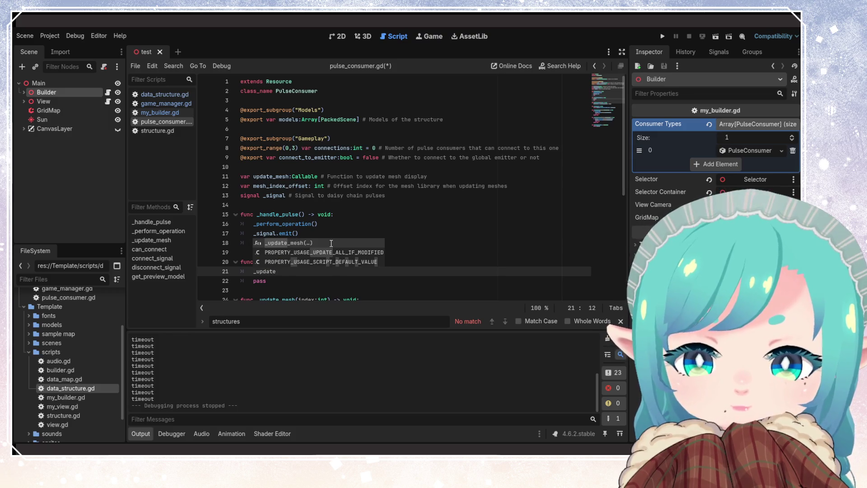
type("_mesh")
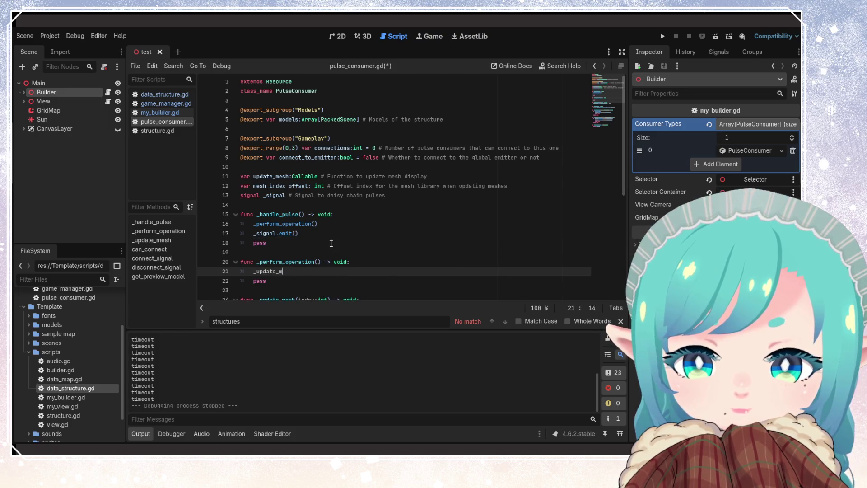
type("(")
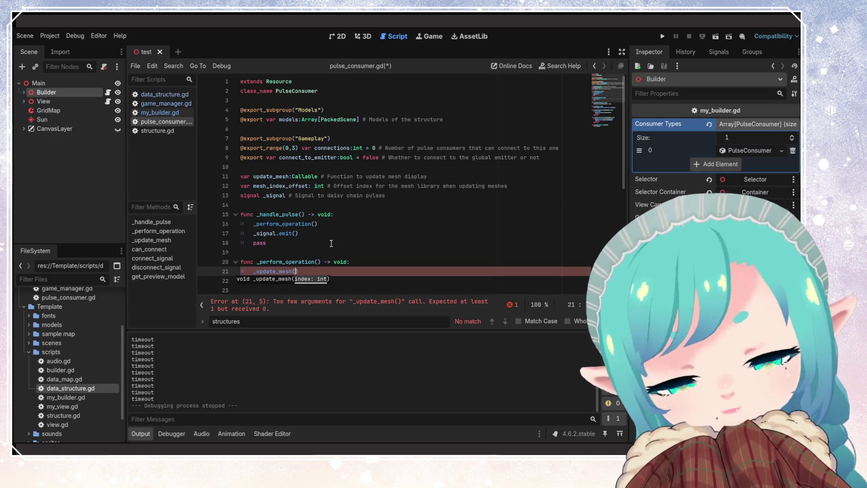
Declare 'static index:bool = false;' at the top of _perform_operation and save the script.
left_click(394, 202)
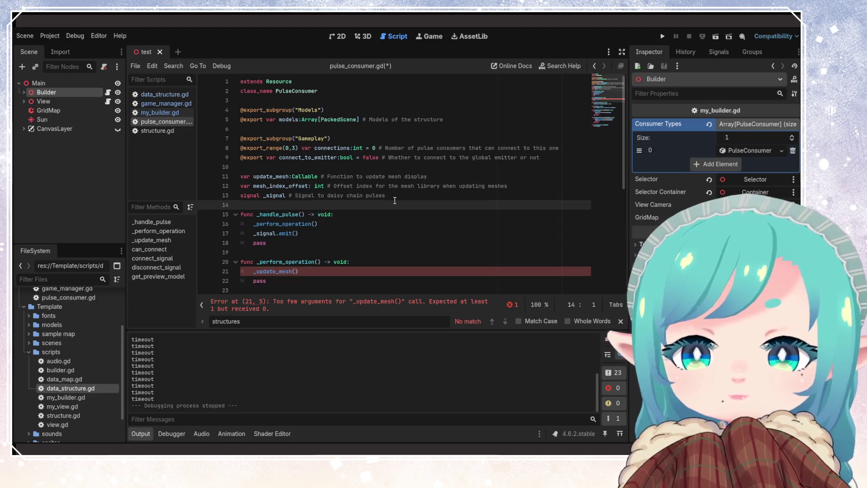
key("Return")
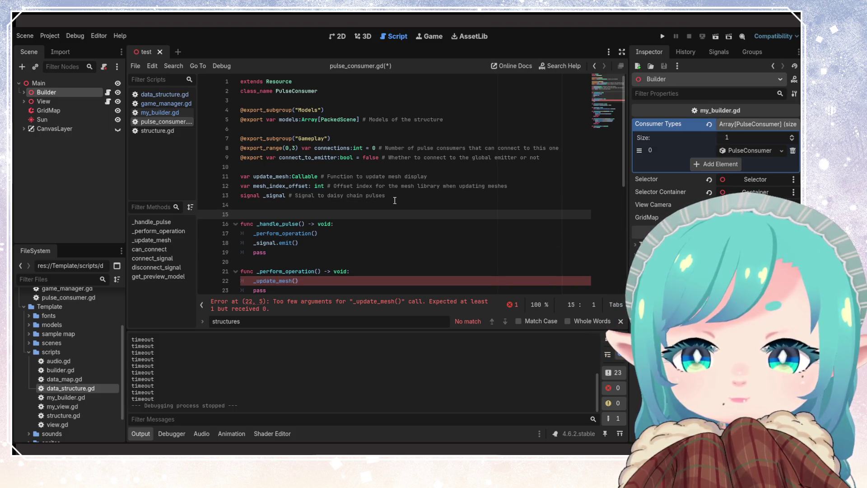
key("BackSpace")
left_click(369, 264)
key("Return")
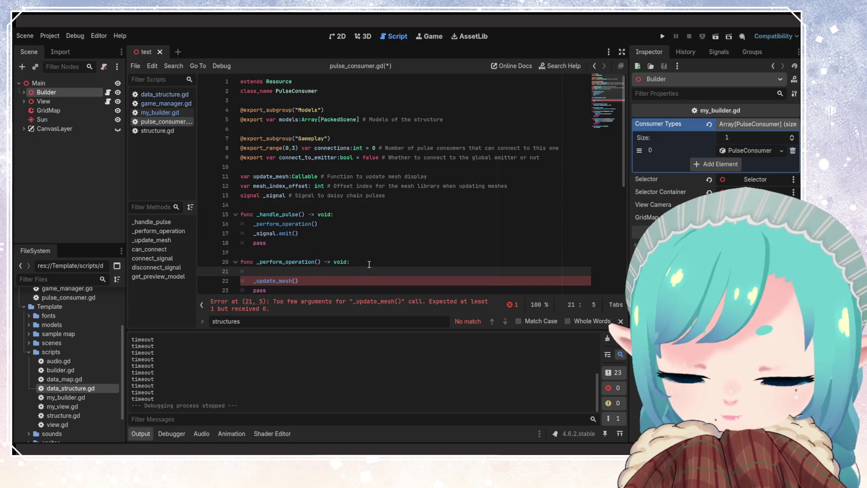
type("statoc")
key("BackSpace")
key("BackSpace")
type("ic boo")
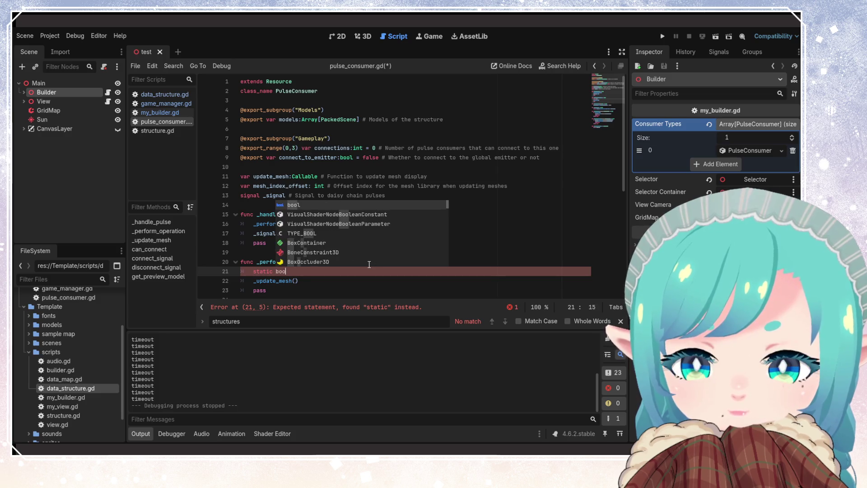
key("Escape")
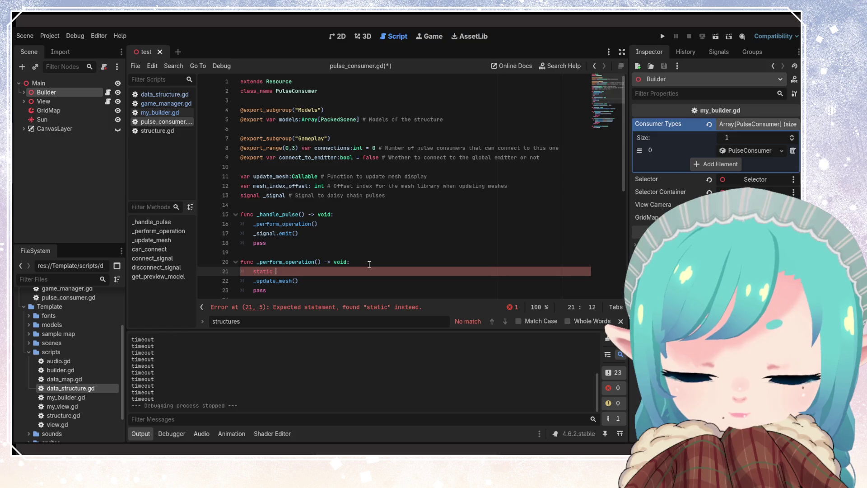
type("offse")
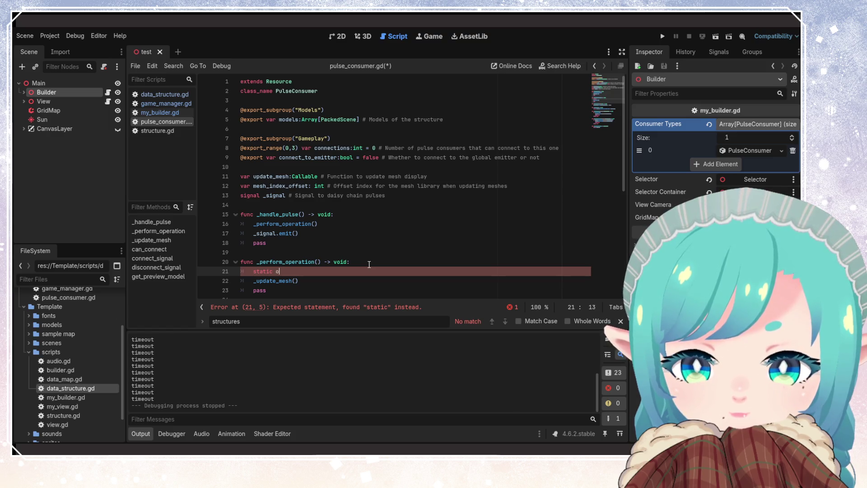
key("BackSpace")
key("BackSpace")
key("BackSpace")
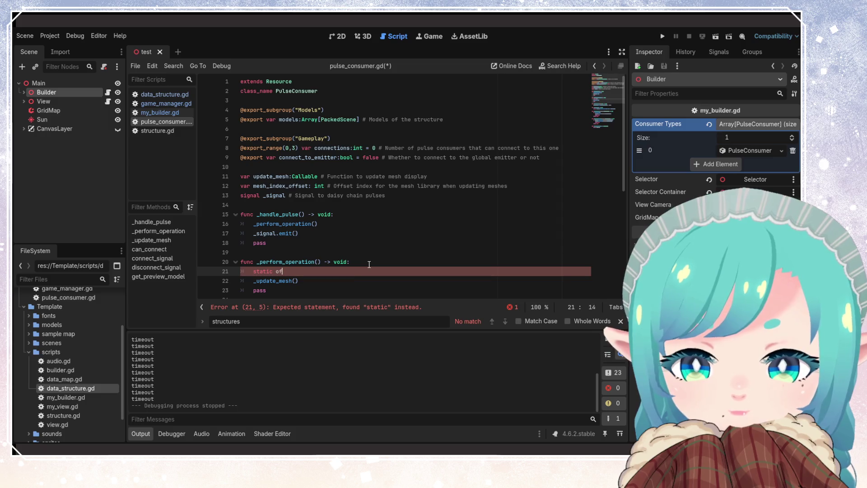
type("index")
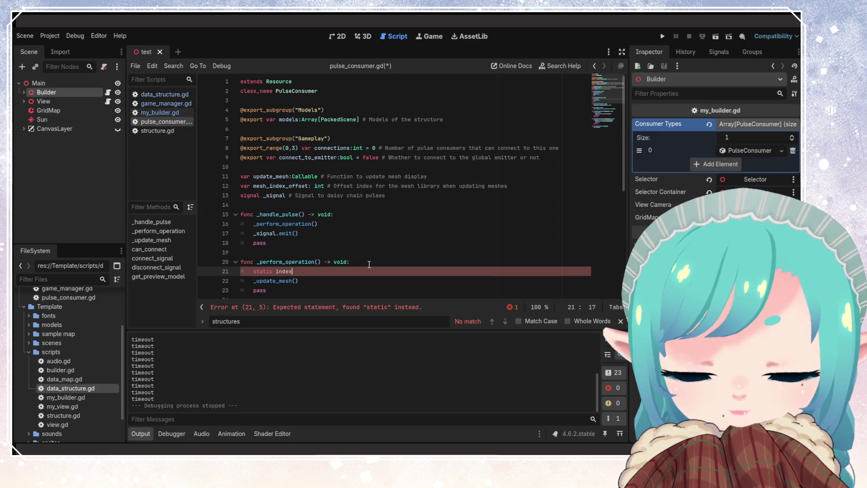
type(":bool = false;")
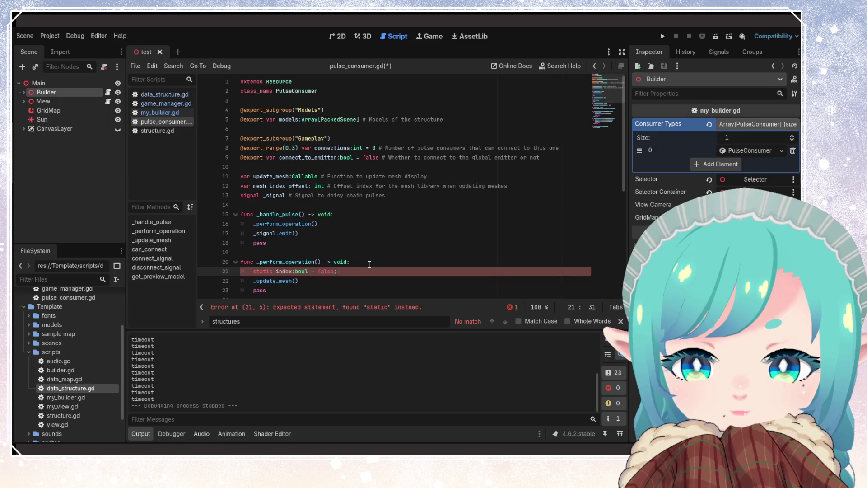
key("ctrl+s")
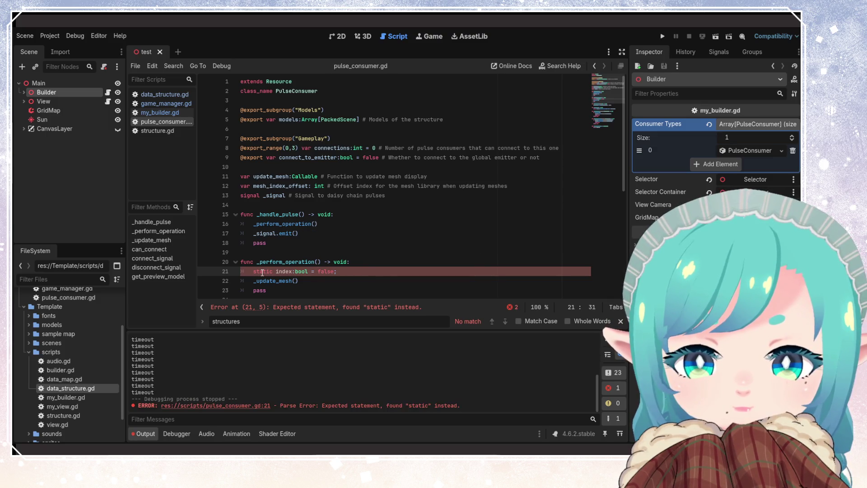
key("Down")
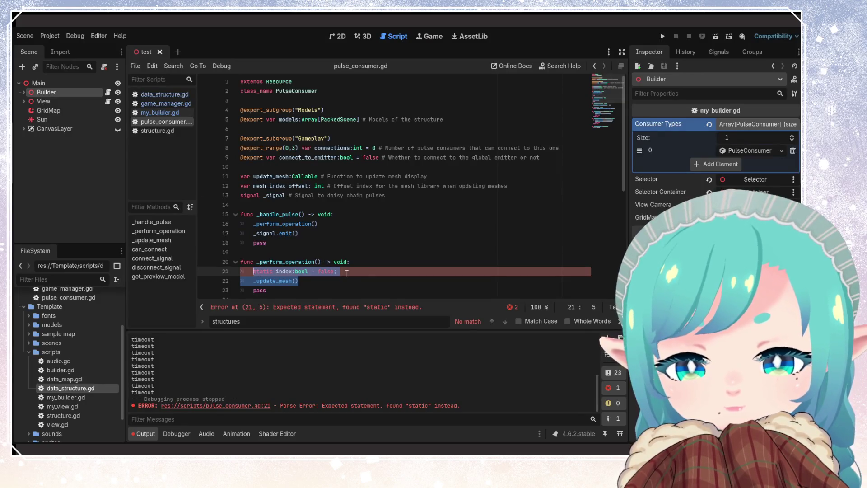
Replace the static declaration with a class variable 'var index = false' and save.
left_click_drag(345, 271, 253, 272)
key("BackSpace")
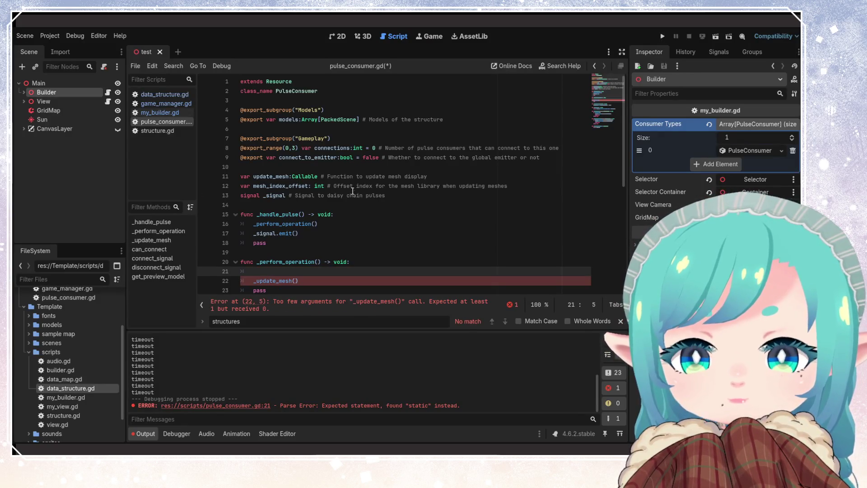
left_click(415, 201)
key("Return")
key("Return")
key("Up")
type("var ")
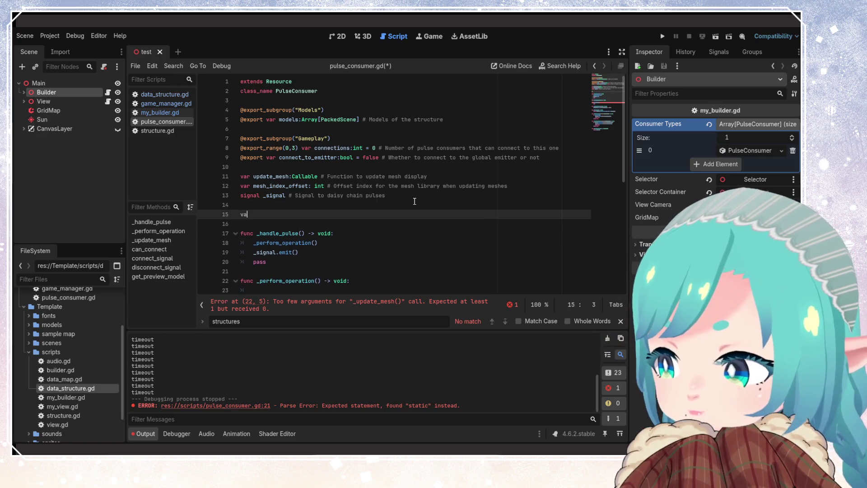
type("index = false")
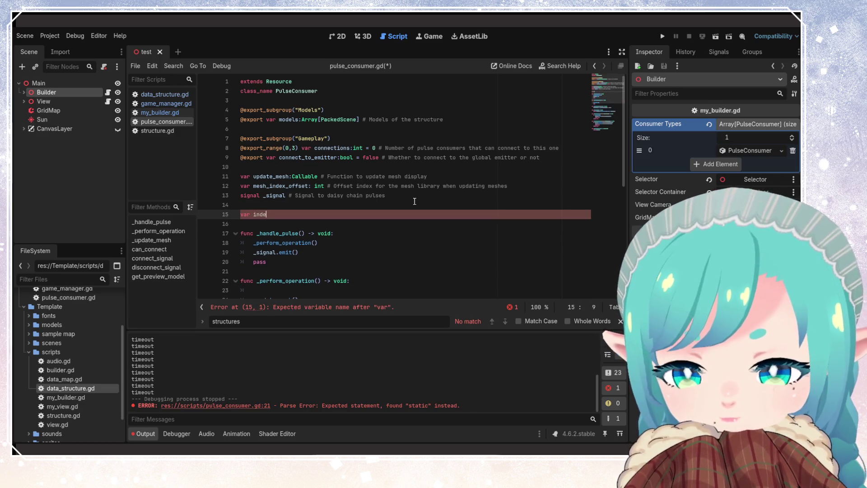
key("ctrl+s")
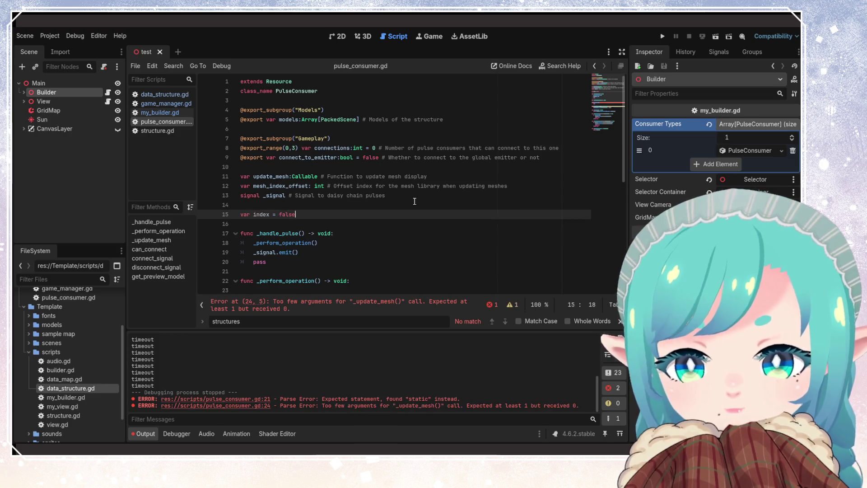
Pass index as the argument to _update_mesh(index).
scroll(415, 201, "down", 2)
left_click(305, 235)
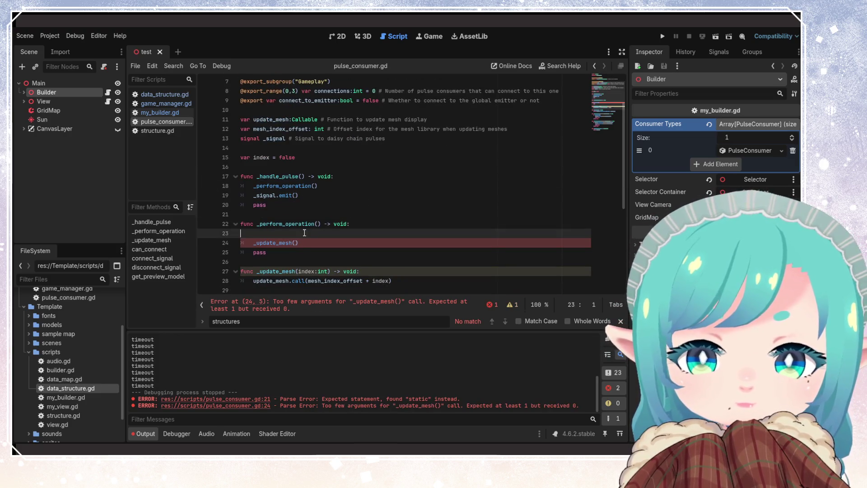
left_click(307, 242)
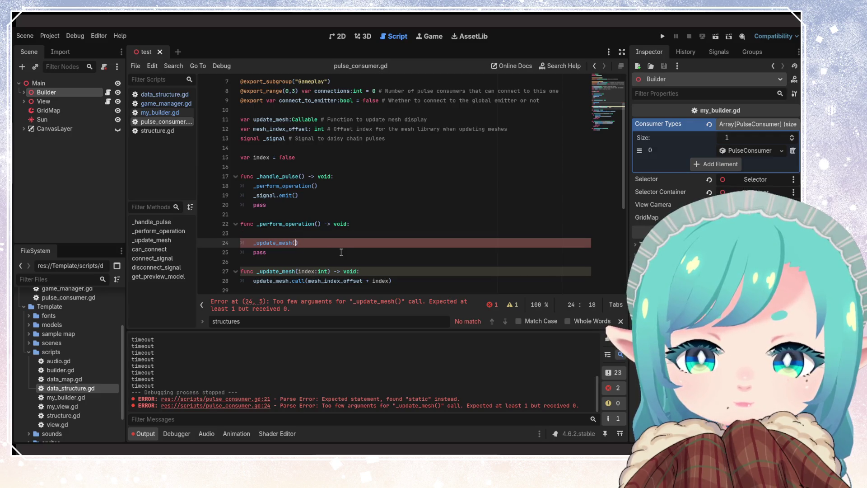
scroll(339, 251, "up", 1)
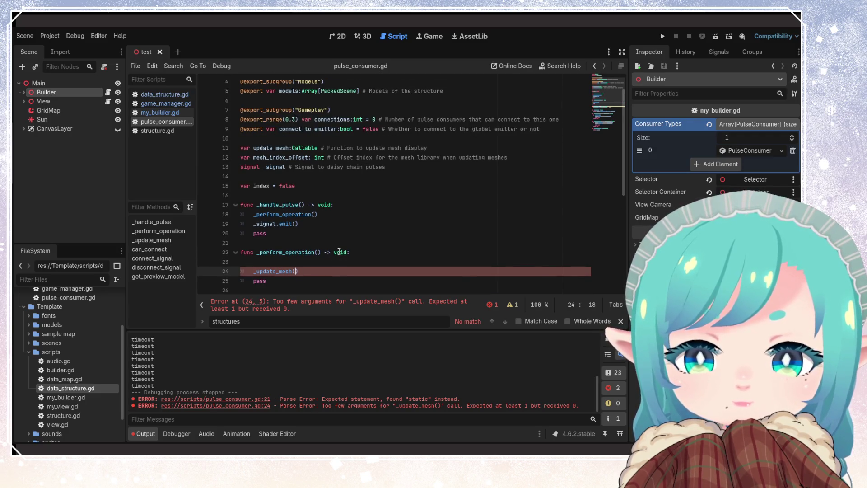
type("index")
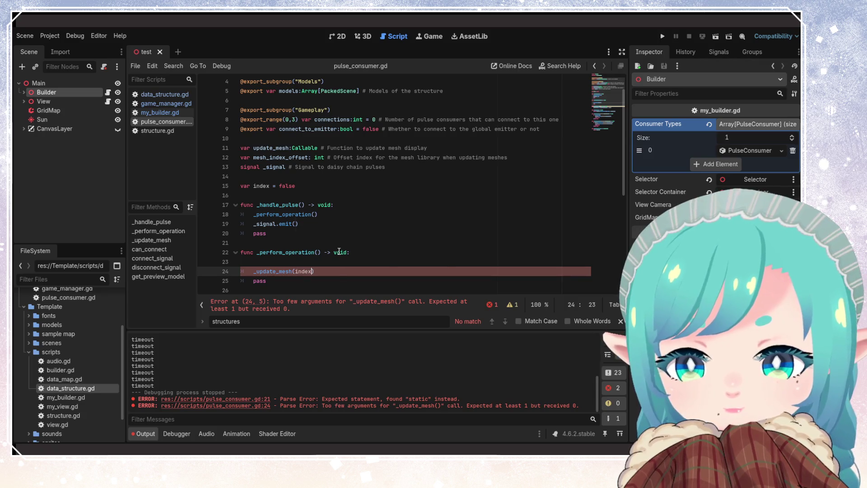
Write 'index != index' on line 23 without the semicolon, save, and launch the game.
left_click(275, 261)
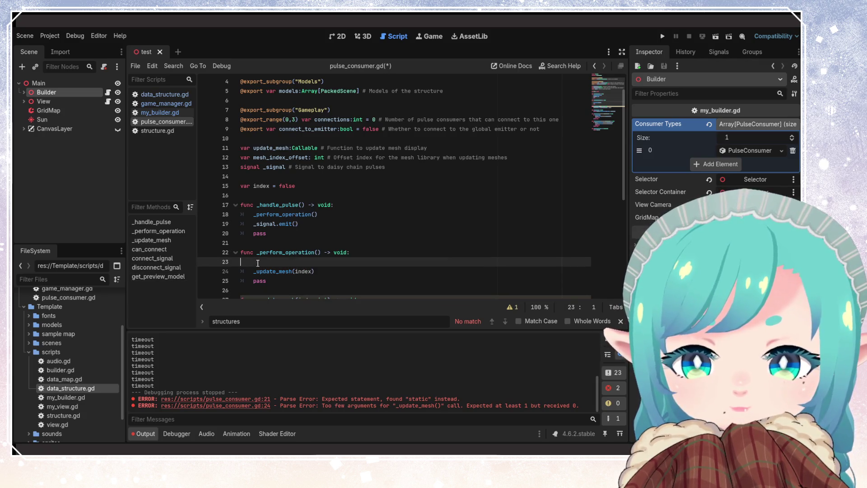
type("index")
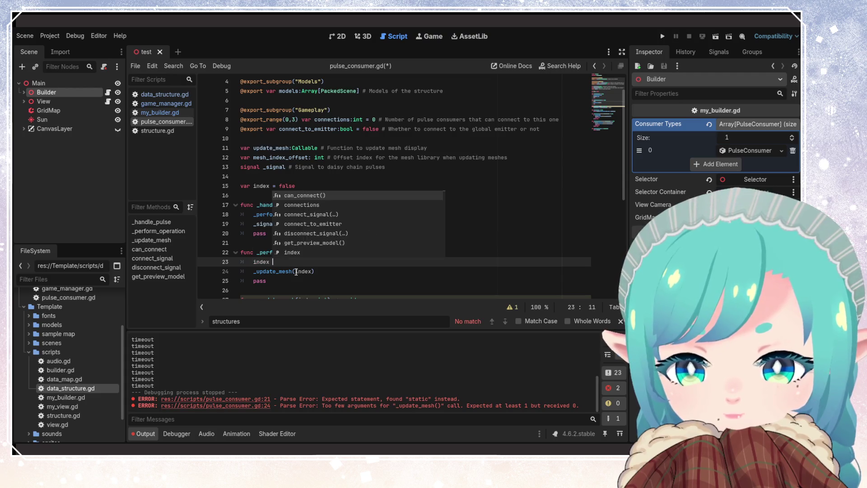
type(" != index")
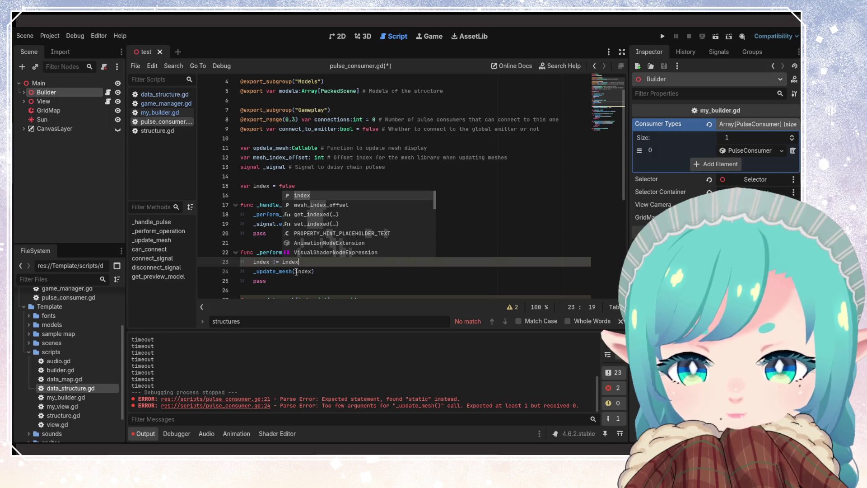
key("BackSpace")
key("BackSpace")
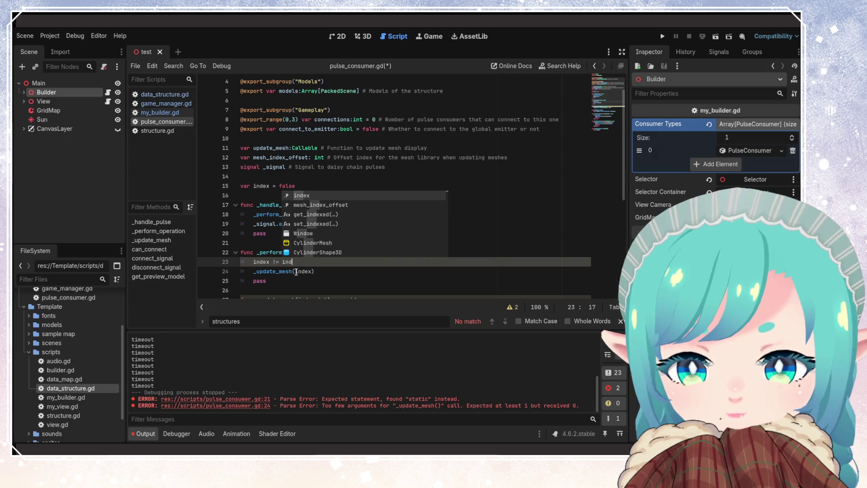
type("ex;")
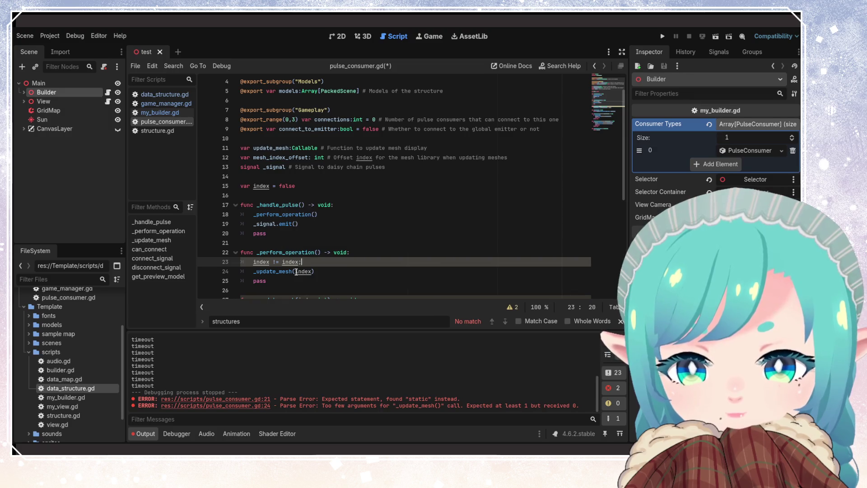
key("ctrl+s")
key("BackSpace")
left_click(354, 268)
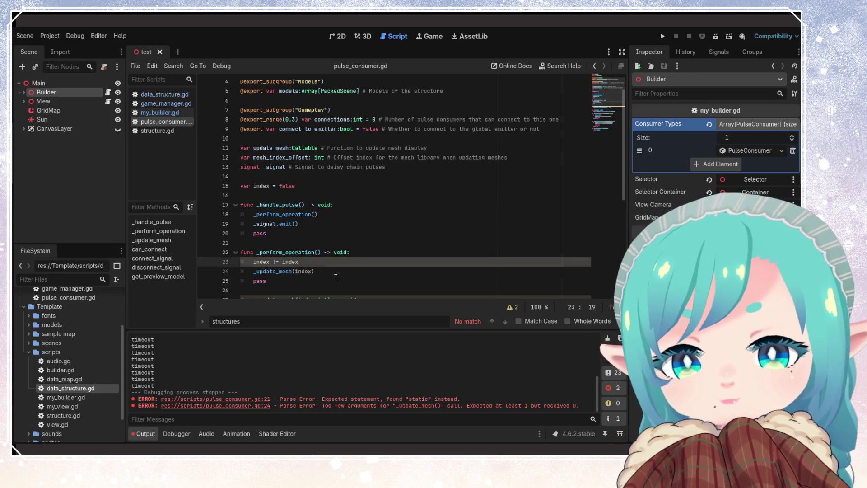
left_click(662, 36)
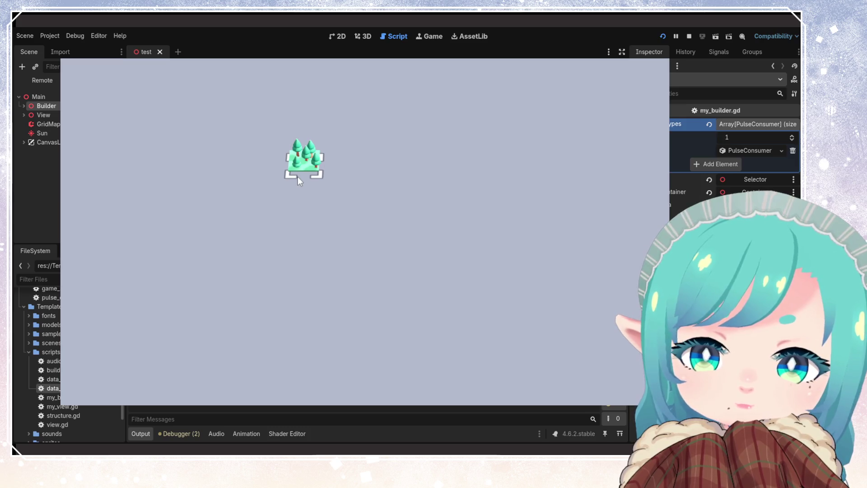
Place a tree tile in the running game, then stop the game.
left_click(297, 176)
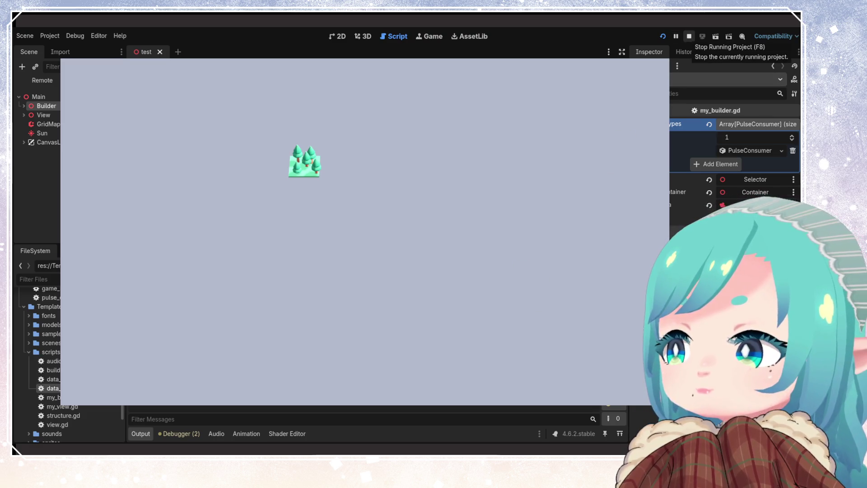
left_click(689, 36)
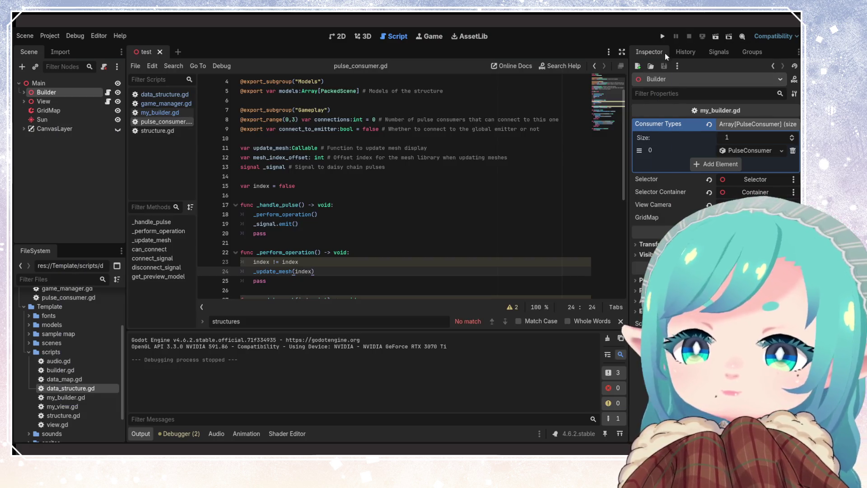
Change line 23 to toggle the flag with 'index = !index'.
left_click(280, 261)
key("BackSpace")
key("BackSpace")
type("= !")
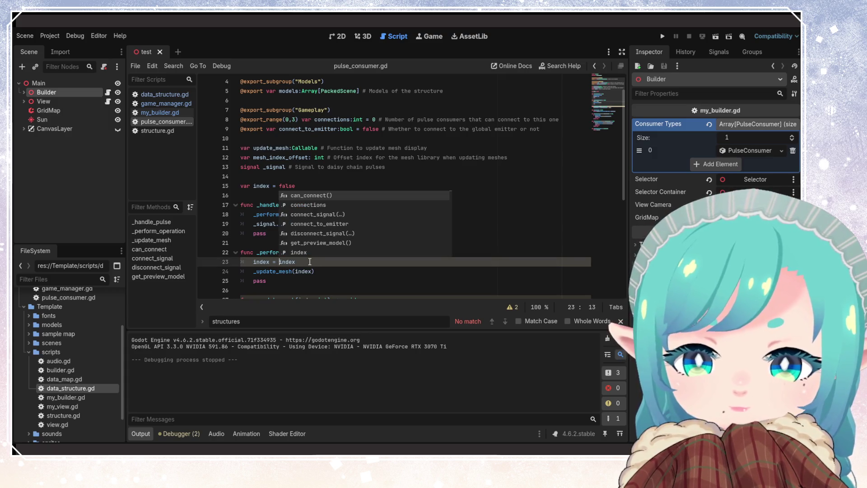
key("Delete")
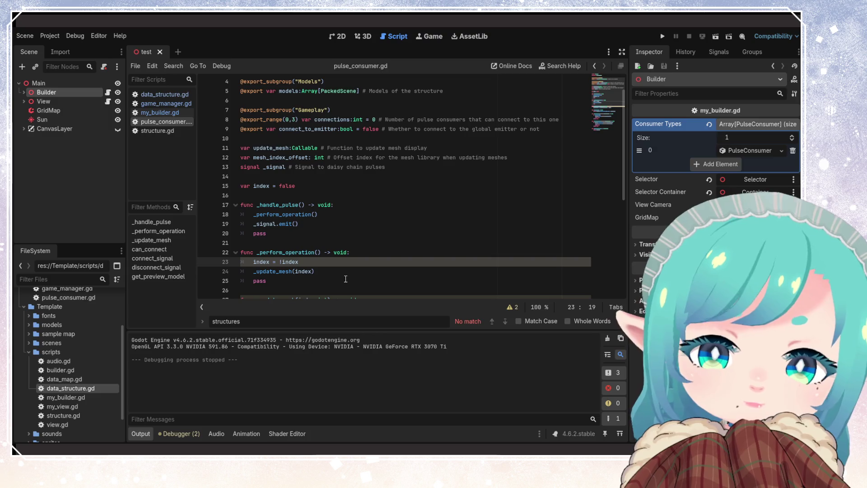
Add print(index) on the line after _update_mesh(index).
left_click(347, 279)
left_click(335, 267)
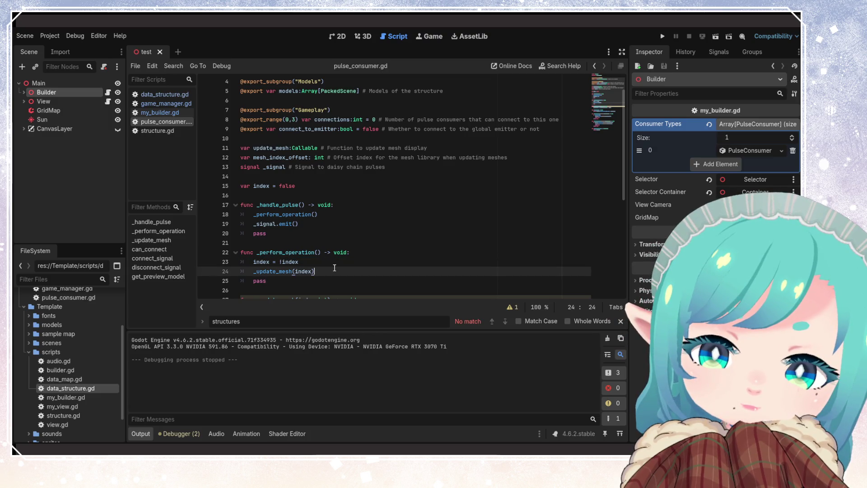
key("Down")
key("BackSpace")
key("BackSpace")
key("BackSpace")
type("print(")
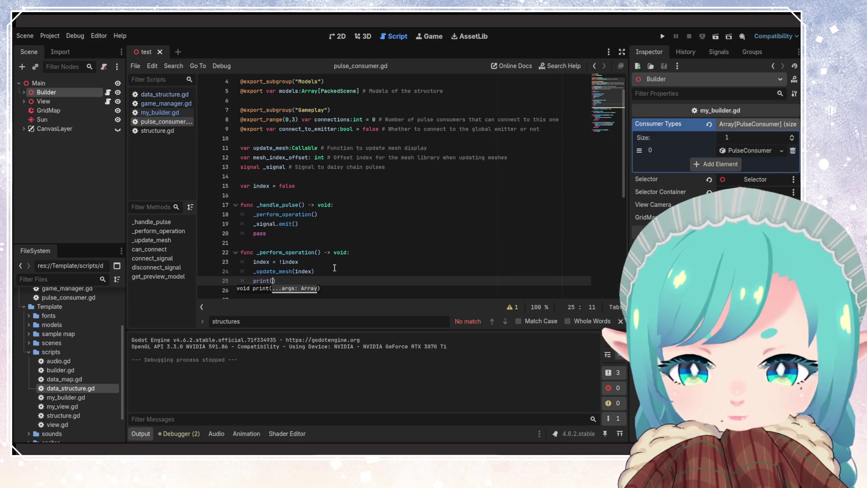
type("index")
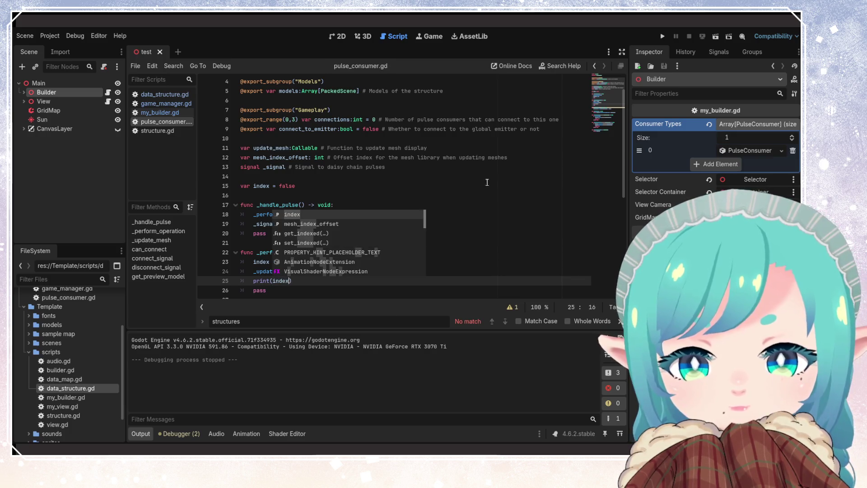
left_click(487, 179)
Run the game to see alternating true/false output, then stop it.
left_click(662, 37)
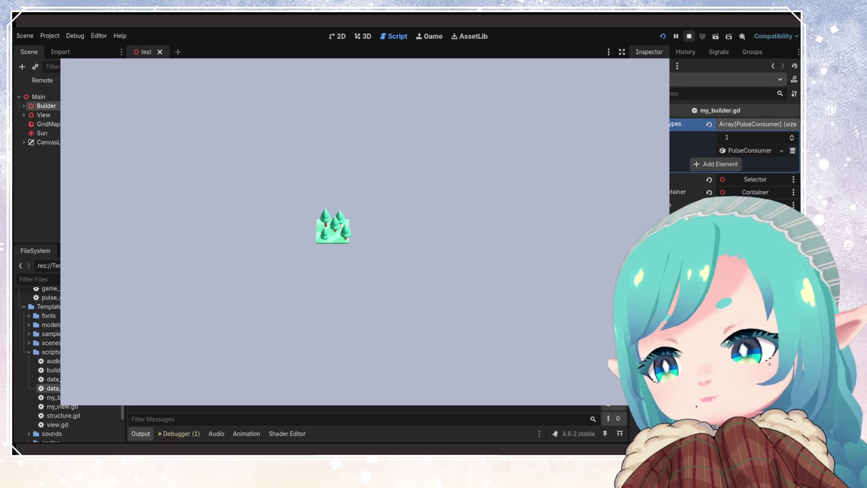
left_click(690, 37)
left_click(433, 158)
left_click(403, 224)
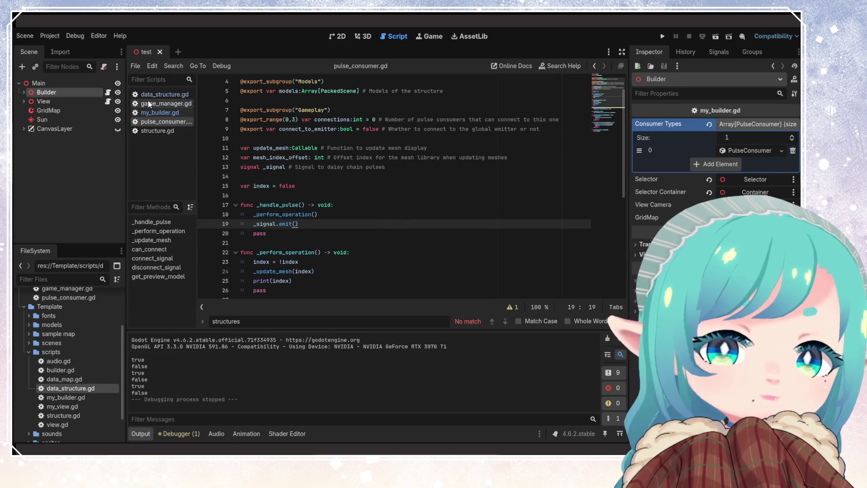
In my_builder.gd's _ready, add a 'for model in consumer.models' line above the item creation.
left_click(149, 104)
left_click(412, 233)
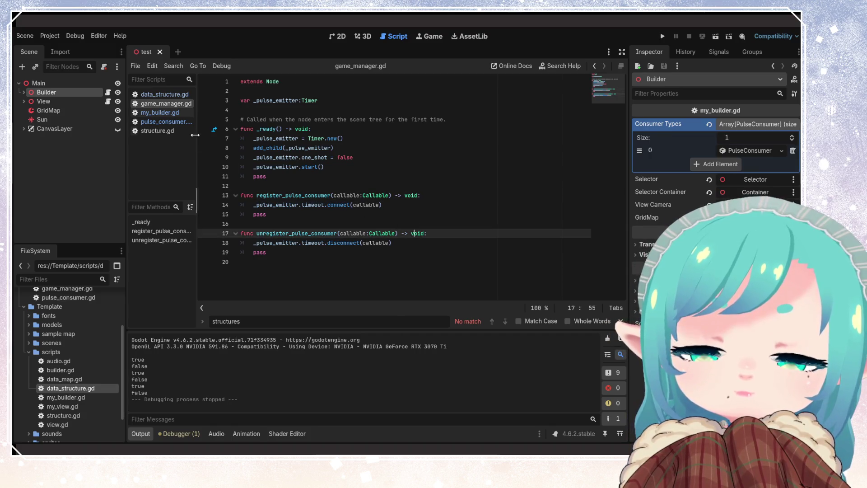
left_click(160, 113)
scroll(396, 250, "up", 5)
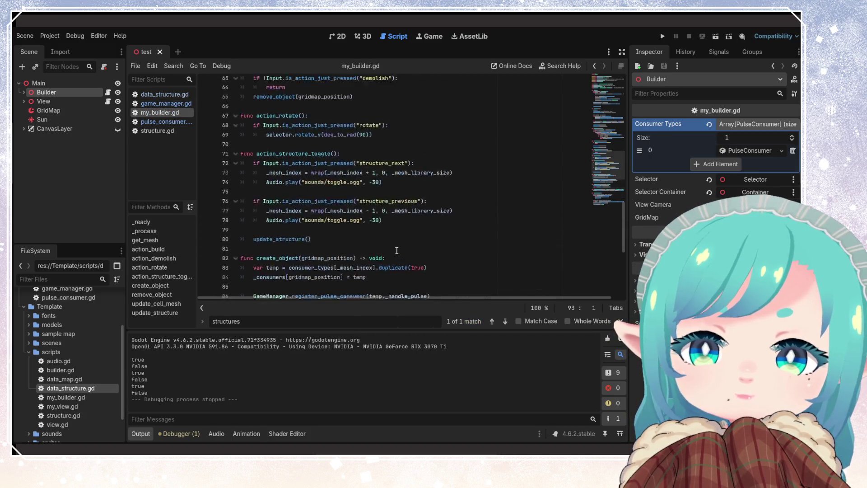
scroll(397, 250, "up", 20)
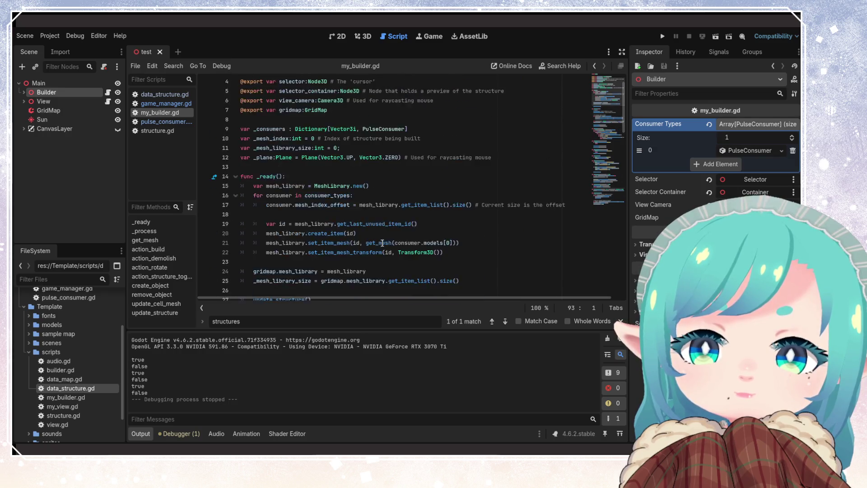
scroll(382, 242, "down", 3)
scroll(361, 226, "up", 3)
left_click(356, 220)
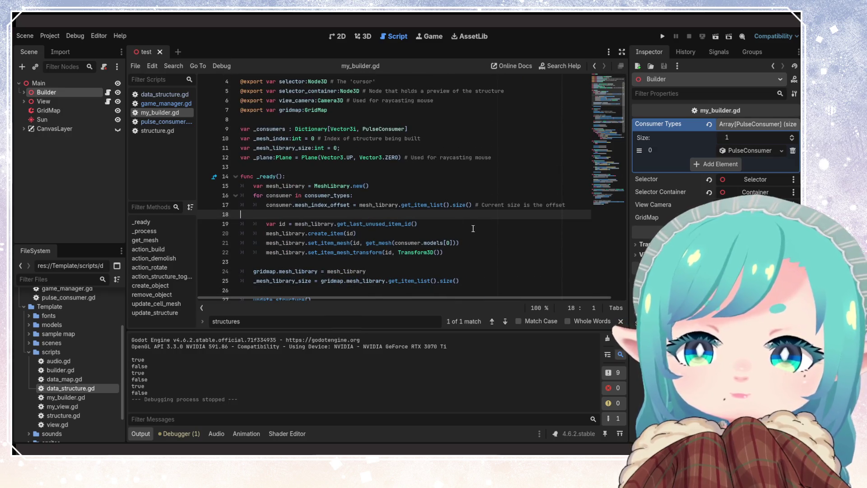
left_click(459, 244)
left_click(469, 235)
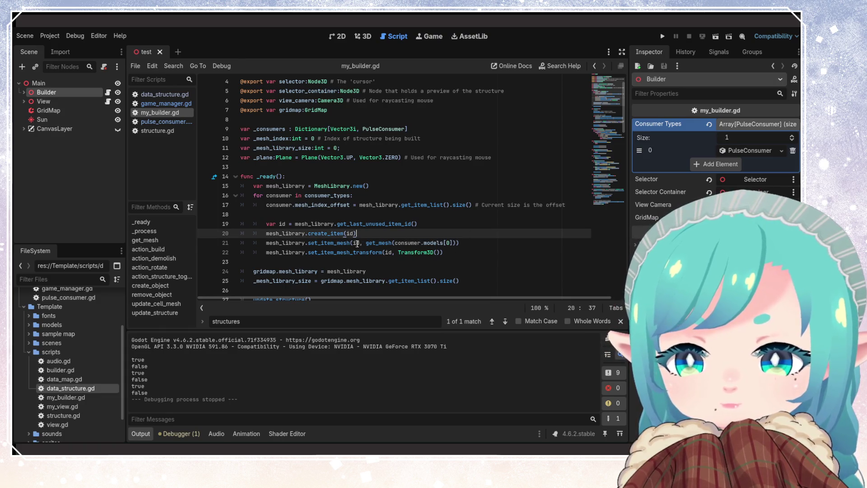
left_click(430, 221)
key("Return")
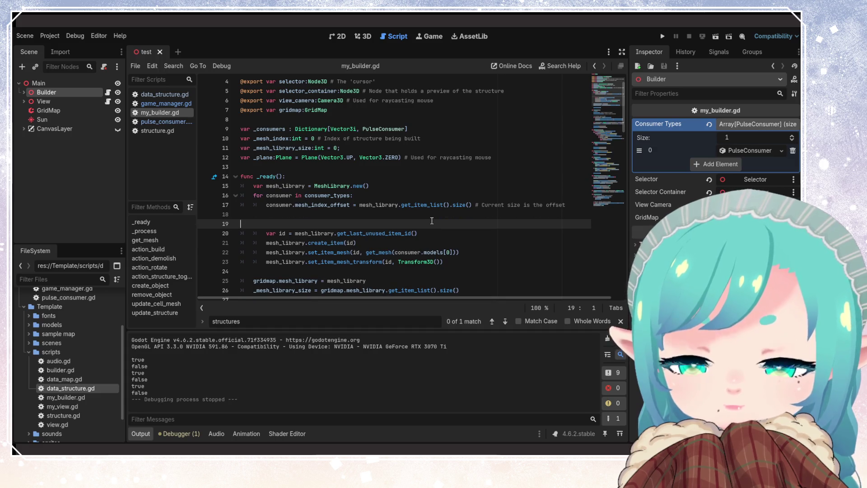
type("for ")
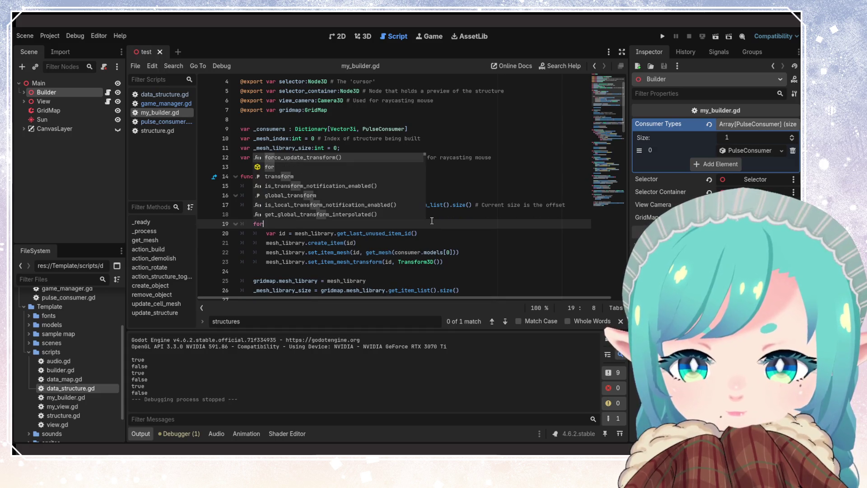
type("model in ")
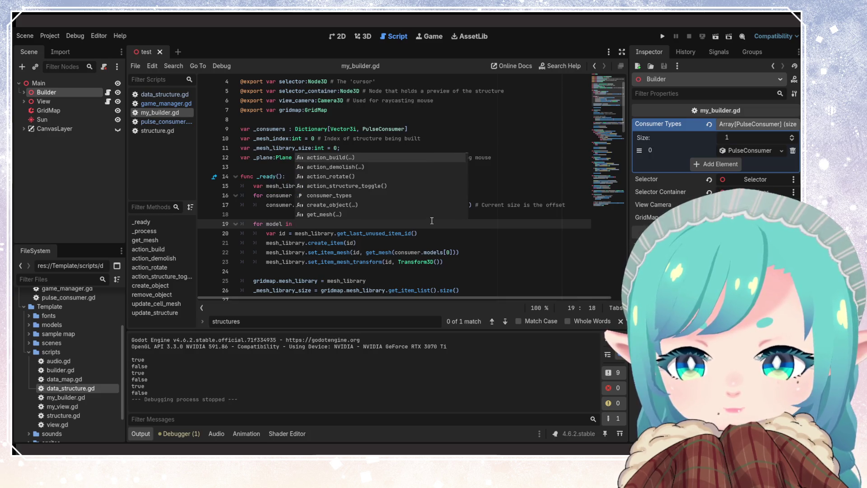
type("consumer.modesl")
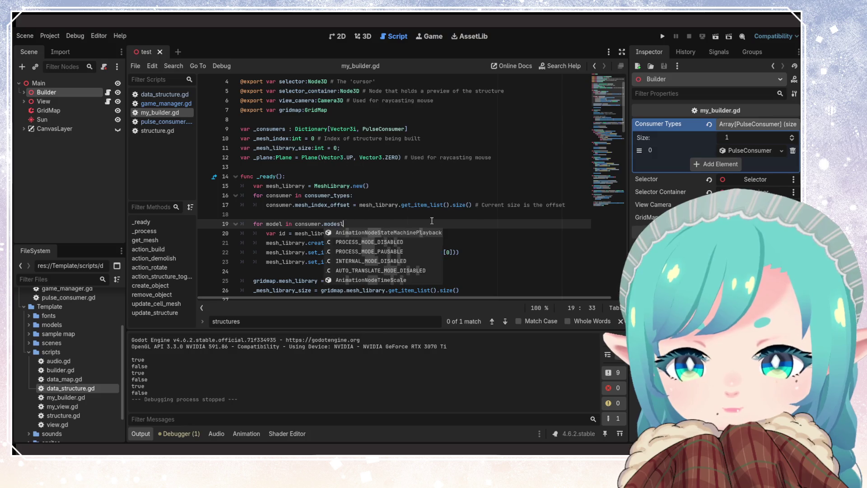
key("BackSpace")
key("BackSpace")
type("ls")
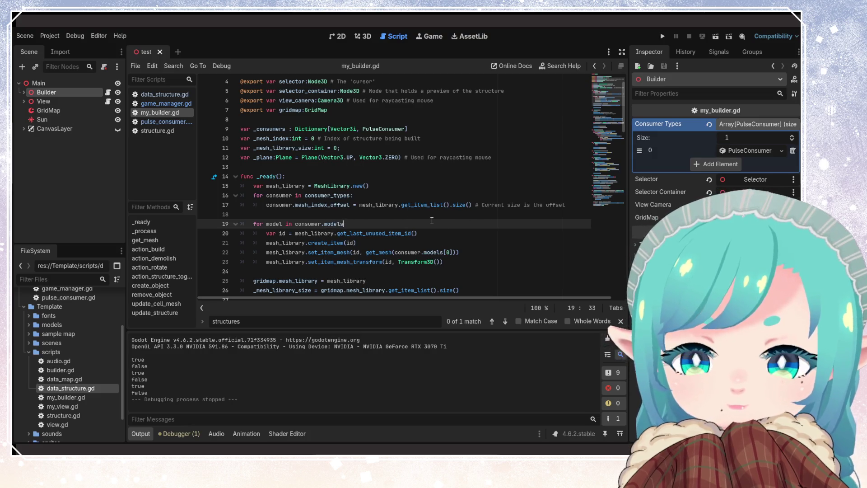
Indent the four registration lines into the loop, use model instead of consumer.models[0], and save.
left_click(254, 224)
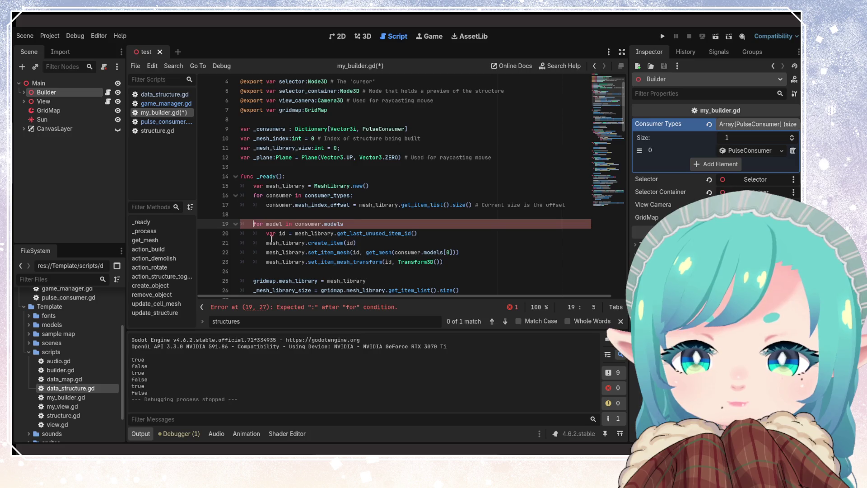
key("Tab")
mouse_move(267, 233)
left_mouse_down()
mouse_move(343, 236)
mouse_move(442, 261)
mouse_move(468, 253)
left_mouse_up()
key("Tab")
double_click(291, 224)
key("ctrl+c")
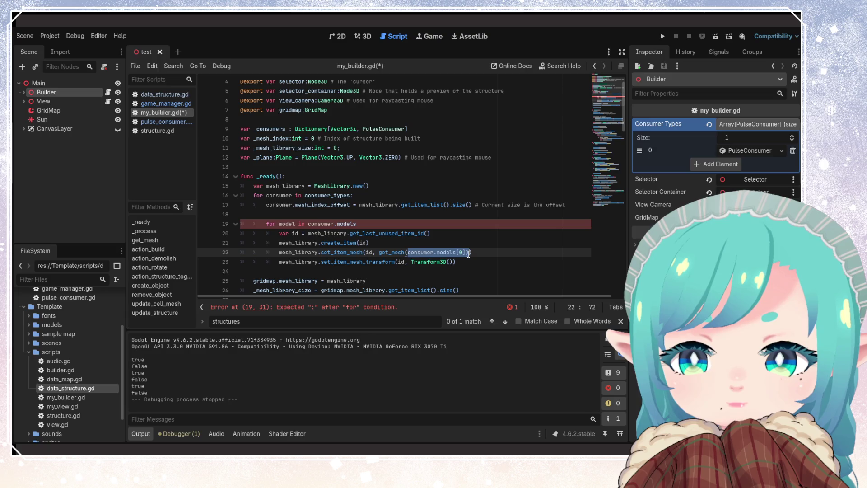
key("ctrl+v")
key("ctrl+s")
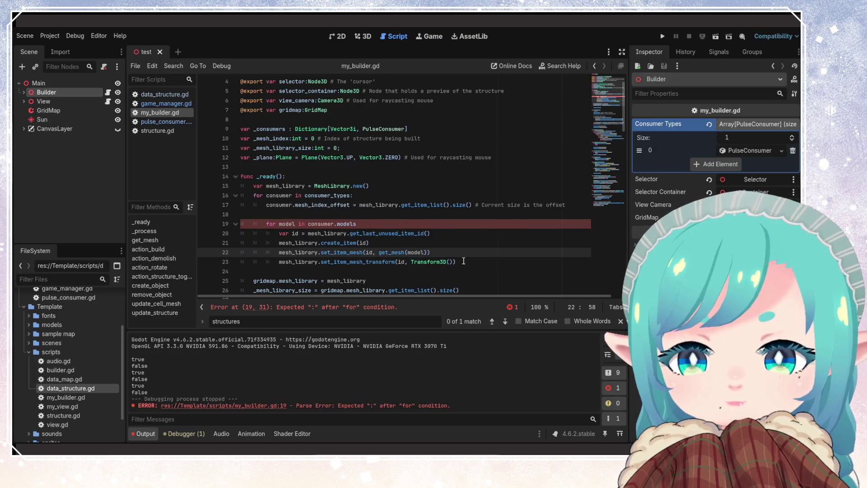
left_click(463, 262)
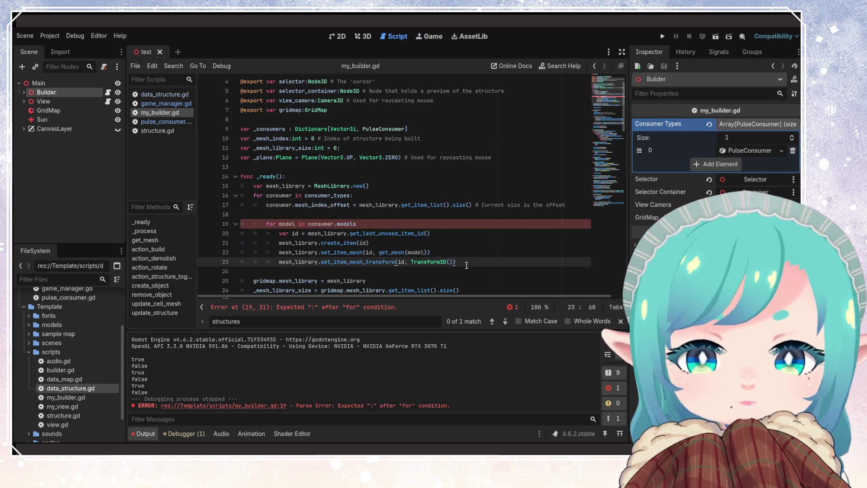
left_click(285, 223)
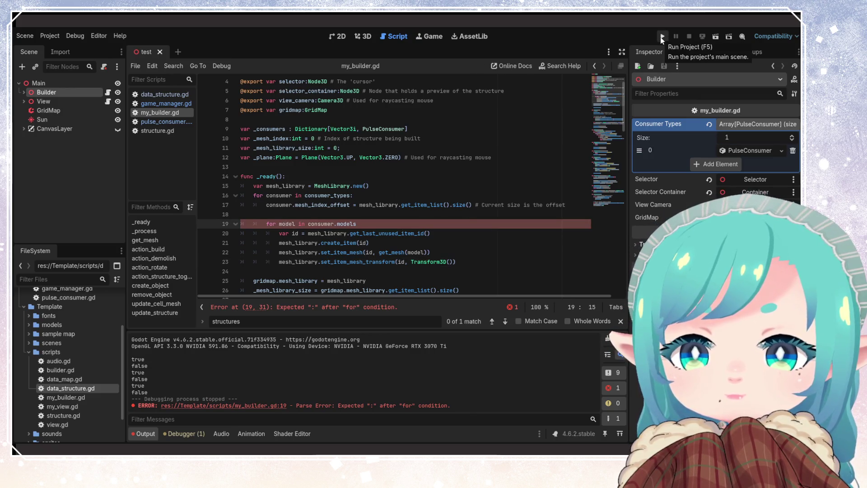
Run the game, then add the missing colon after the for condition and save.
left_click(662, 36)
left_click(323, 195)
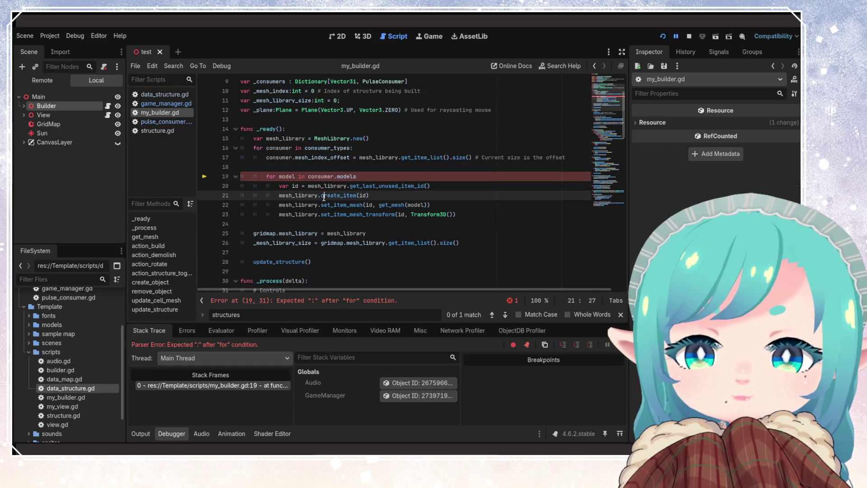
left_click(382, 173)
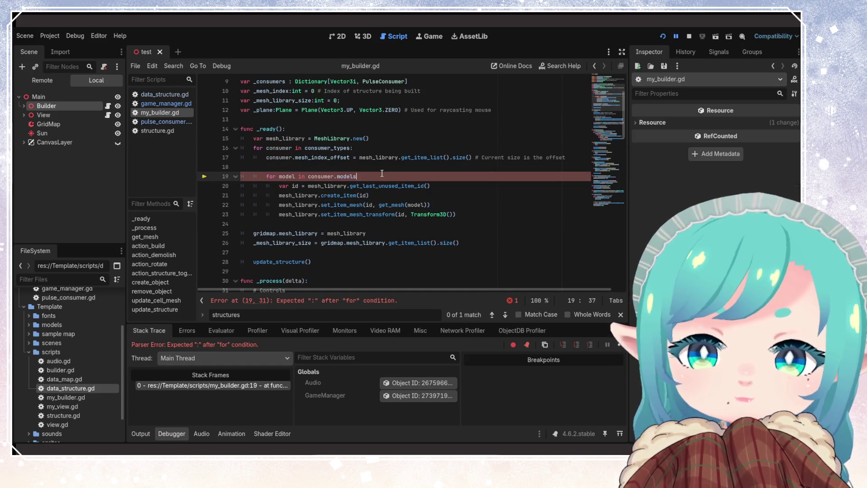
type(":")
key("ctrl+s")
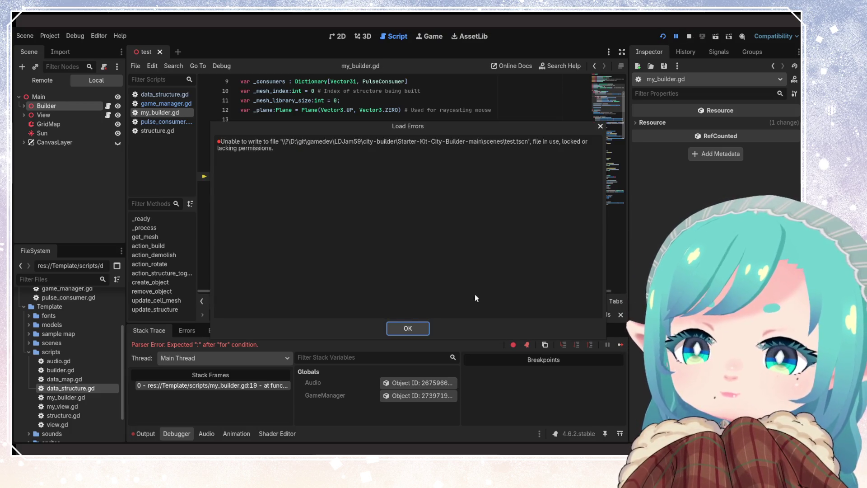
Dismiss the file write error, restart the game, and place a forest tile.
key("Return")
left_click(689, 36)
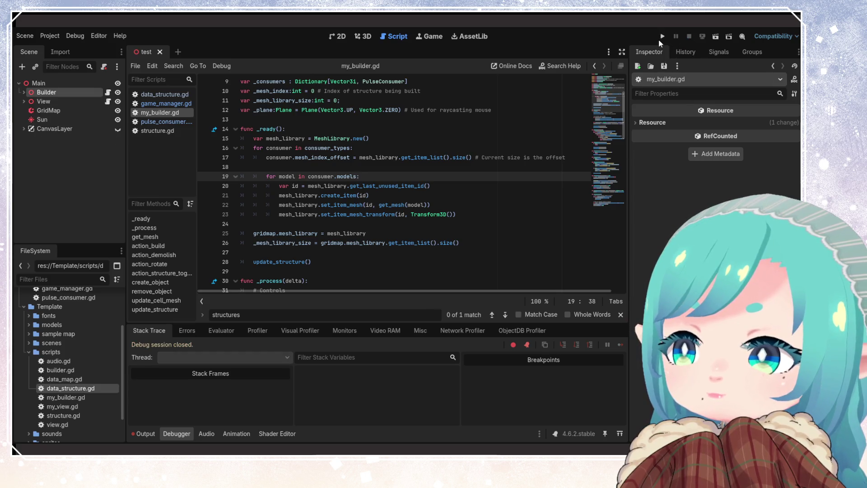
left_click(663, 36)
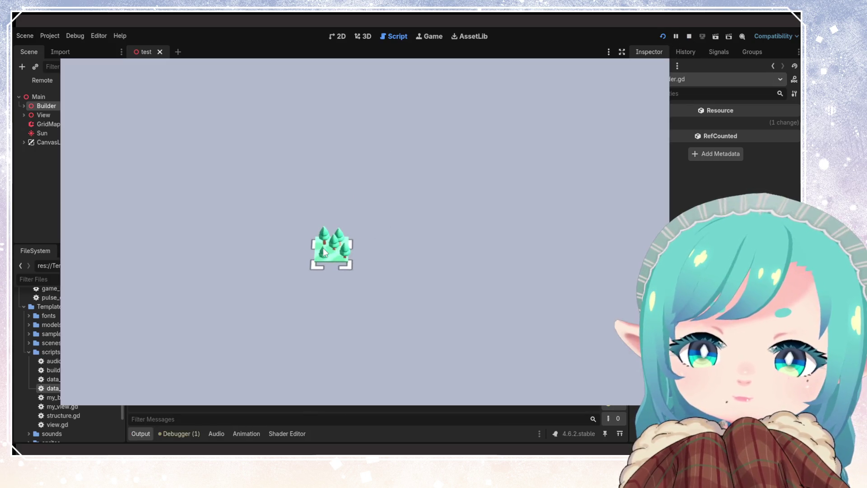
left_click(323, 248)
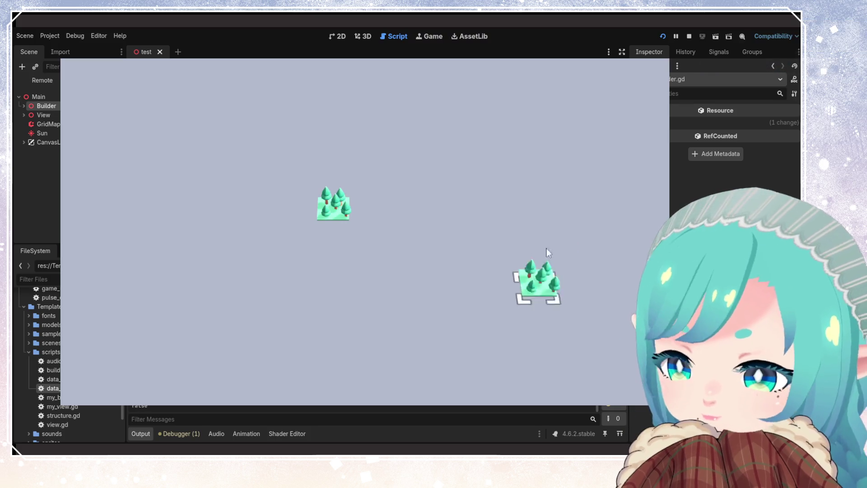
Stop the game and look through data_structure.gd, game_manager.gd and my_builder.gd.
left_click(689, 36)
left_click(387, 127)
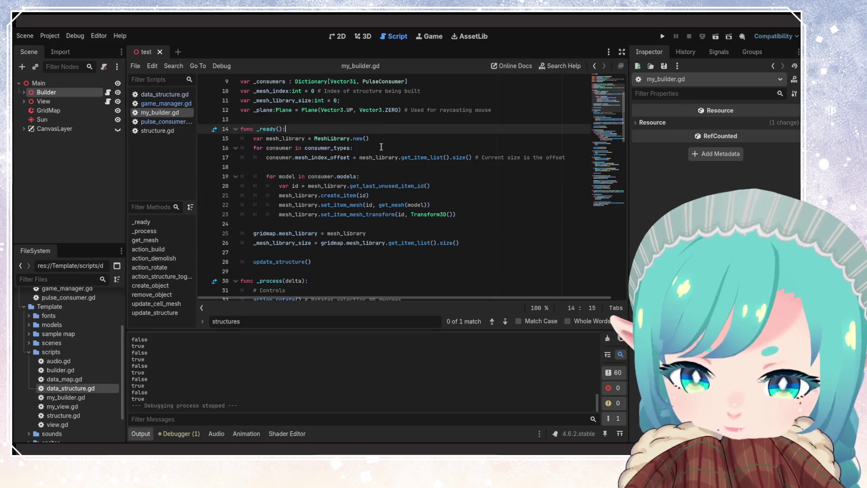
left_click(372, 179)
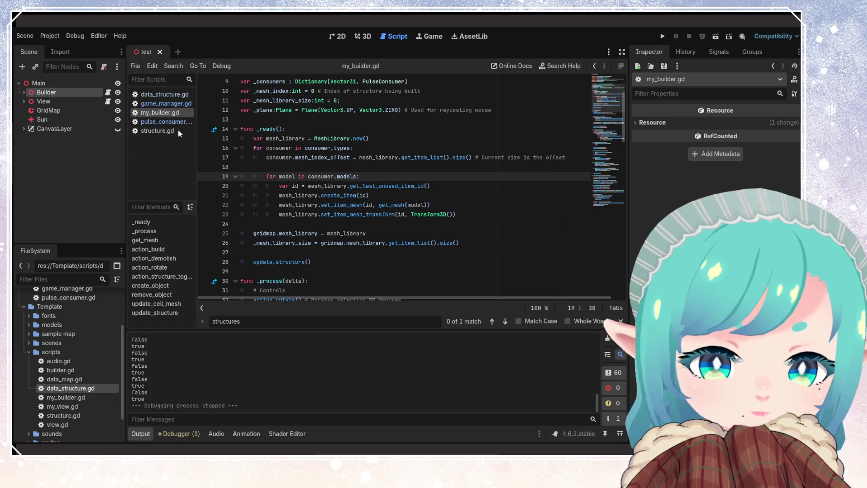
left_click(163, 94)
left_click(162, 106)
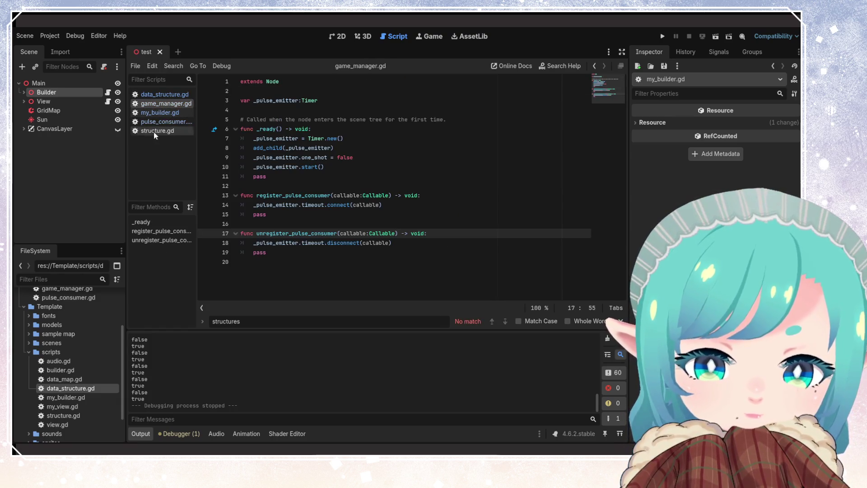
left_click(157, 111)
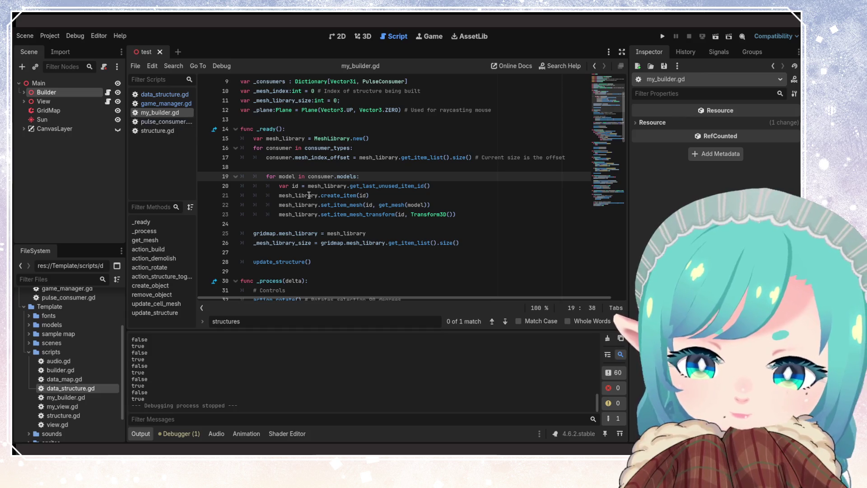
scroll(378, 197, "down", 5)
scroll(378, 197, "up", 5)
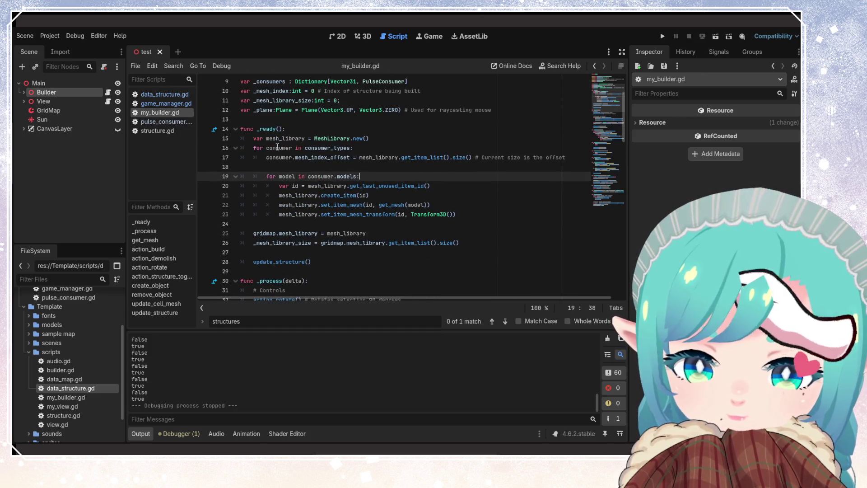
Add a second Consumer Types element on Builder holding a new PulseConsumer.
left_click(74, 93)
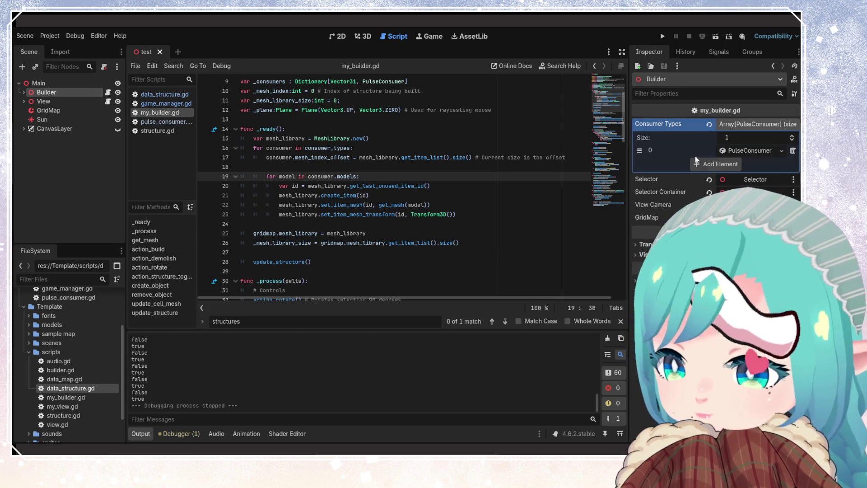
left_click(713, 166)
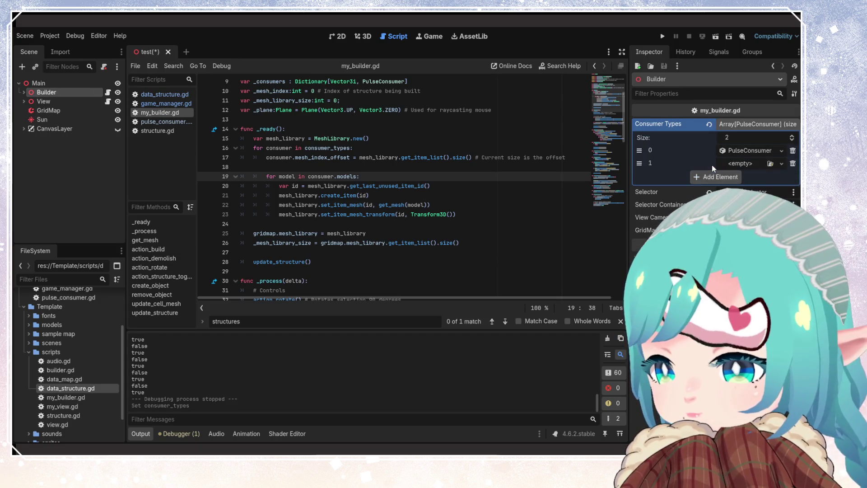
left_click(753, 187)
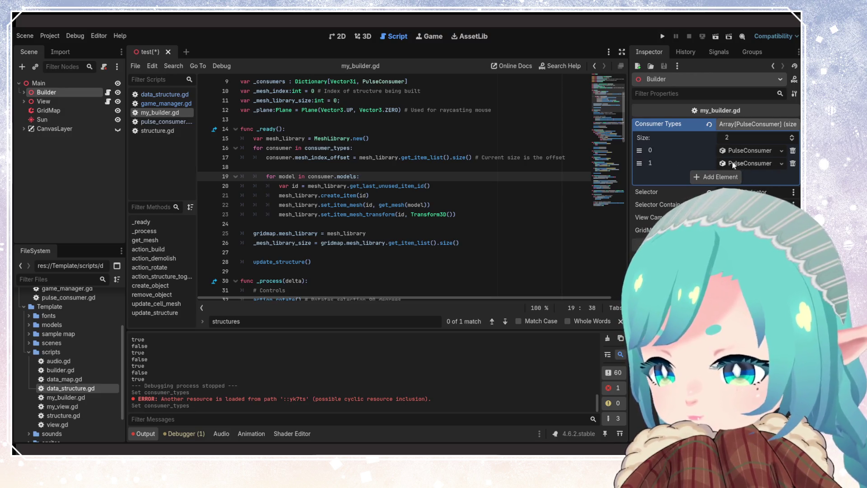
left_click(658, 167)
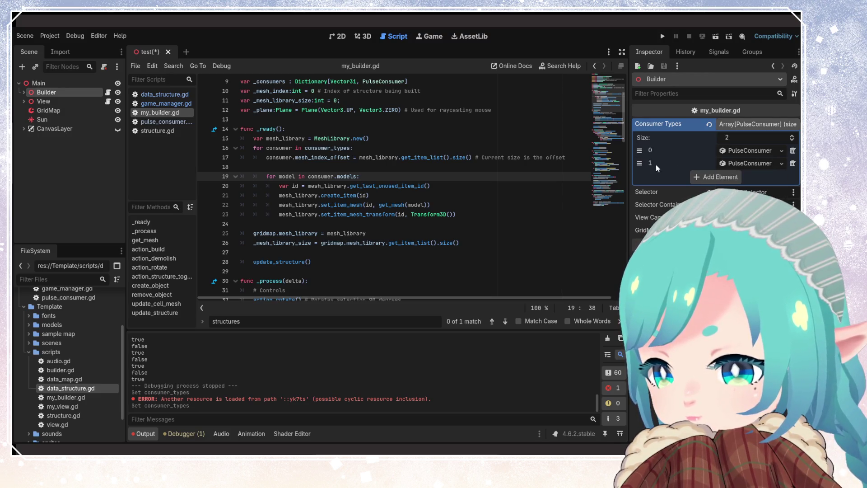
left_click(721, 167)
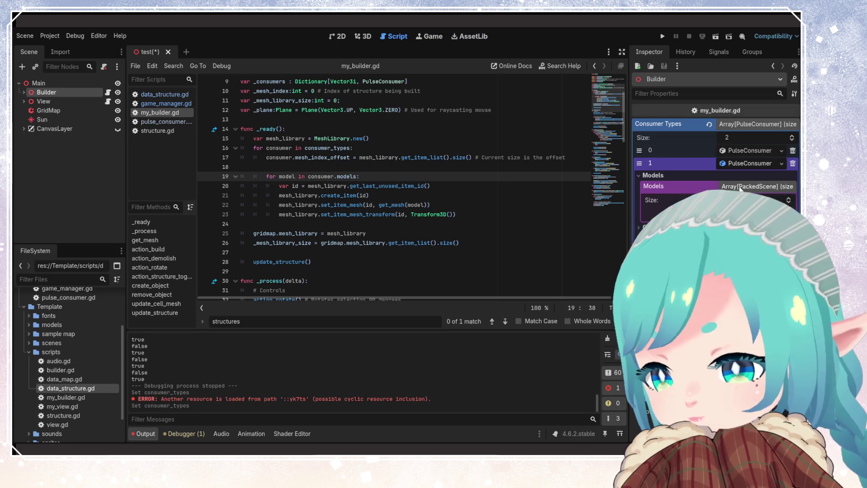
Add building-small-b.glb as the first entry in the new consumer's Models list.
left_click(789, 197)
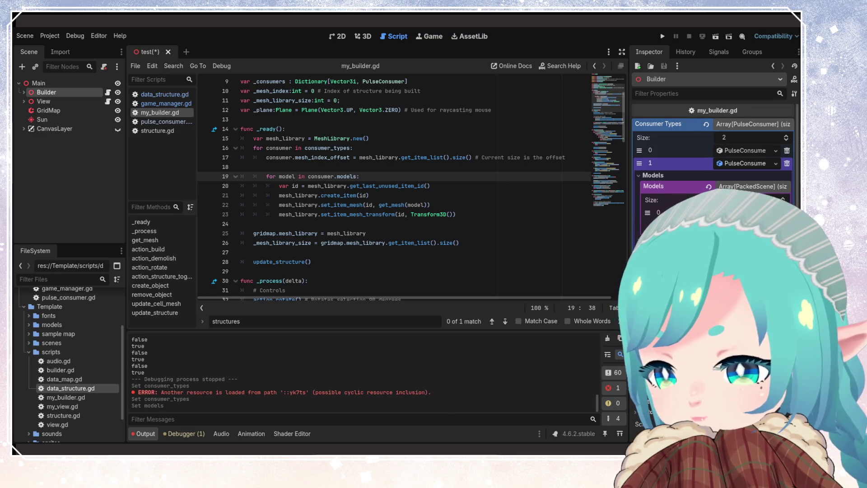
double_click(365, 142)
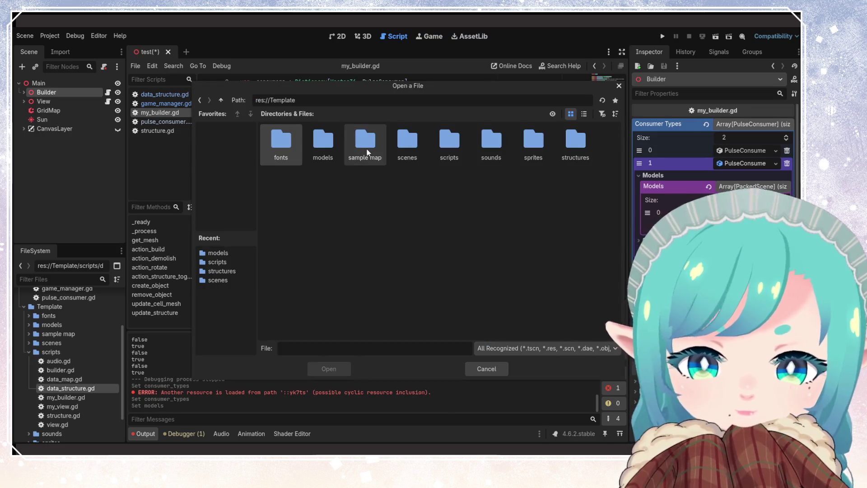
double_click(323, 143)
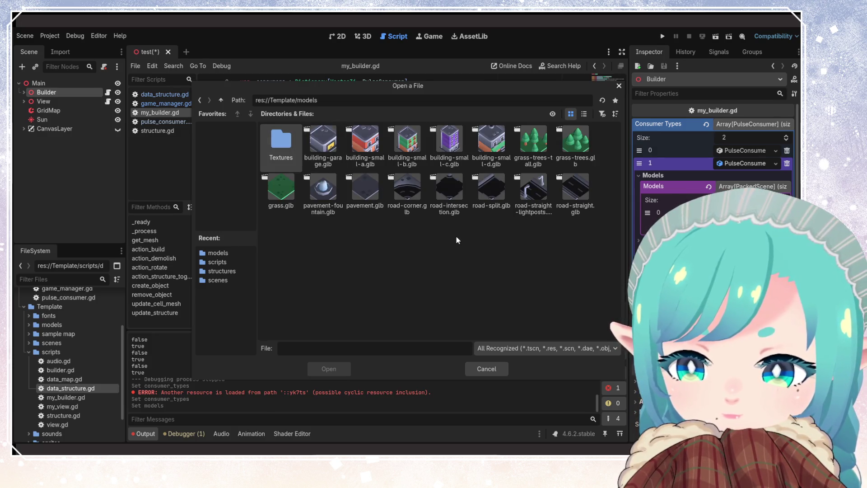
left_click(406, 142)
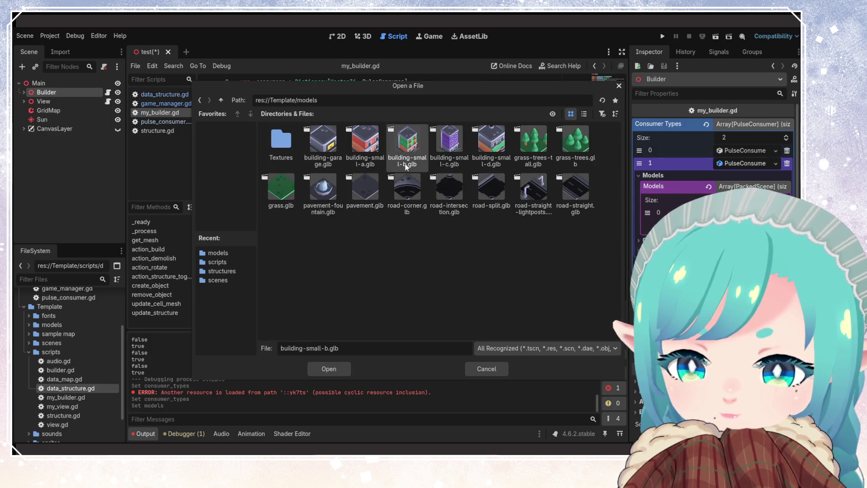
left_click(329, 369)
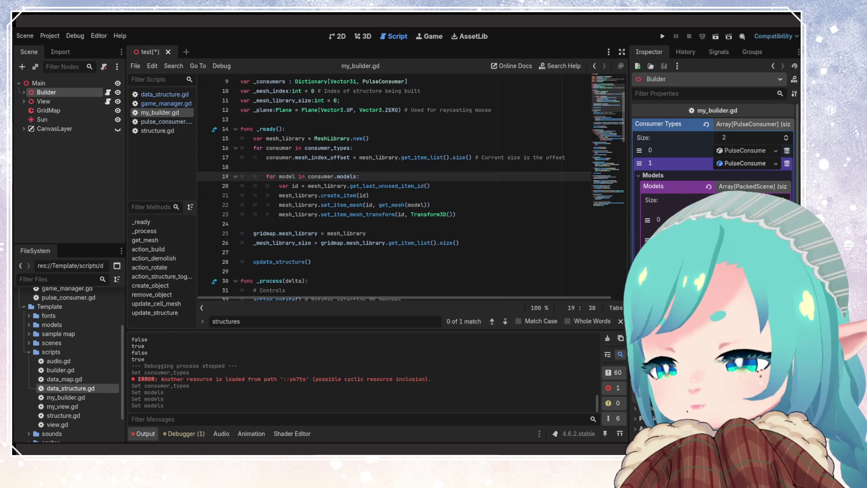
Load building-small-c.glb as the second model, then run the project.
left_click(750, 244)
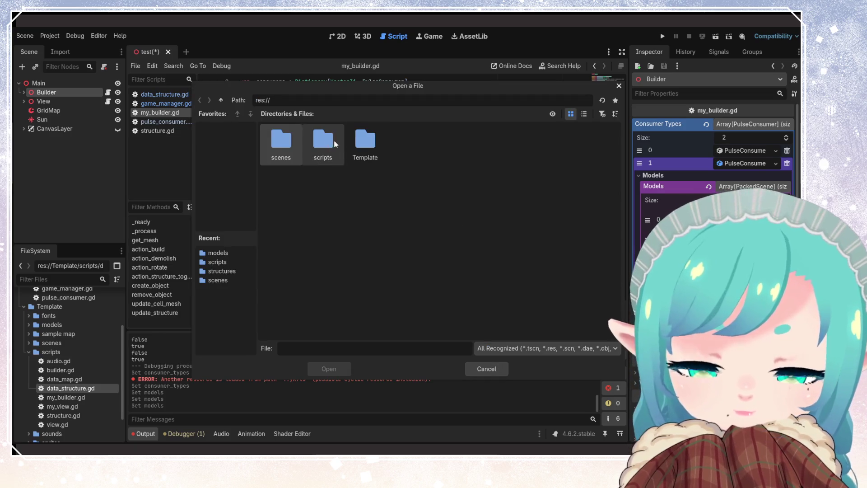
double_click(323, 144)
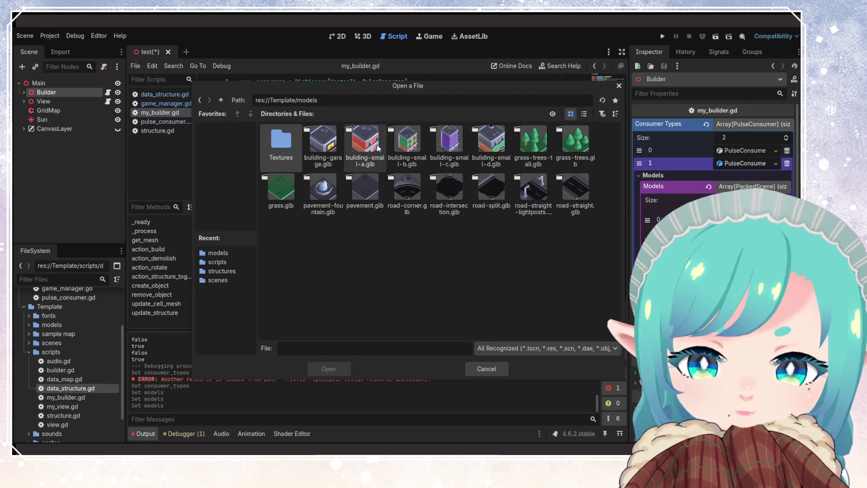
left_click(449, 142)
key("Return")
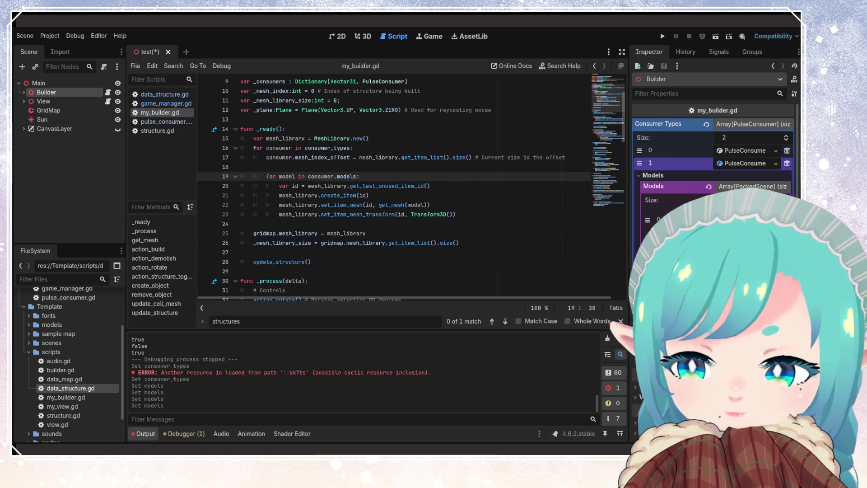
left_click(480, 156)
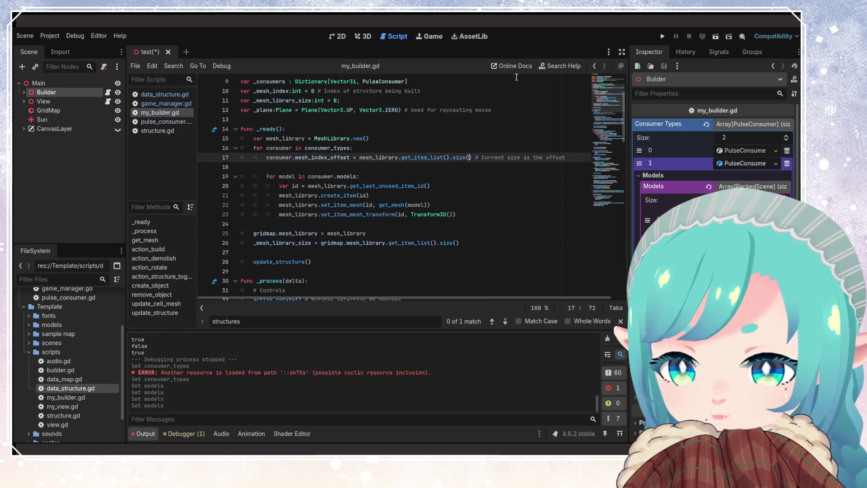
left_click(662, 36)
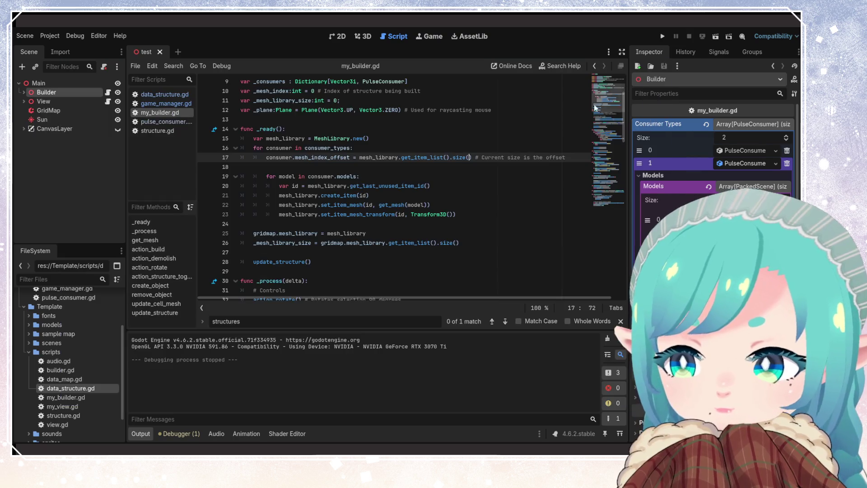
Make the CanvasLayer visible, rerun the game and place a first tree tile.
left_click(689, 36)
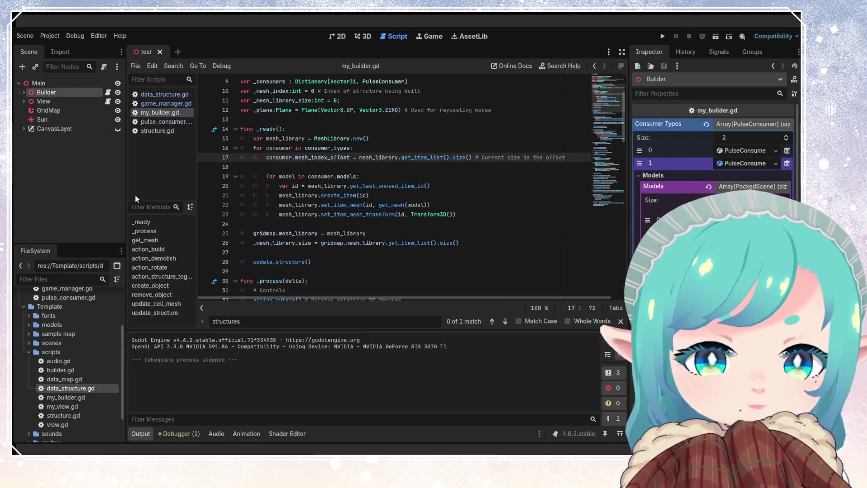
left_click(67, 129)
left_click(118, 129)
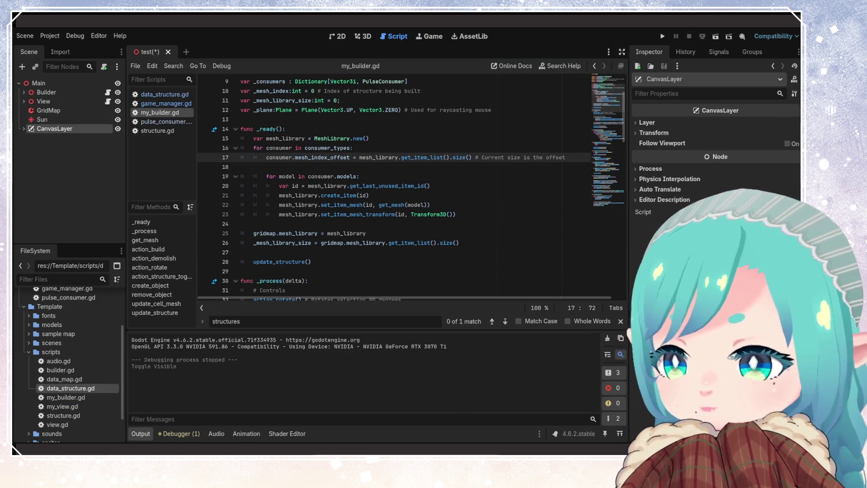
left_click(662, 36)
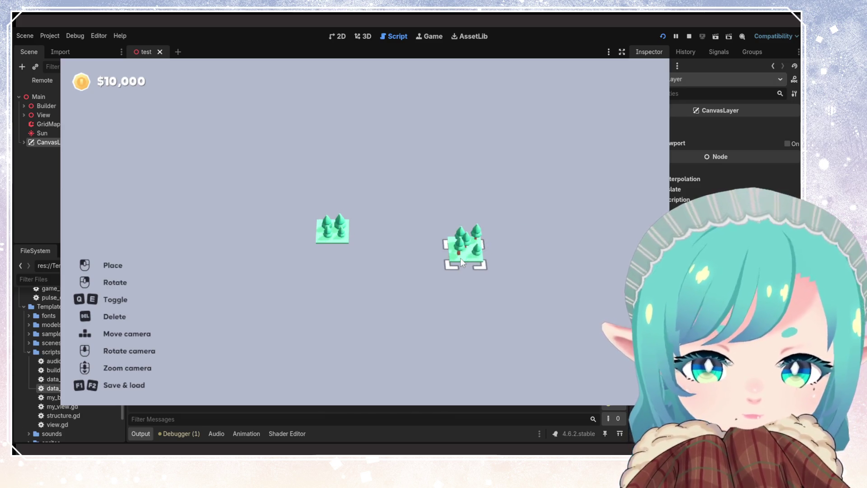
left_click(432, 216)
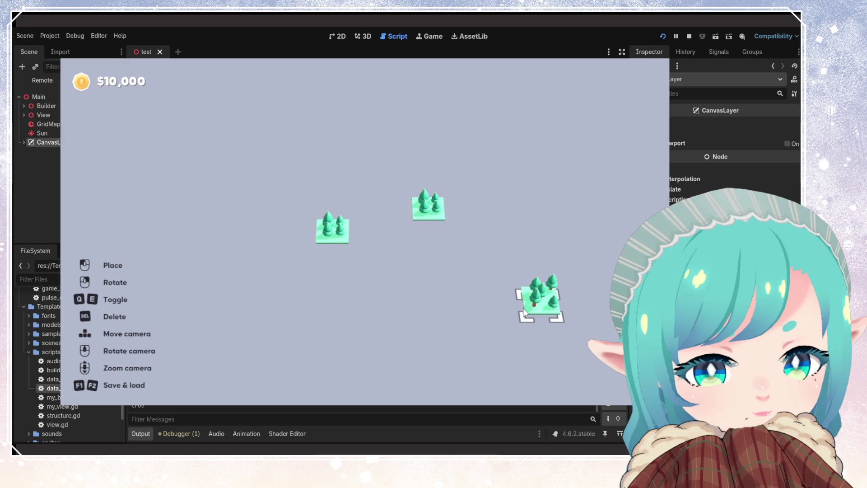
Restart the game, place two tree tiles side by side, then stop the test.
left_click(522, 308)
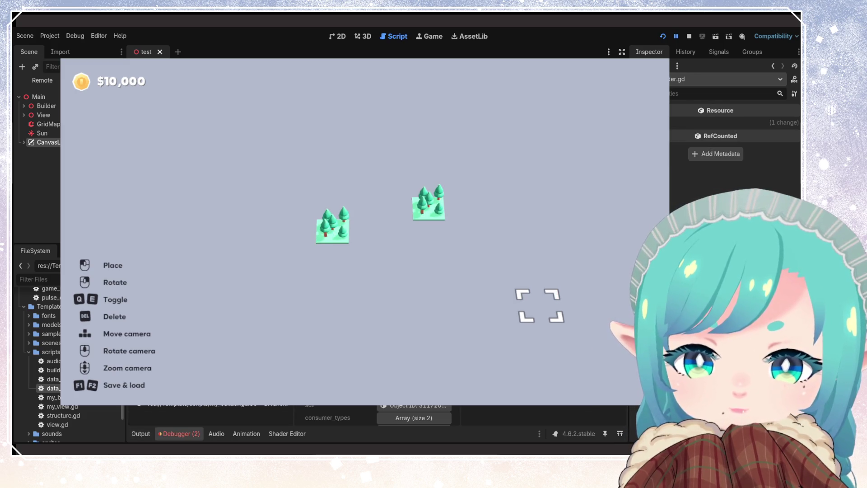
left_click(688, 36)
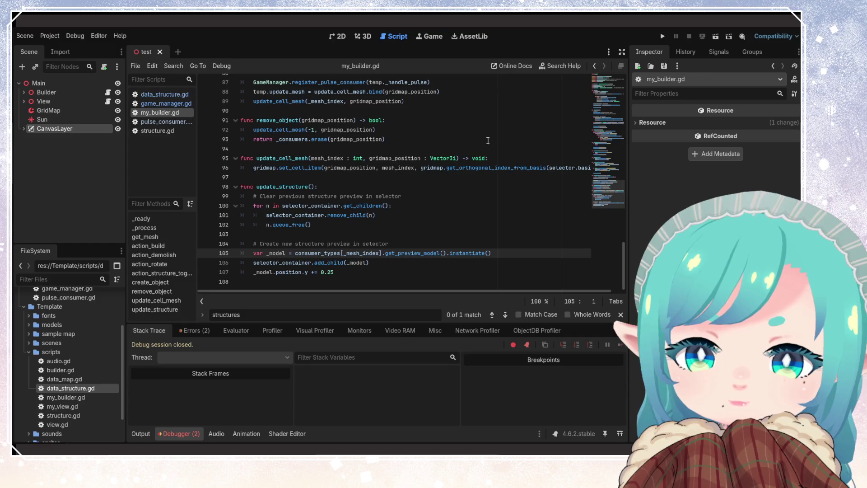
left_click(661, 36)
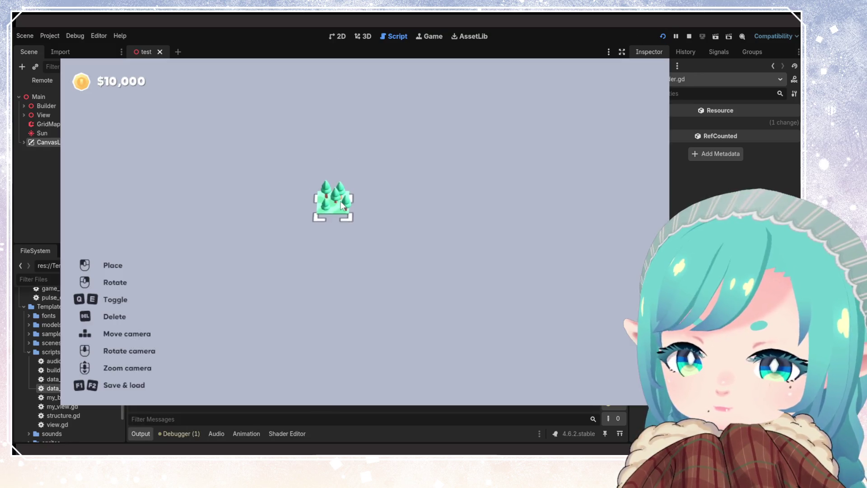
left_click(341, 205)
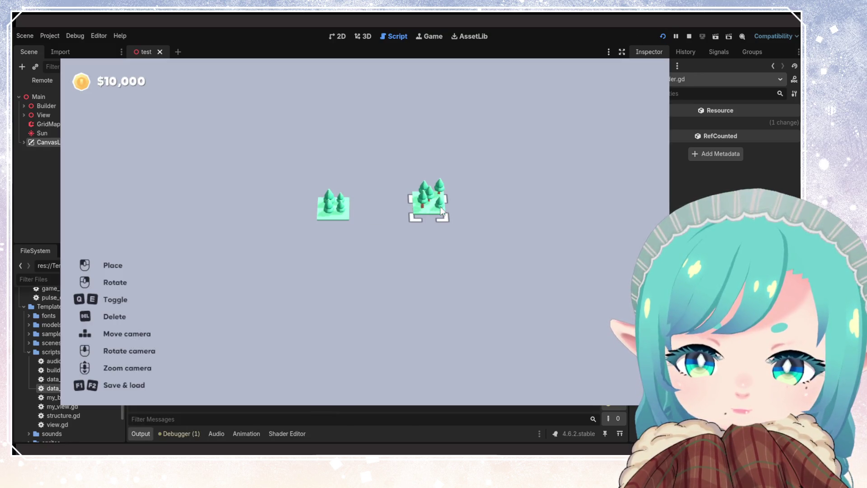
left_click(450, 207)
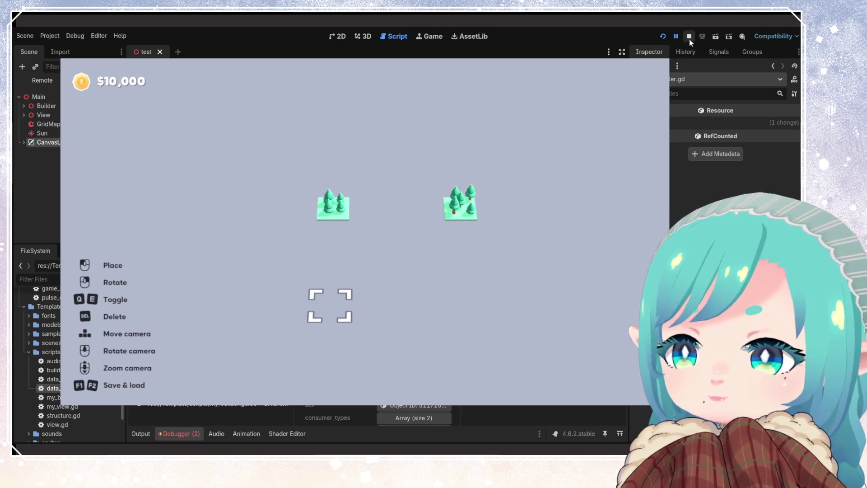
left_click(688, 37)
double_click(332, 251)
scroll(429, 238, "up", 20)
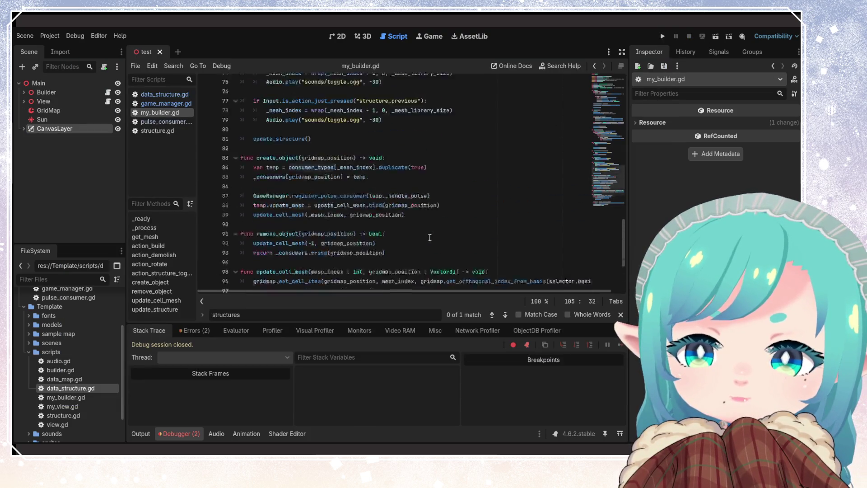
scroll(424, 234, "up", 5)
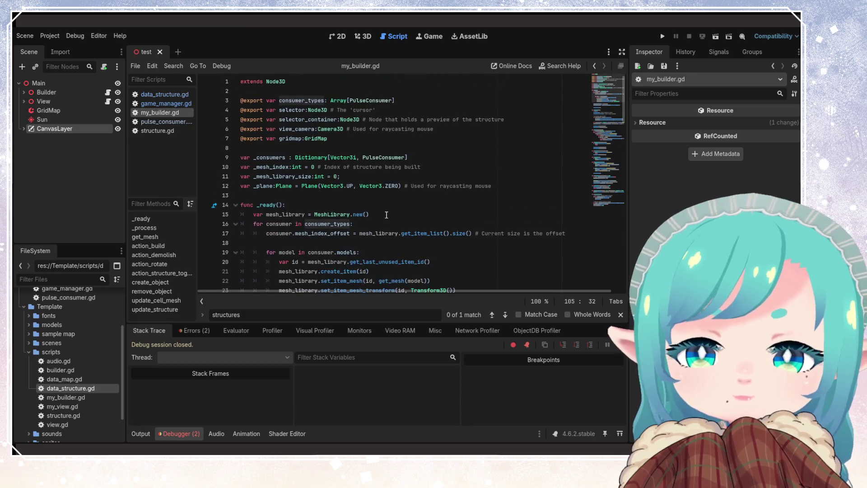
left_click(384, 215)
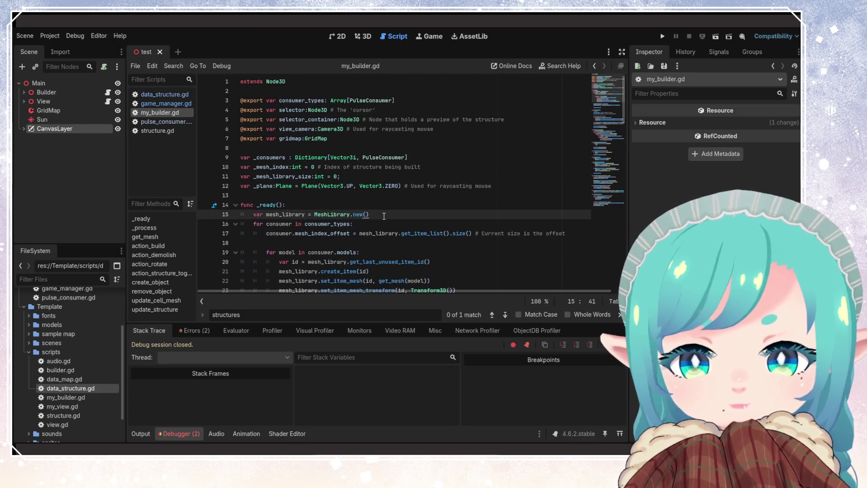
scroll(344, 203, "down", 2)
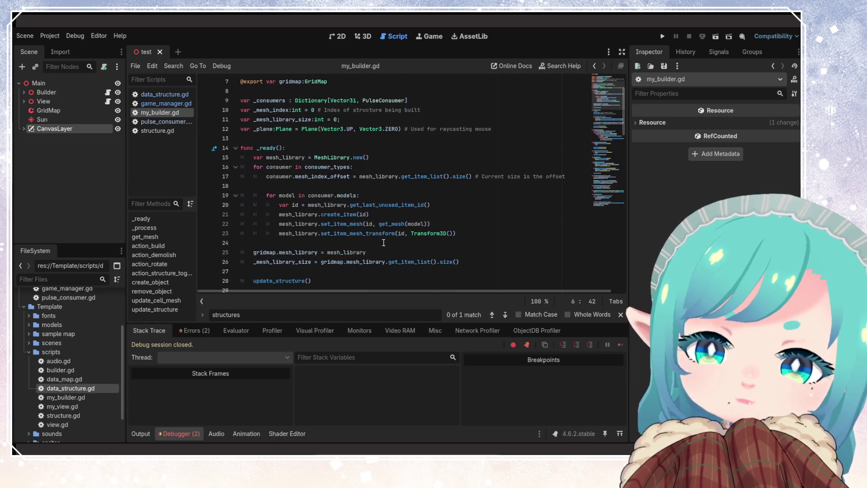
left_click(335, 233)
left_click(302, 176)
double_click(312, 177)
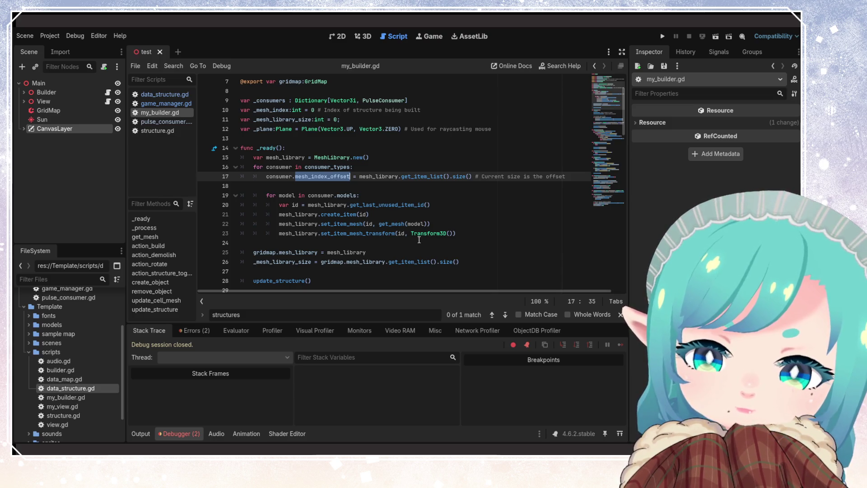
scroll(419, 240, "up", 2)
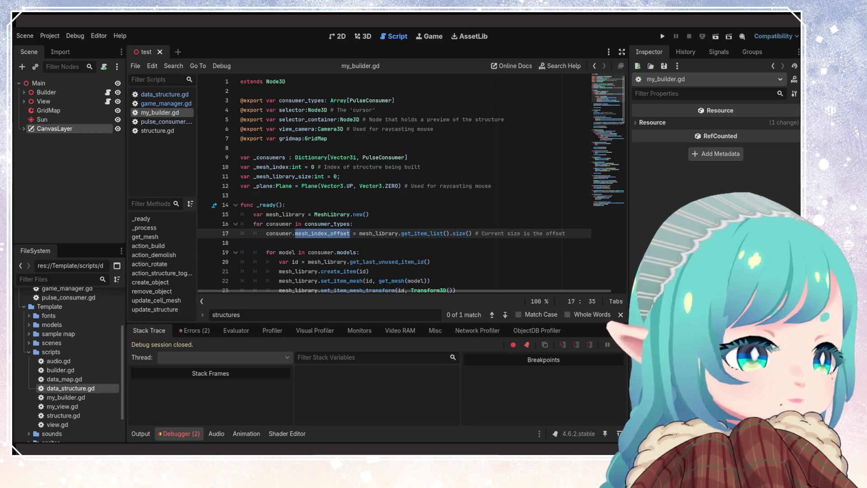
left_click(385, 201)
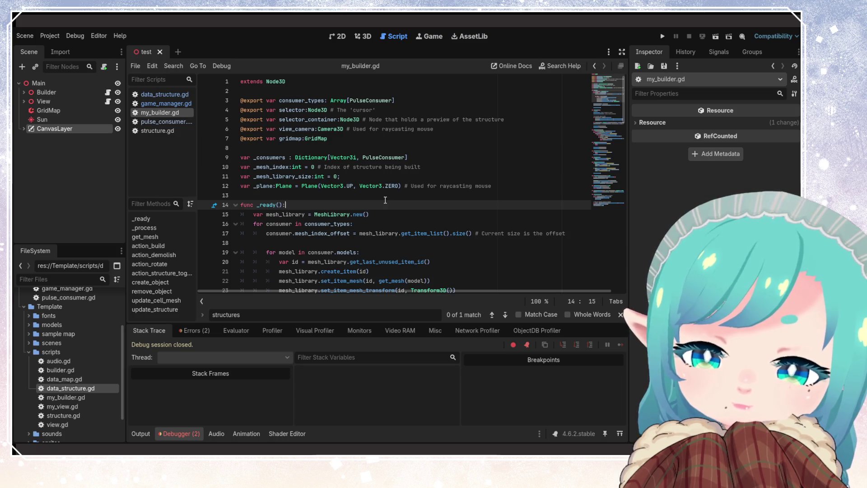
scroll(385, 200, "down", 3)
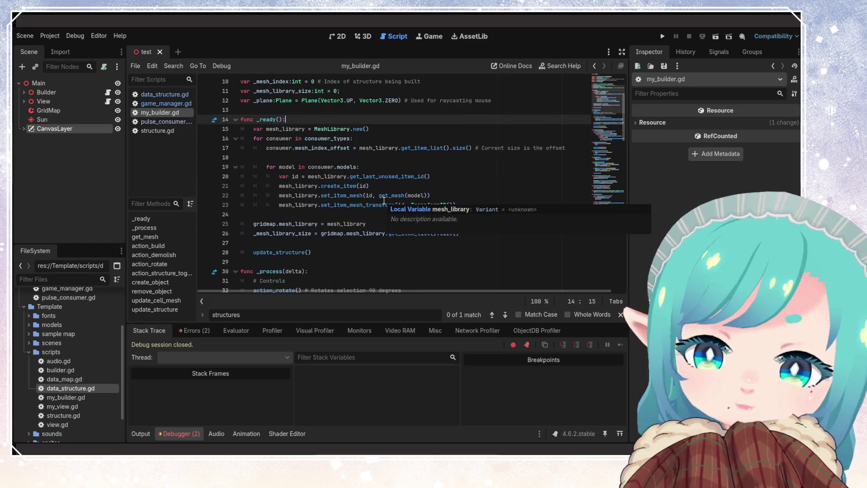
scroll(388, 198, "up", 2)
scroll(388, 199, "up", 2)
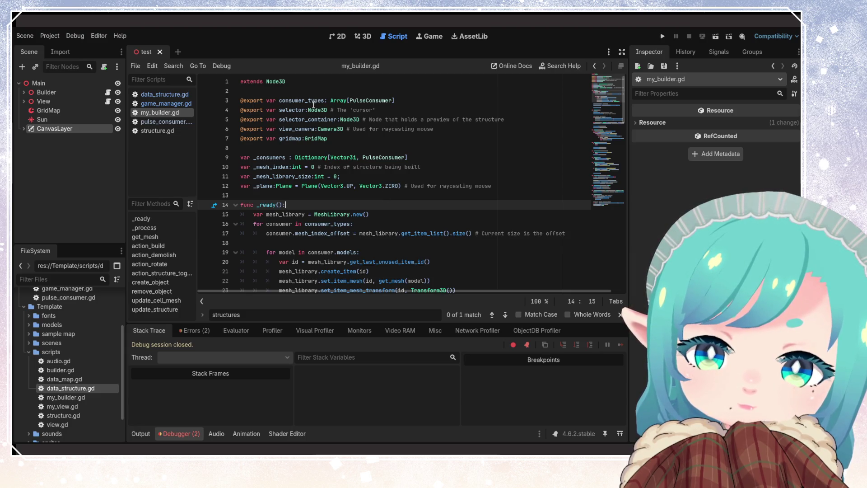
double_click(306, 101)
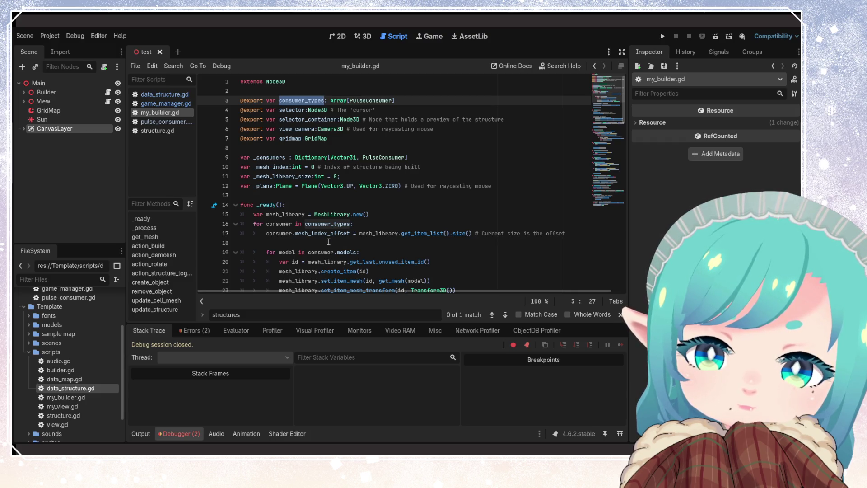
double_click(329, 234)
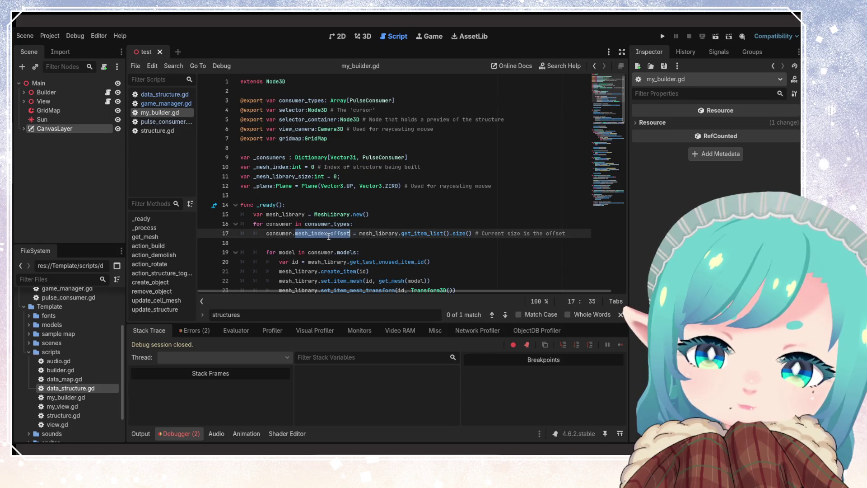
left_click(355, 242)
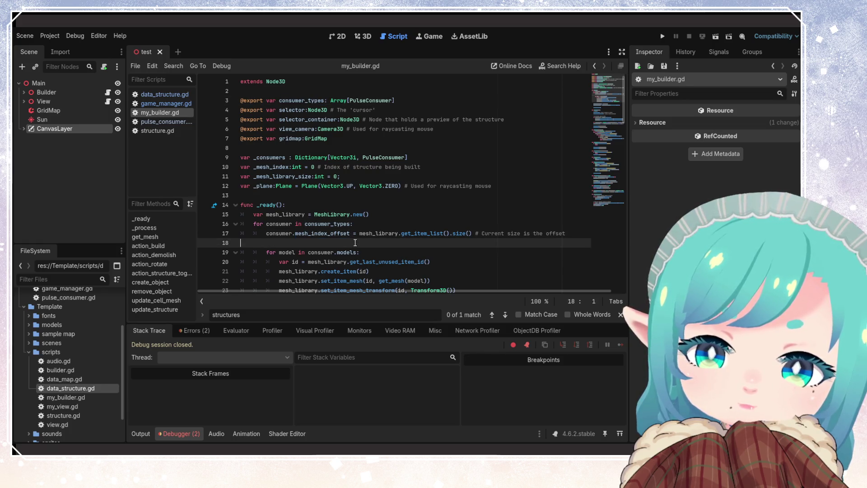
left_click(350, 174)
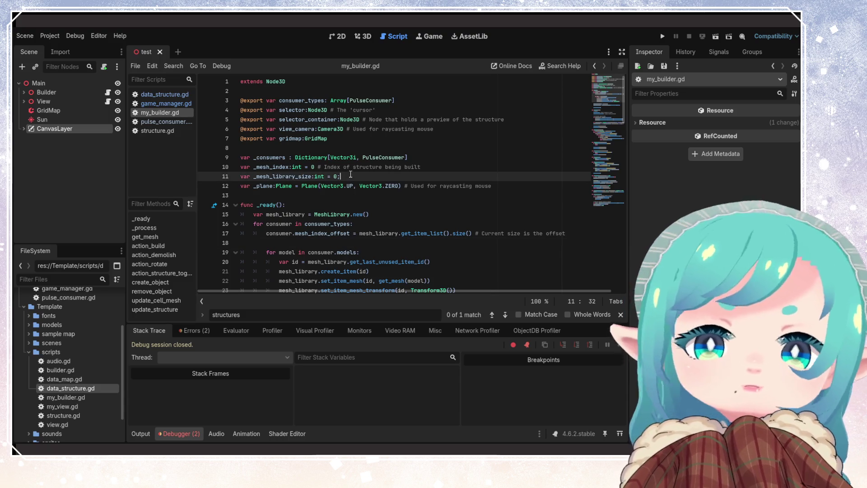
double_click(277, 167)
Search my_builder.gd for _mesh_index and cycle through its matches back to the first.
key("ctrl+f")
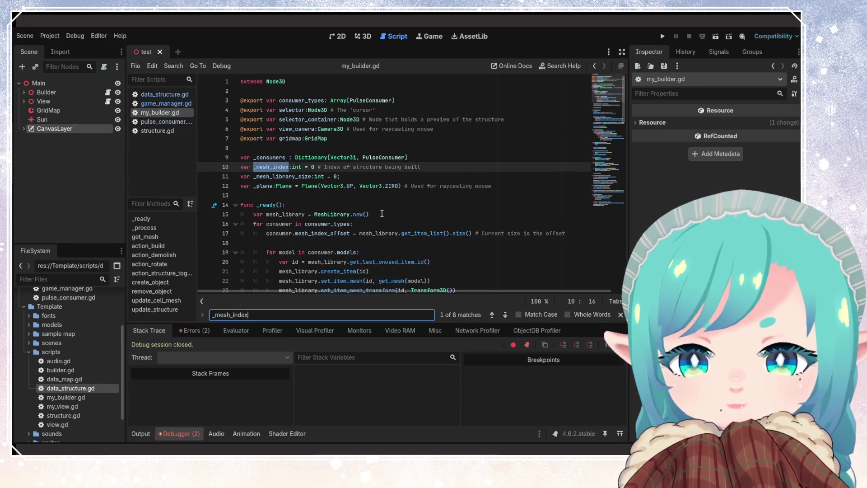
key("Return")
key("Return")
key("Return")
key("Return")
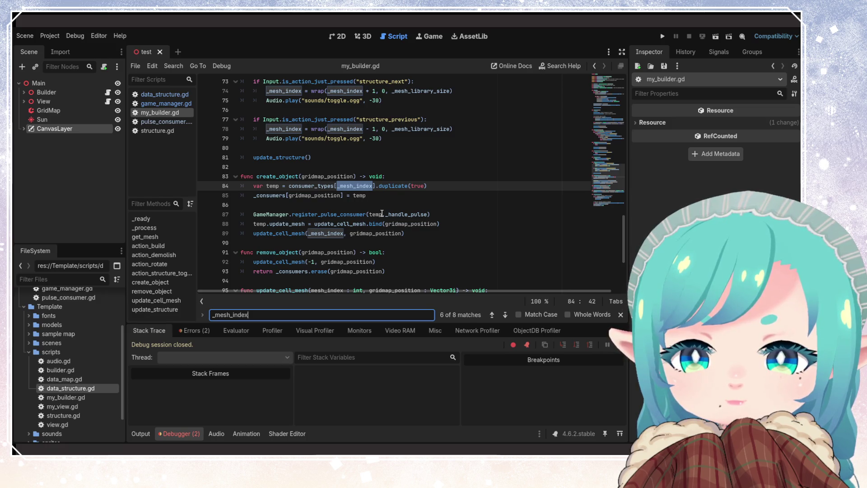
key("Return")
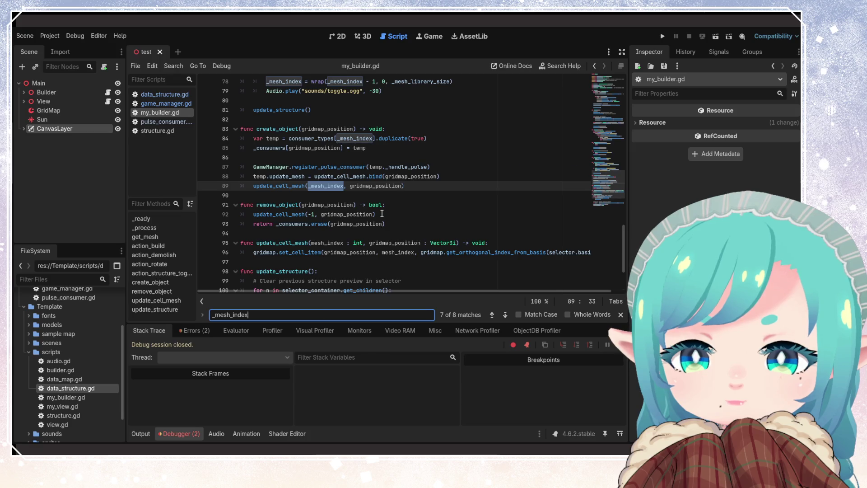
key("Return")
key("Return")
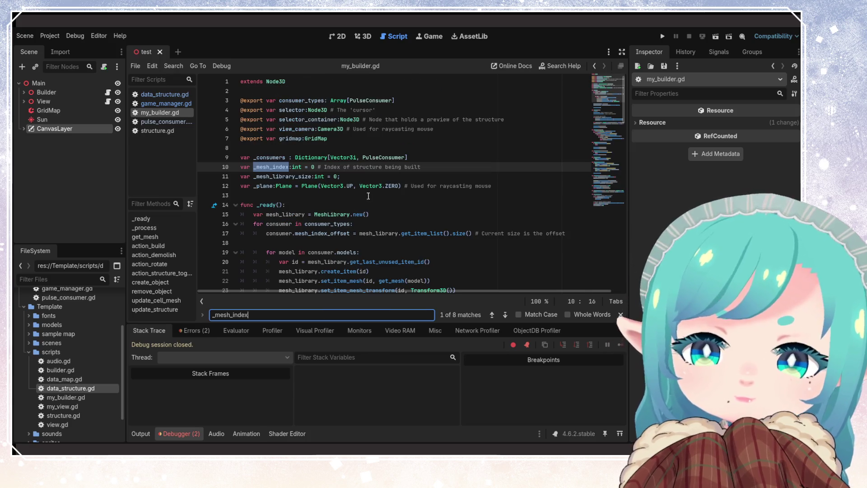
key("Escape")
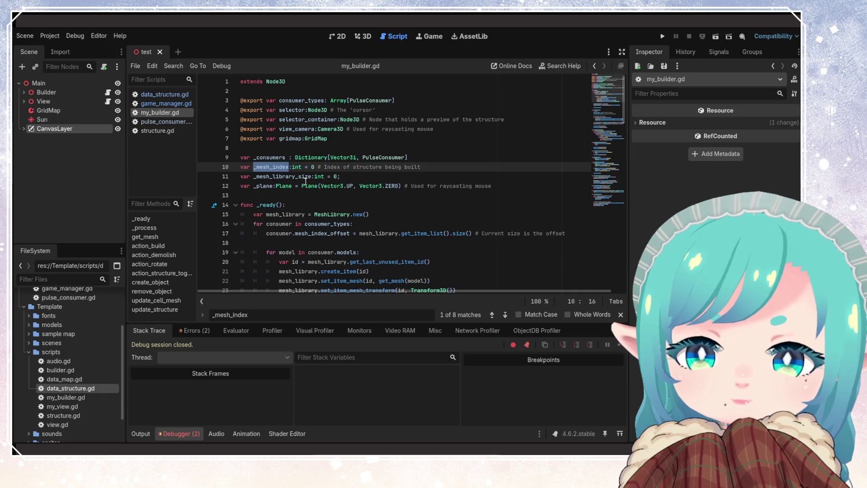
key("Right")
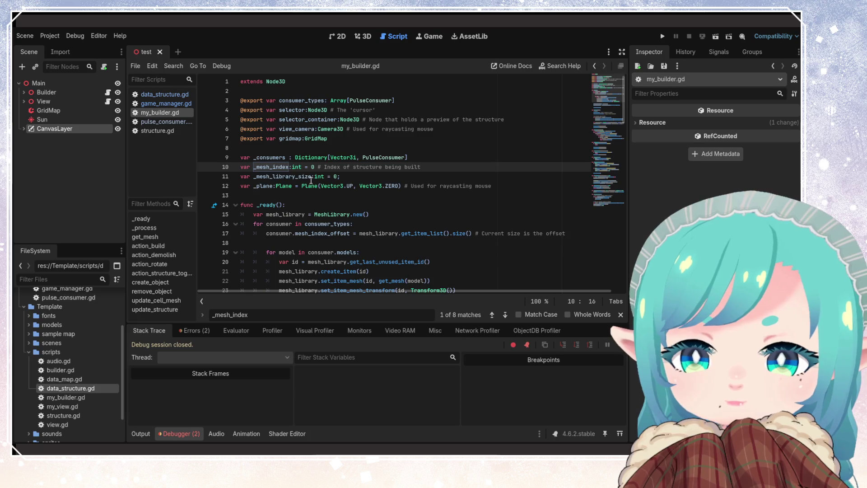
Step through the _mesh_index uses on lines 74, 78, create_object and update_cell_mesh, then back to line 89.
key("F3")
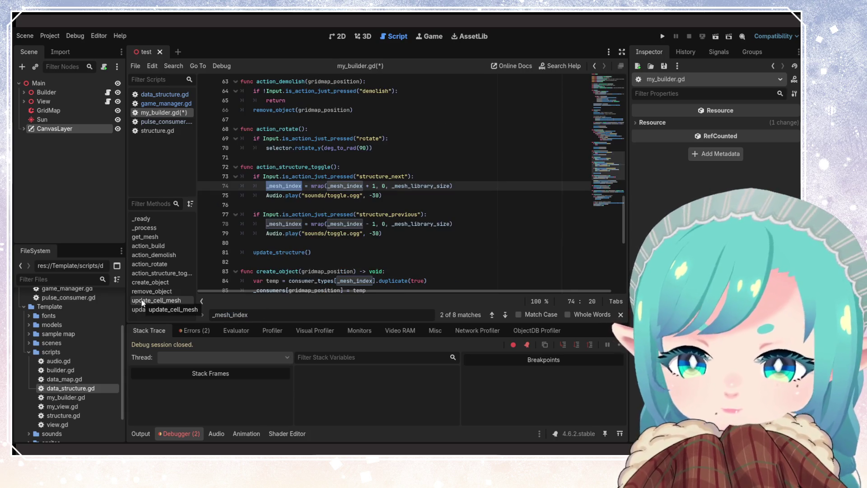
key("F3")
key("F3")
key("F3")
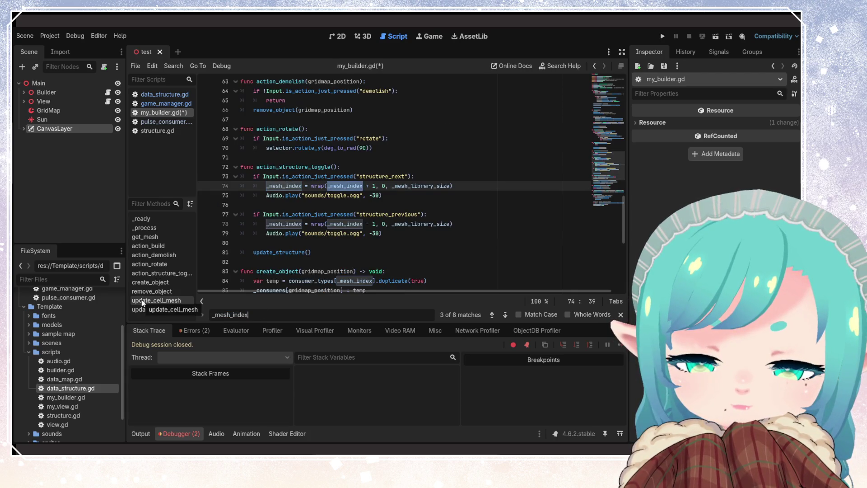
key("F3")
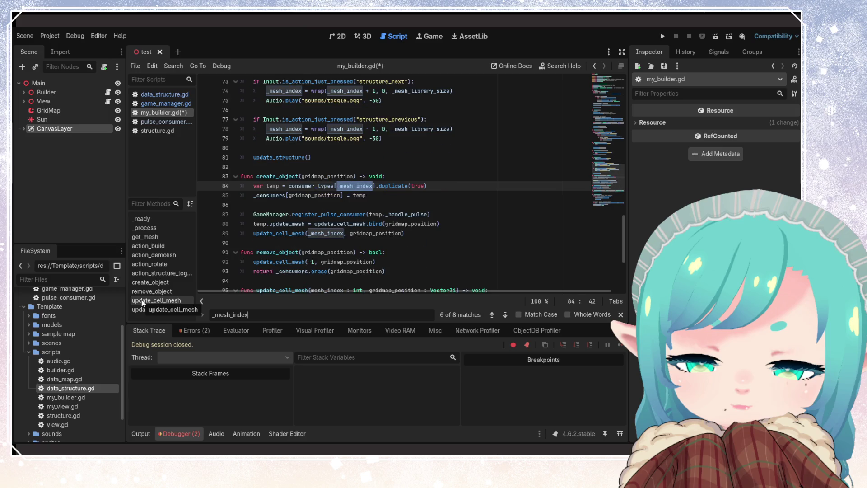
key("F3")
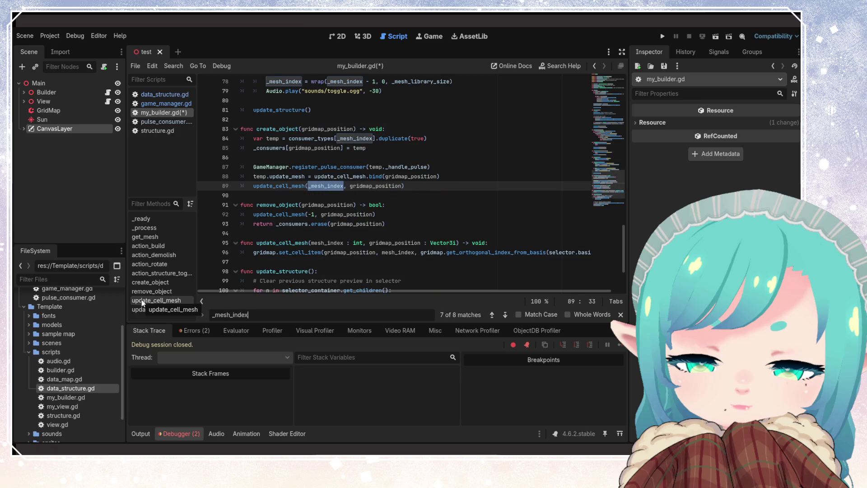
double_click(391, 252)
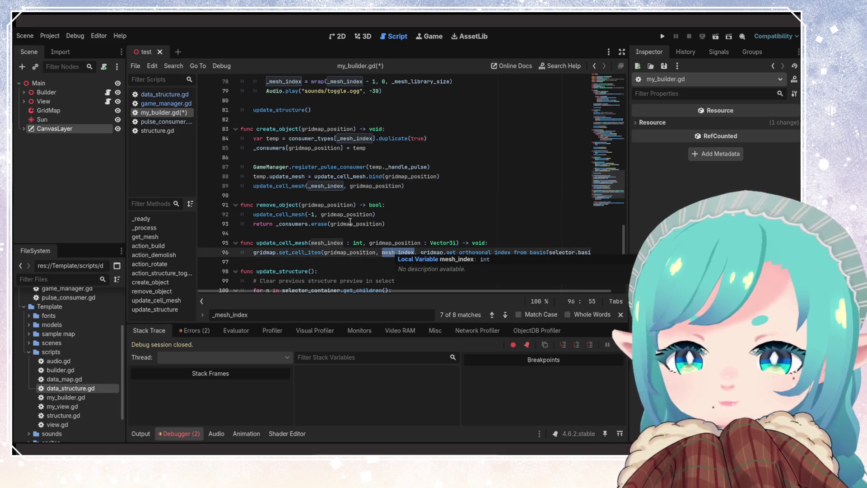
key("shift+F3")
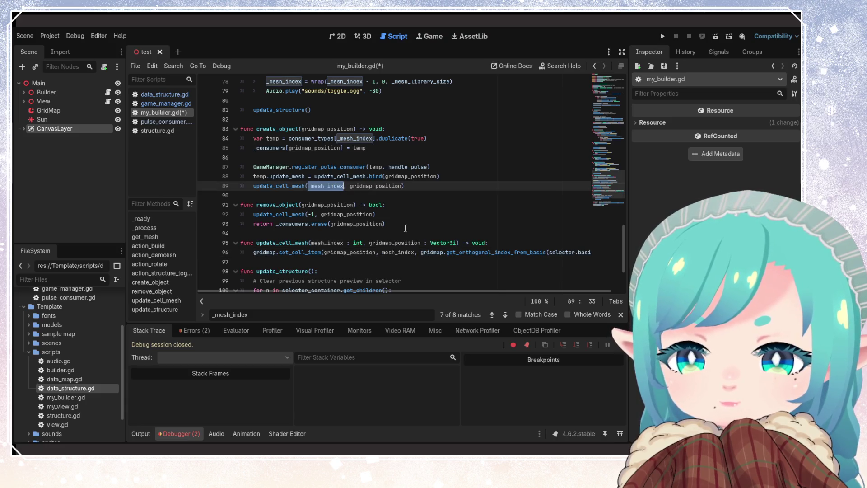
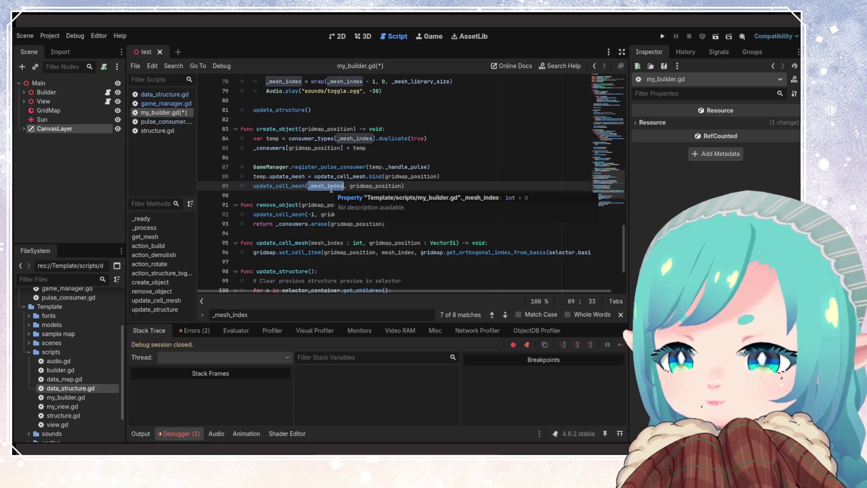
Rename the _mesh_index declaration on line 10 to _type_index and save the script.
scroll(331, 189, "down", 3)
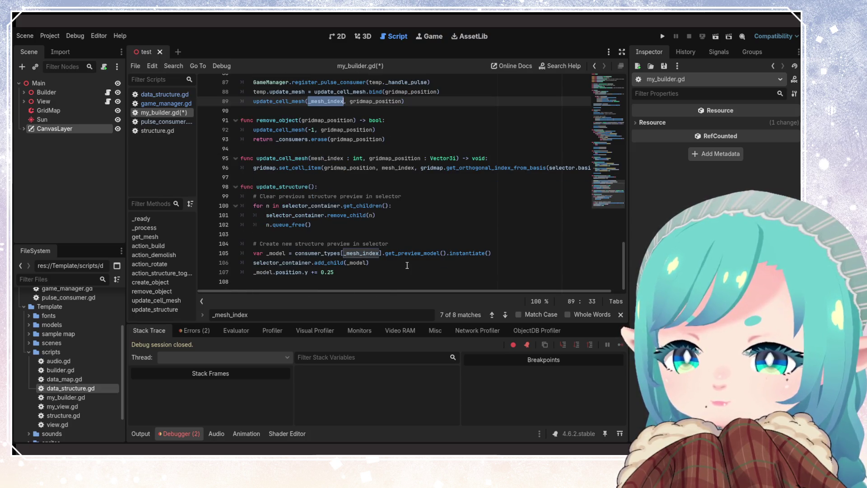
left_click(281, 253)
double_click(361, 253)
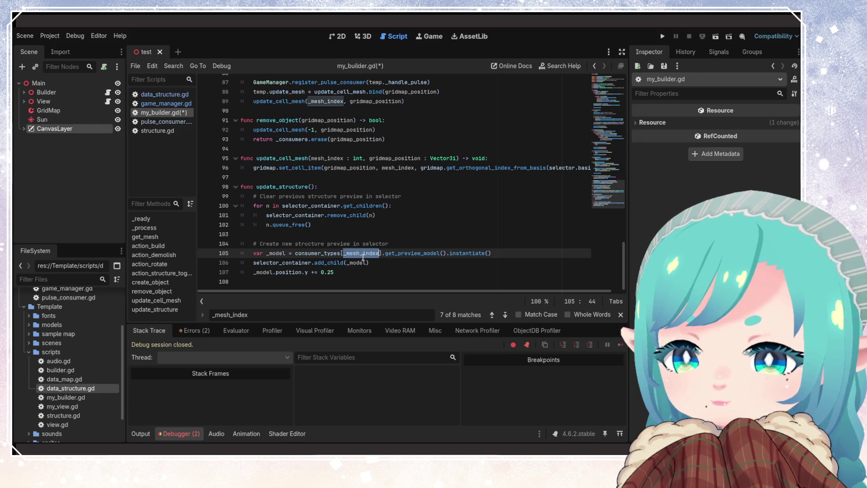
scroll(407, 255, "up", 12)
scroll(428, 258, "up", 15)
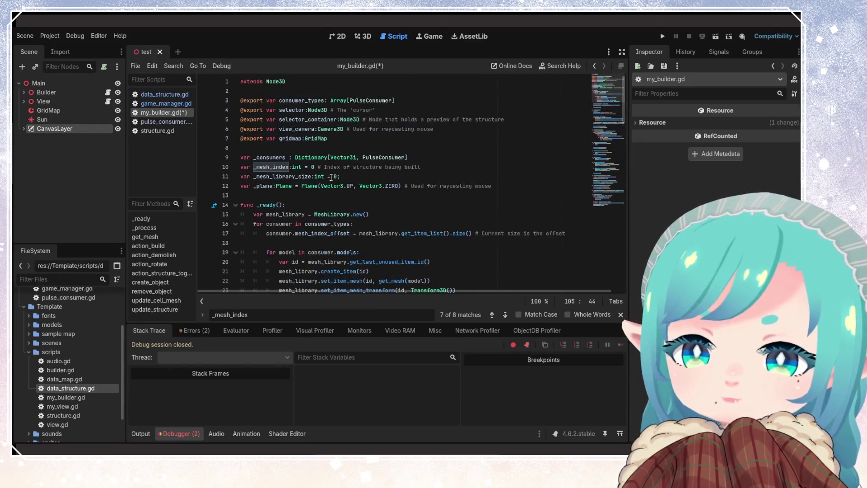
left_click_drag(270, 167, 257, 168)
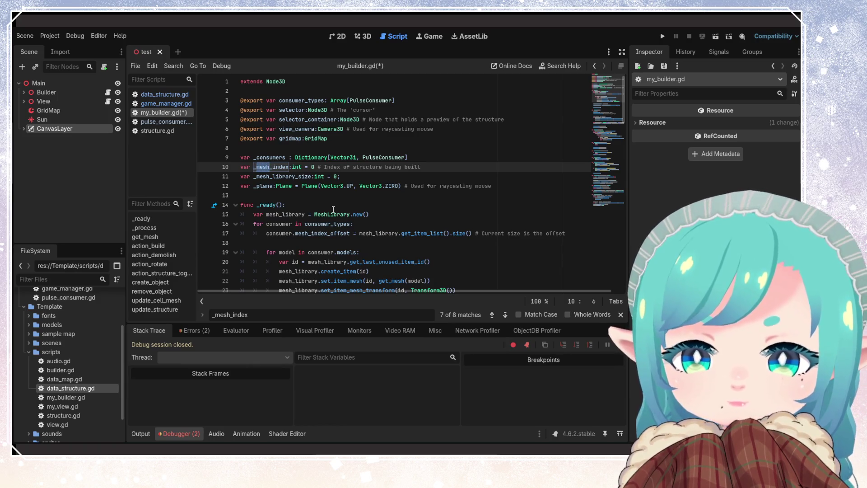
type("type")
key("ctrl+s")
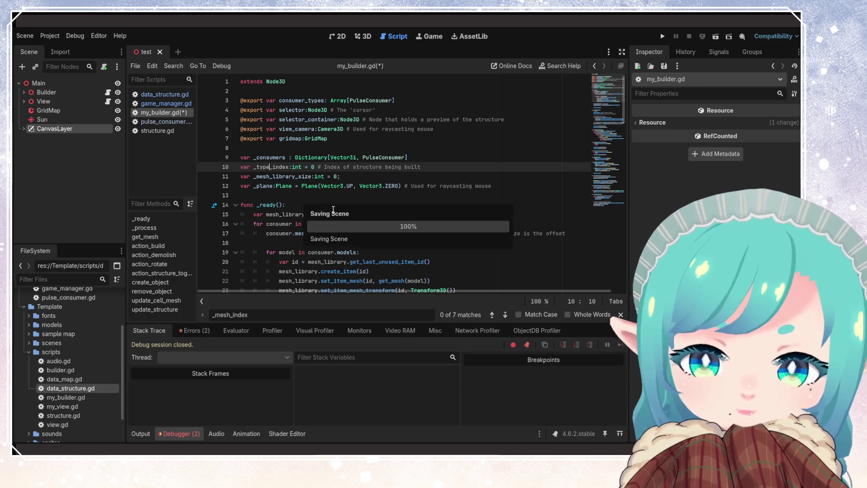
Replace both _mesh_index references on line 74 with the copied _type_index.
mouse_move(353, 167)
left_mouse_down()
mouse_move(418, 167)
mouse_move(381, 168)
left_mouse_up()
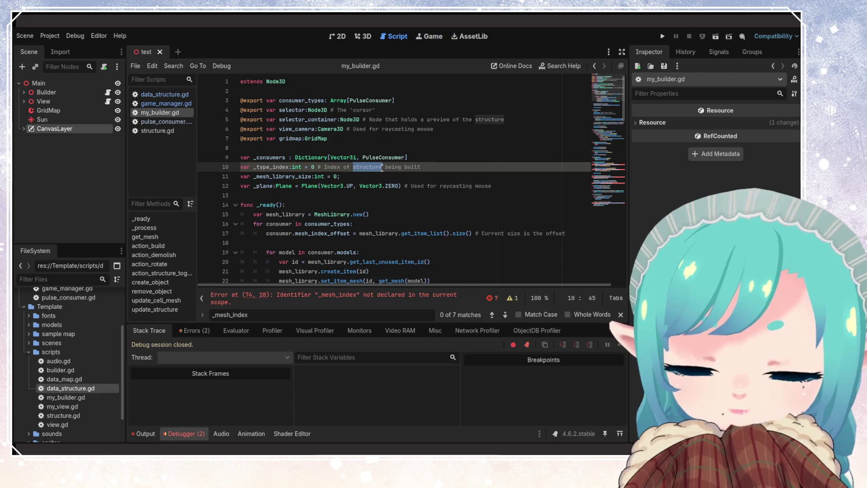
double_click(271, 167)
key("ctrl+c")
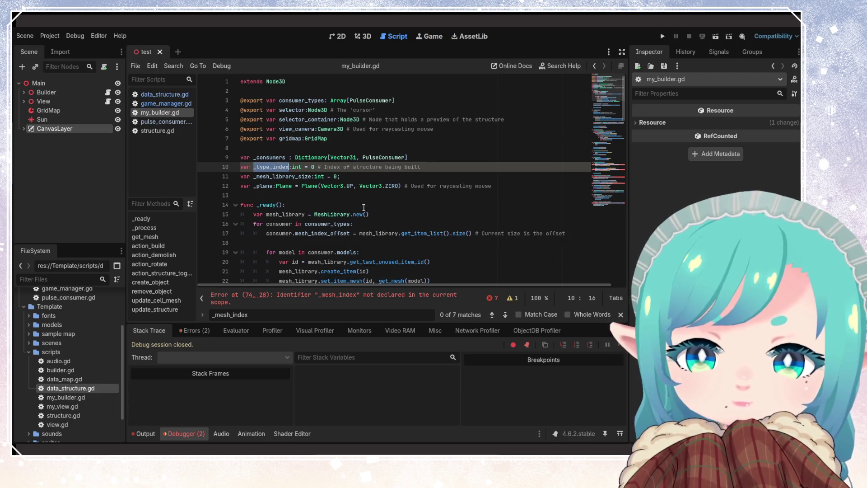
scroll(374, 222, "down", 7)
left_click(376, 240)
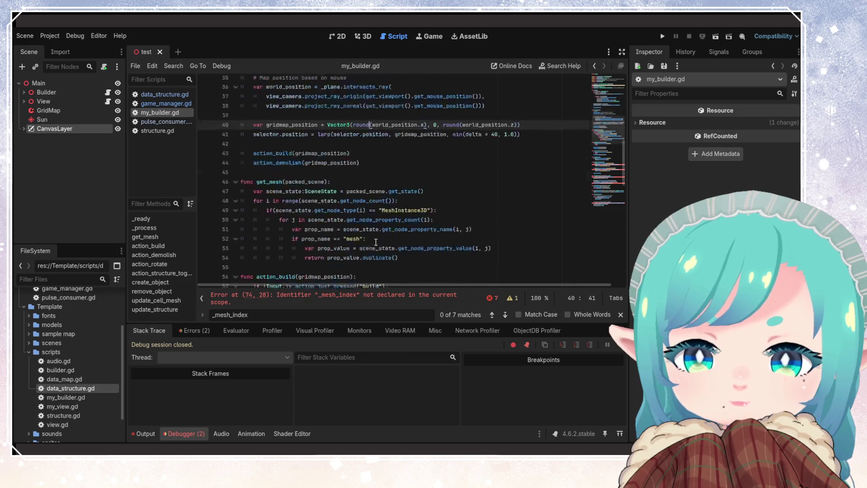
scroll(375, 242, "down", 10)
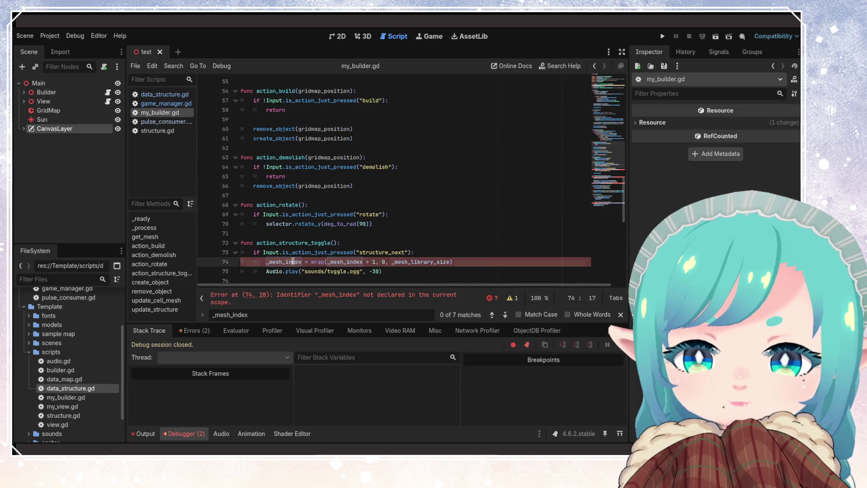
double_click(283, 261)
key("ctrl+v")
double_click(344, 262)
key("ctrl+v")
Search for _mesh_library_size and jump to its declaration.
double_click(428, 262)
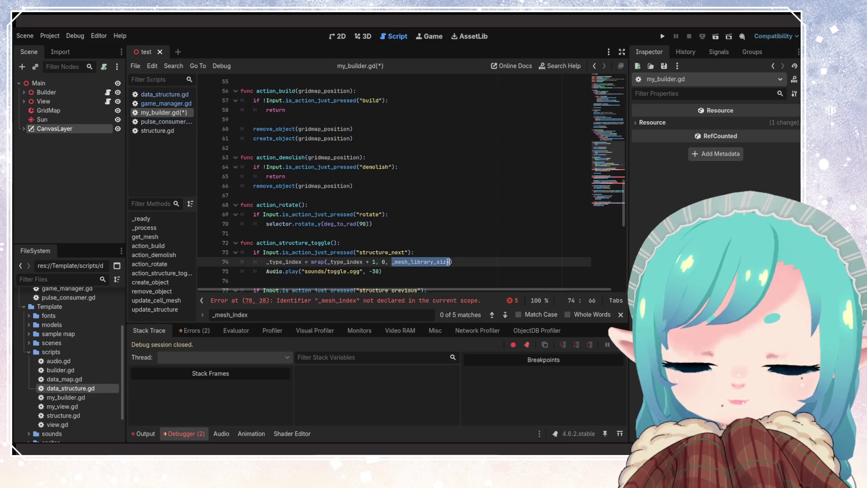
key("ctrl+f")
key("Return")
key("Return")
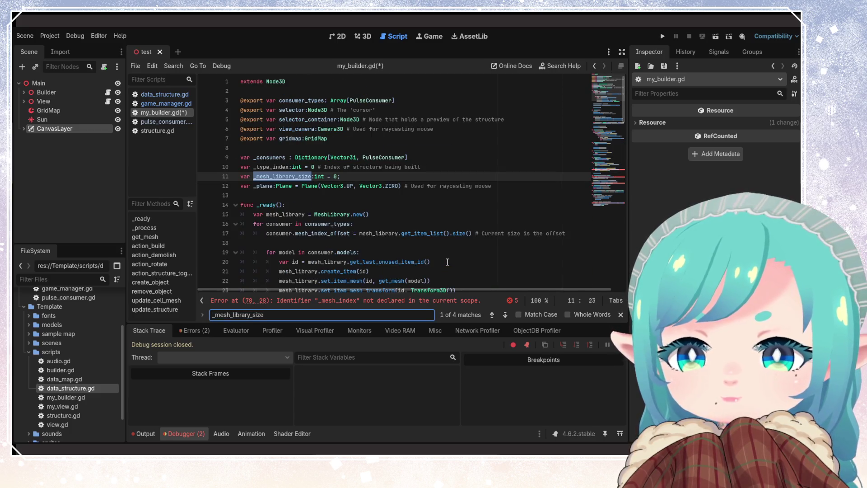
Delete the _mesh_library_size declaration and its assignment in _ready, saving the script.
left_click_drag(341, 176, 245, 178)
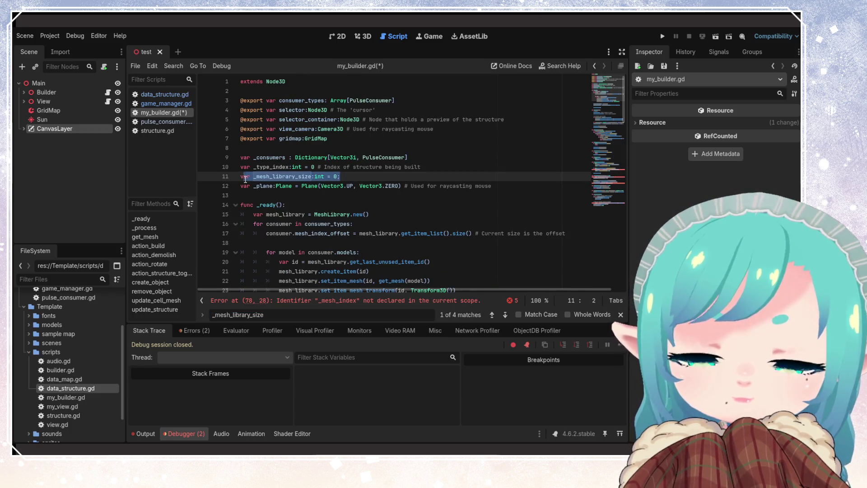
key("BackSpace")
key("BackSpace")
key("BackSpace")
key("ctrl+s")
scroll(476, 196, "down", 4)
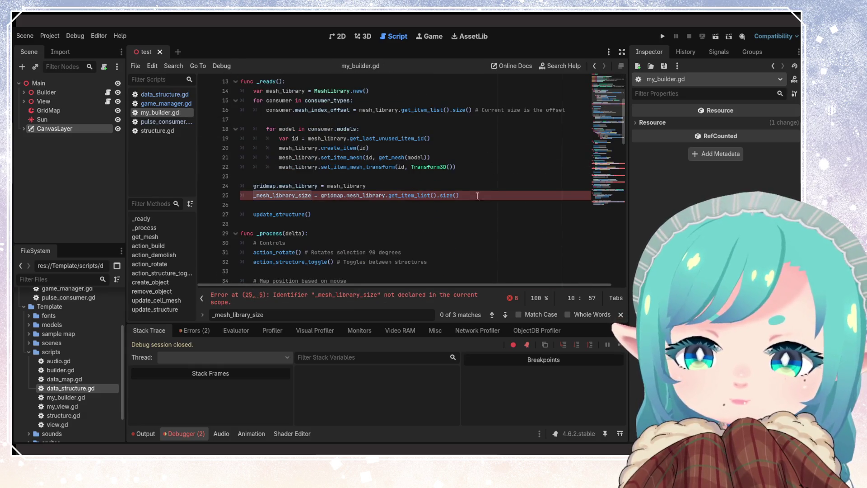
left_click_drag(477, 195, 245, 194)
key("BackSpace")
key("BackSpace")
key("ctrl+s")
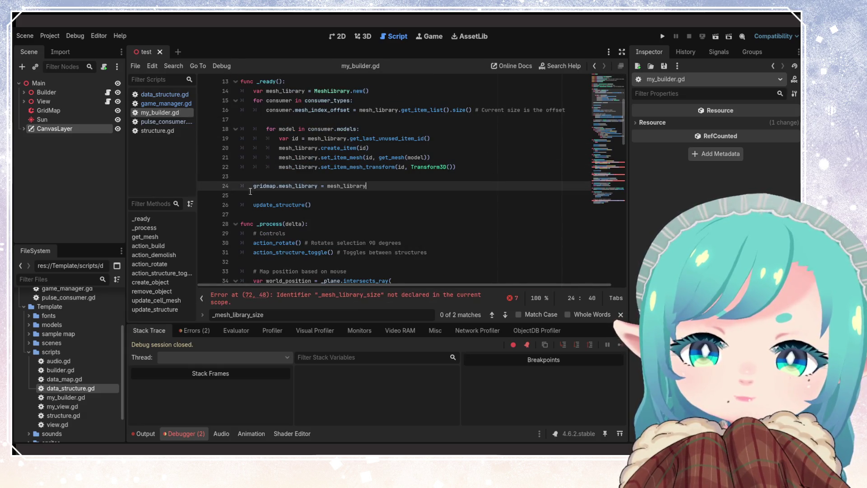
scroll(298, 187, "up", 4)
Replace _mesh_library_size on lines 72 and 76 with consumer_types.size() and save.
double_click(307, 100)
key("ctrl+c")
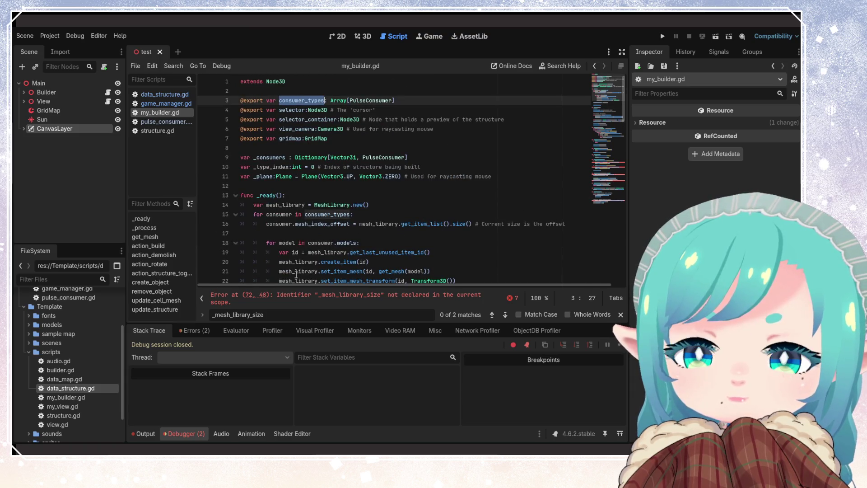
scroll(309, 249, "down", 12)
scroll(309, 249, "down", 7)
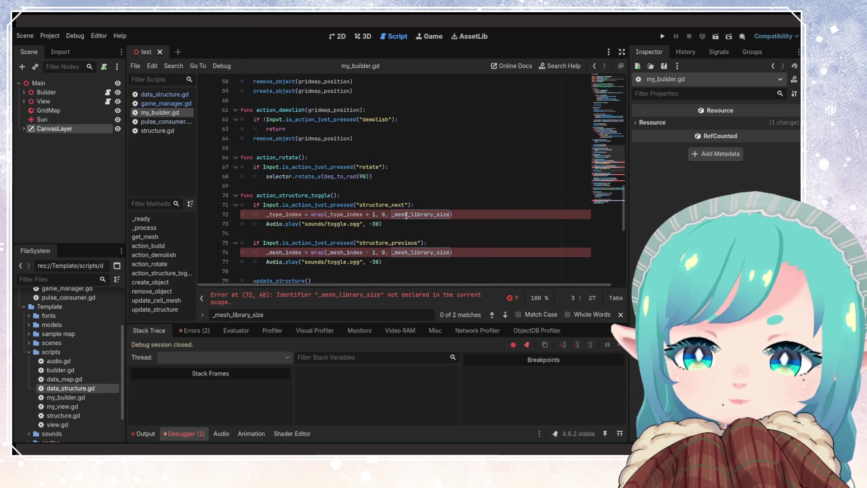
double_click(420, 214)
key("ctrl+v")
type(".size()")
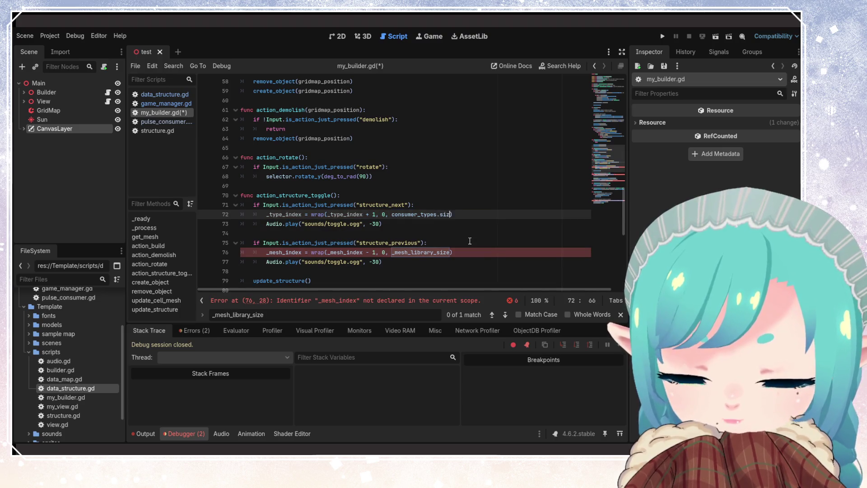
left_click_drag(393, 215, 462, 214)
key("ctrl+c")
double_click(406, 251)
key("ctrl+v")
key("ctrl+s")
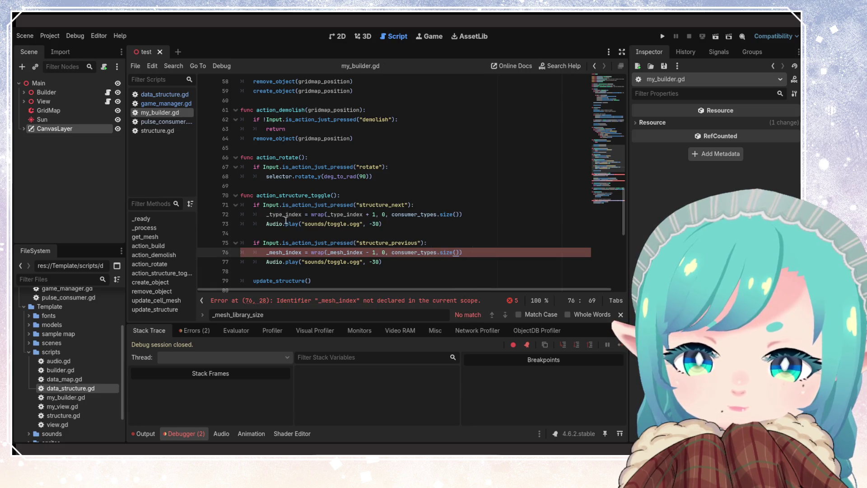
Replace _mesh_index with _type_index on line 76 and in create_object's lookup.
double_click(284, 214)
scroll(285, 213, "down", 3)
left_click(282, 167)
double_click(282, 167)
key("ctrl+v")
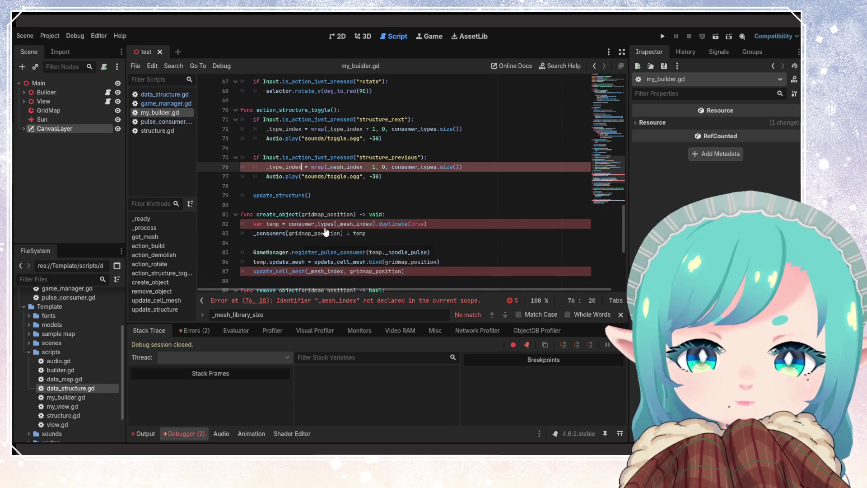
left_click(311, 252)
left_click(367, 223)
key("ctrl+s")
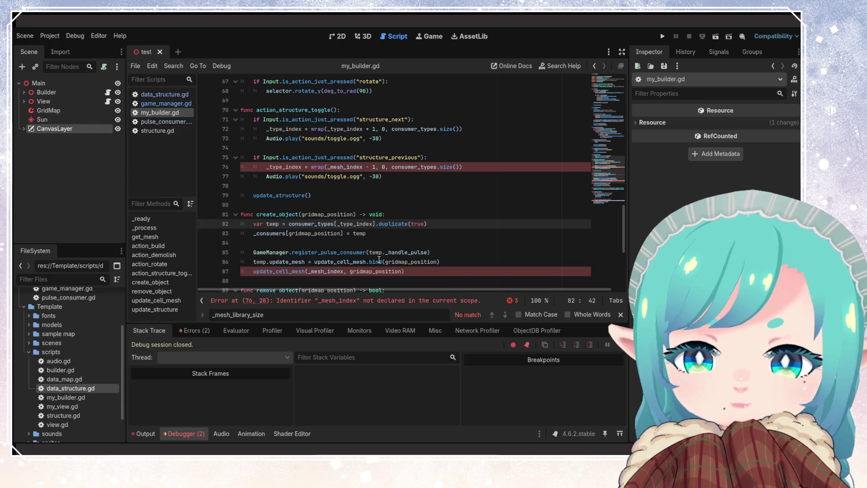
Replace _mesh_index on line 87 with temp and begin typing .mesh after it.
scroll(372, 259, "down", 1)
left_click(343, 252)
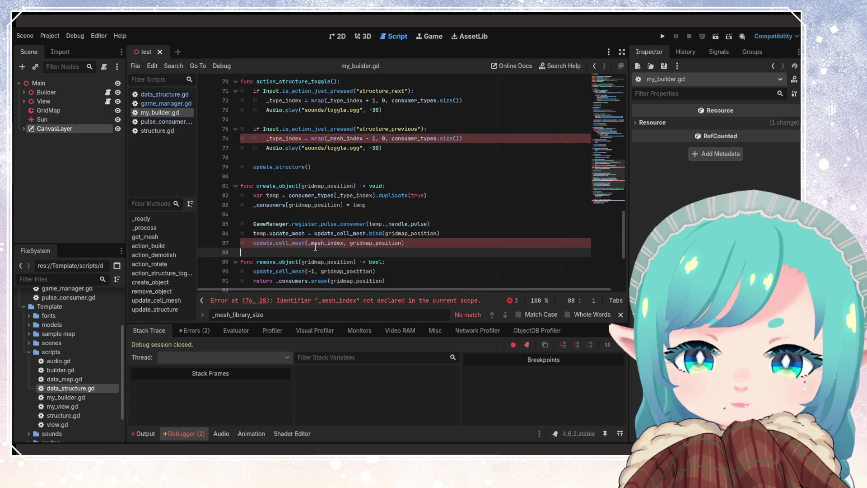
double_click(272, 195)
key("ctrl+c")
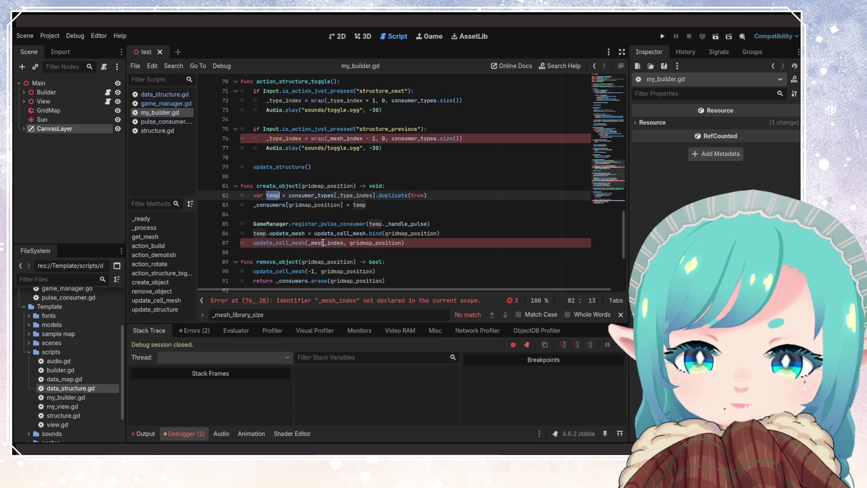
double_click(322, 242)
key("ctrl+v")
type(".")
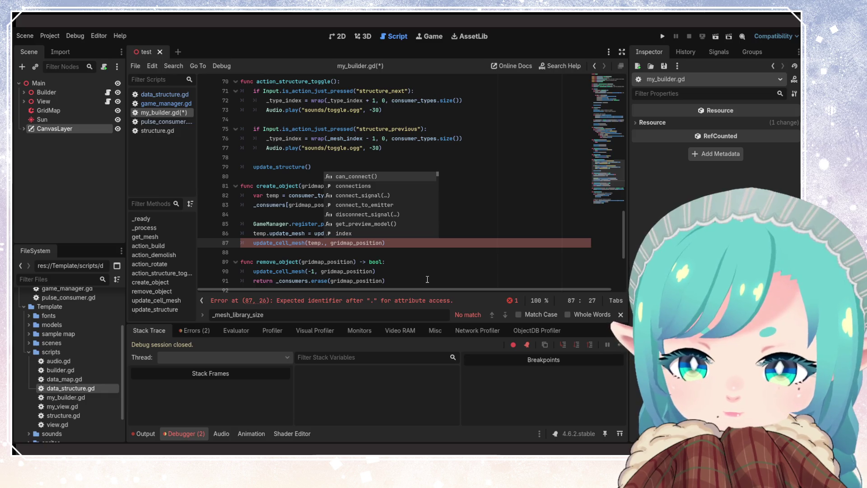
type("m")
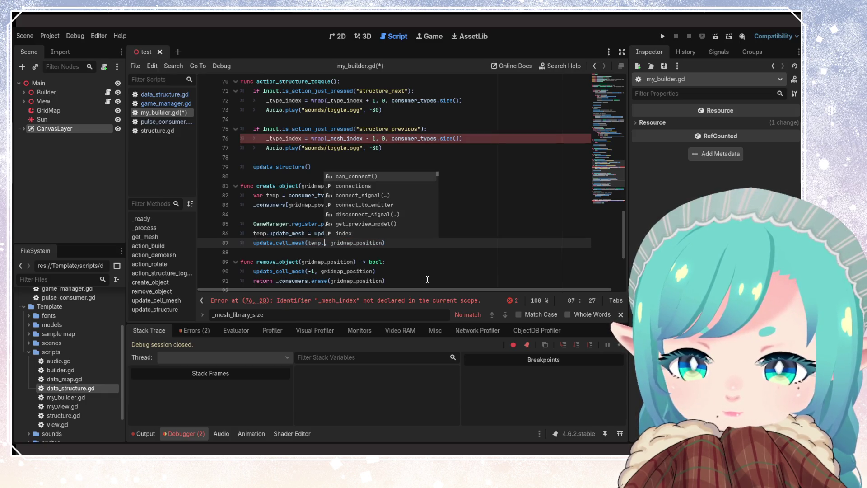
type("esh")
Complete the argument to temp.mesh_index_offset in create_object and save the script.
key("Return")
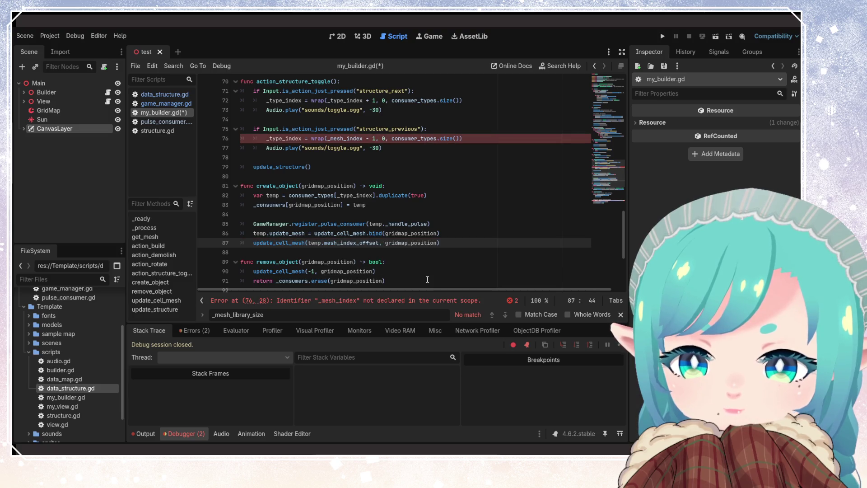
key("ctrl+s")
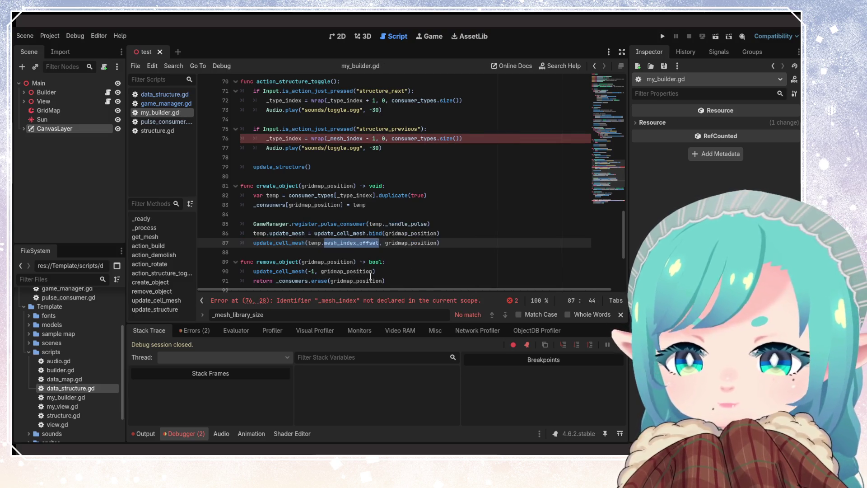
left_click(370, 271)
double_click(348, 243)
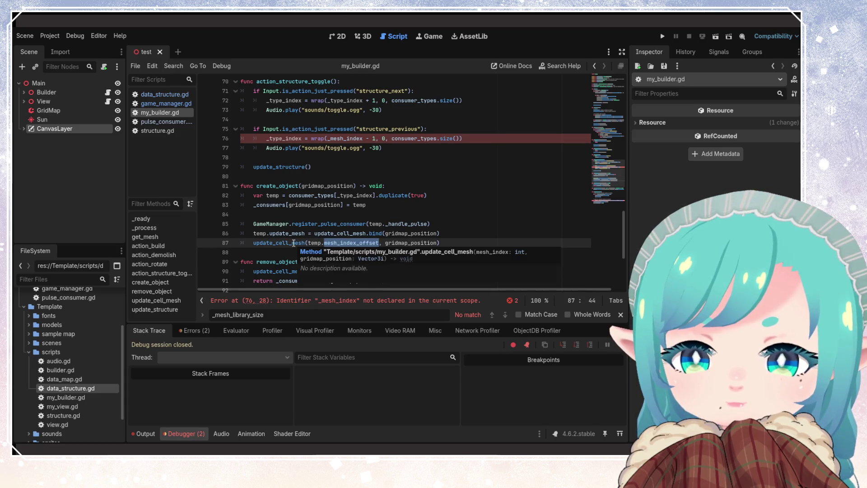
Paste _type_index over the undeclared _mesh_index on lines 76 and 103, then jump to get_preview_model.
scroll(295, 240, "down", 2)
scroll(295, 240, "down", 3)
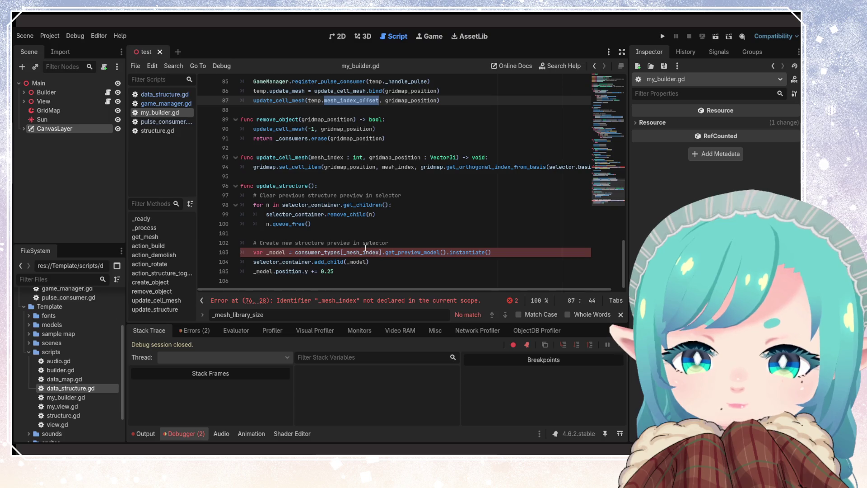
scroll(363, 243, "up", 4)
double_click(285, 110)
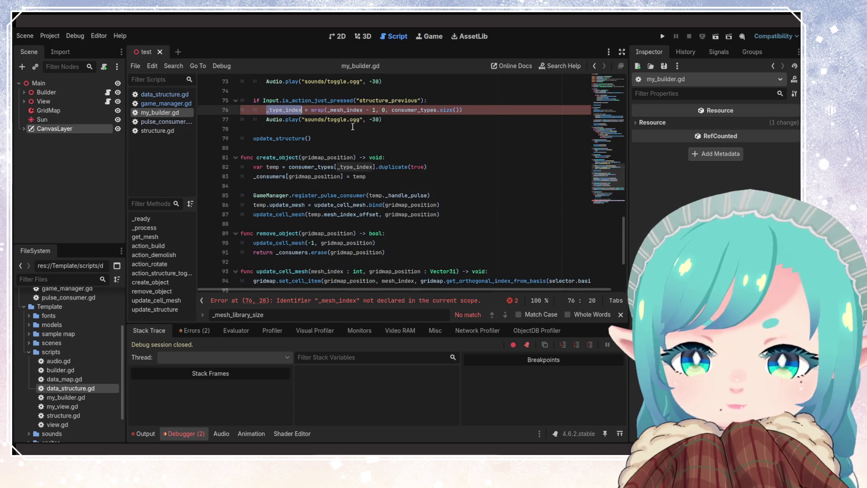
key("ctrl+c")
double_click(344, 110)
key("ctrl+v")
scroll(348, 228, "down", 4)
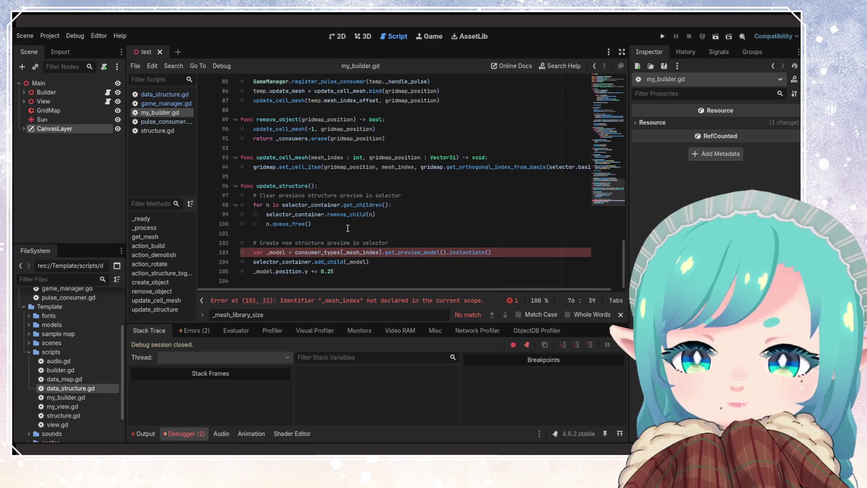
double_click(361, 252)
key("ctrl+v")
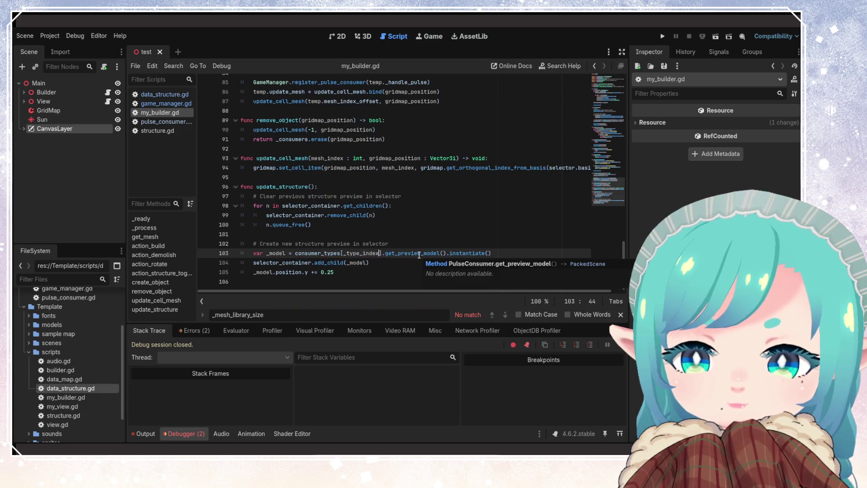
left_click(410, 254, "ctrl")
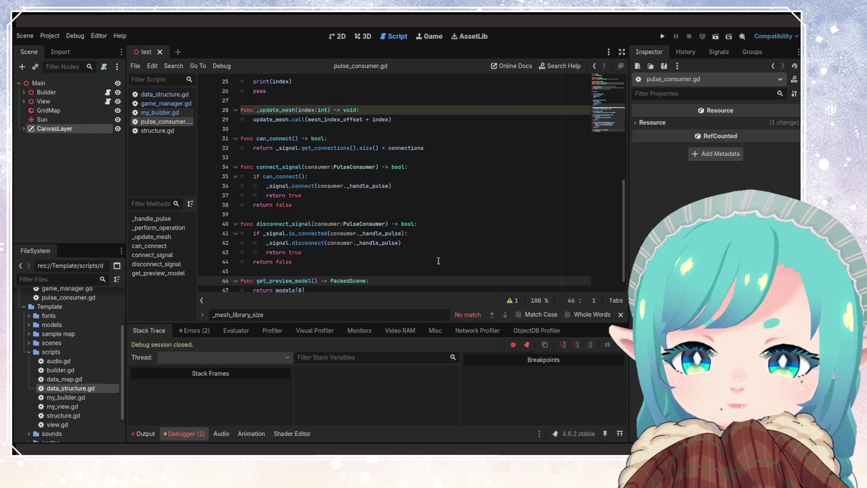
Look over get_preview_model and what it returns in pulse_consumer.gd.
scroll(406, 261, "down", 1)
left_click(372, 263)
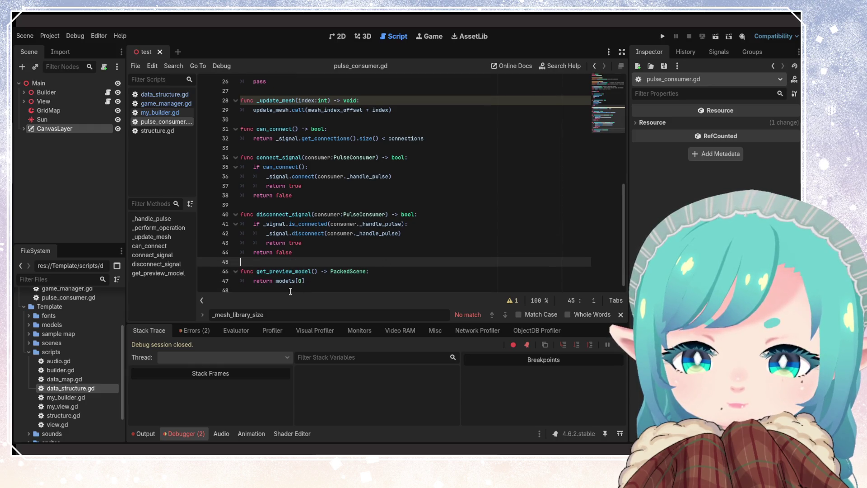
left_click(308, 282)
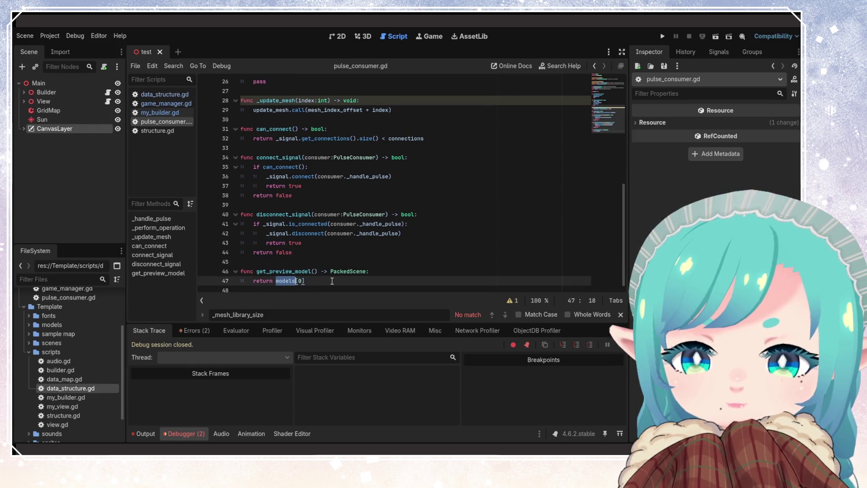
Return to my_builder.gd, review update_structure and the _ready consumer loop, then run the project.
left_click(156, 112)
left_click(408, 233)
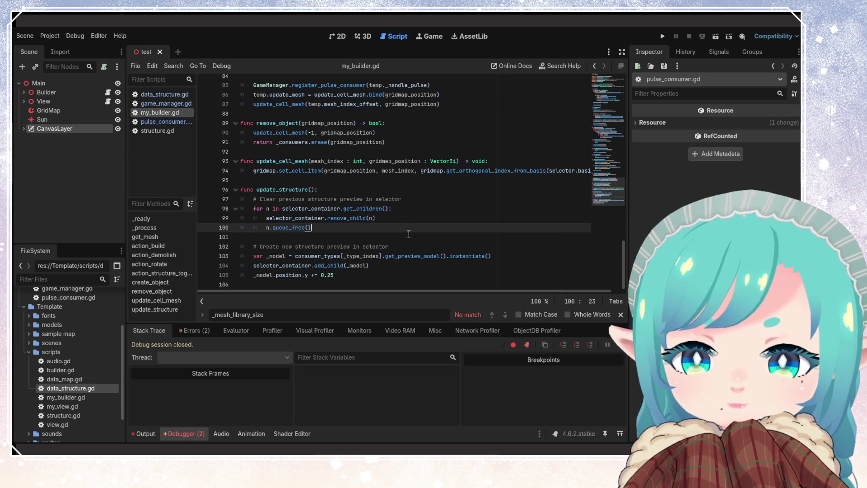
left_click(373, 262)
scroll(378, 251, "up", 15)
scroll(377, 251, "up", 11)
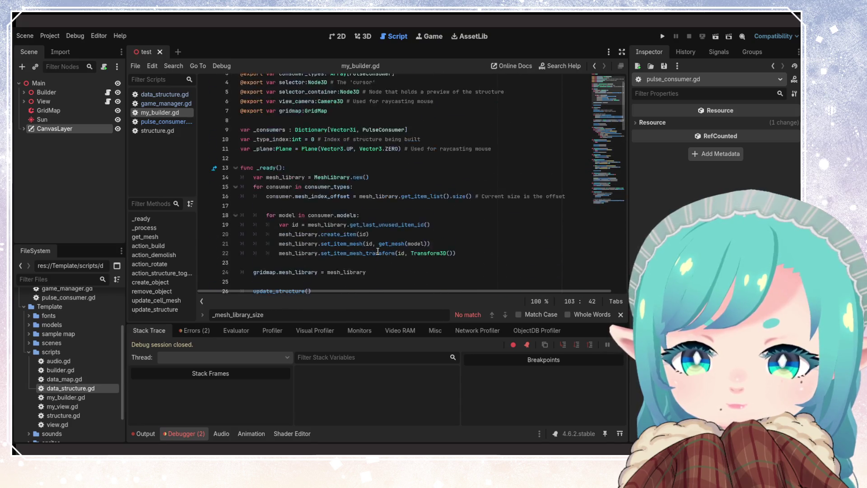
left_click(423, 215)
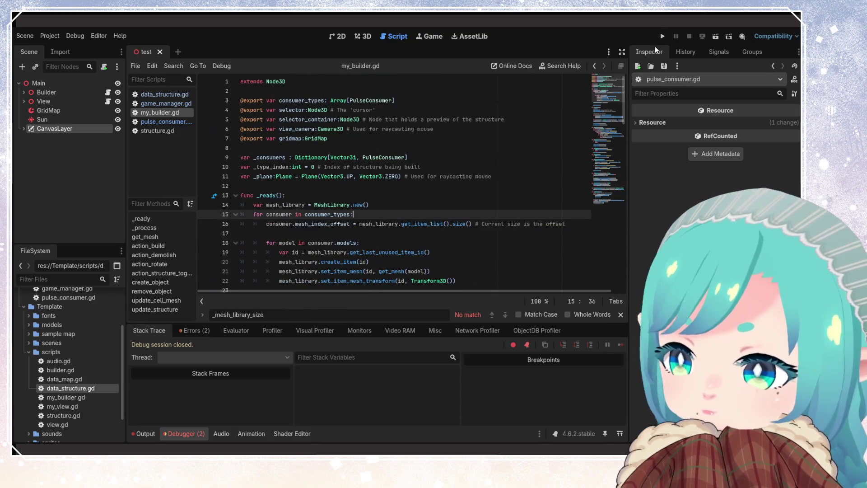
left_click(662, 36)
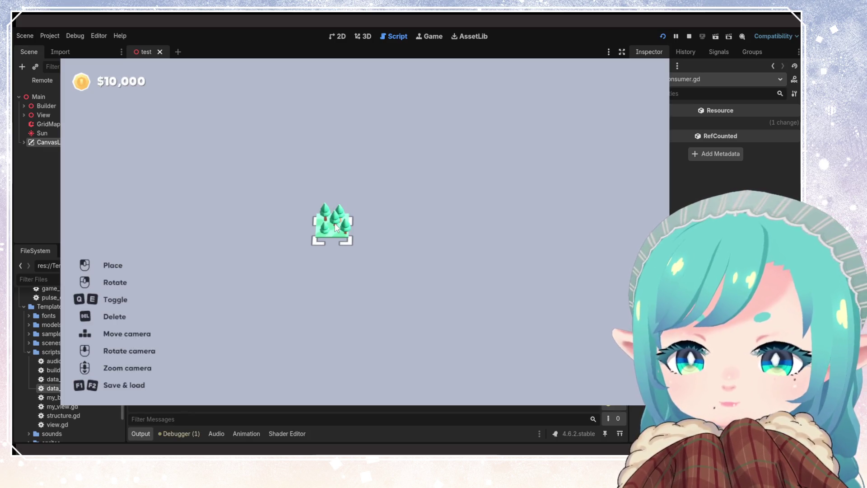
Place two forest tiles, switch to buildings with E, place three structures, then stop the game.
left_click(336, 227)
left_click(437, 217)
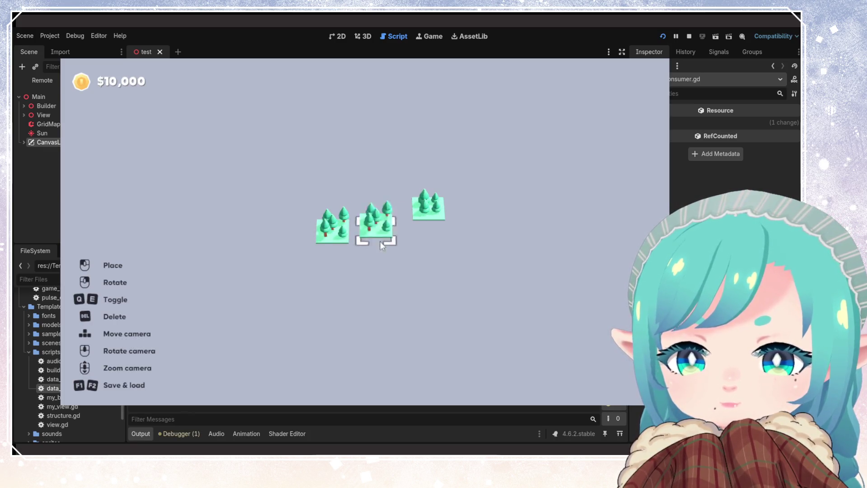
key("e")
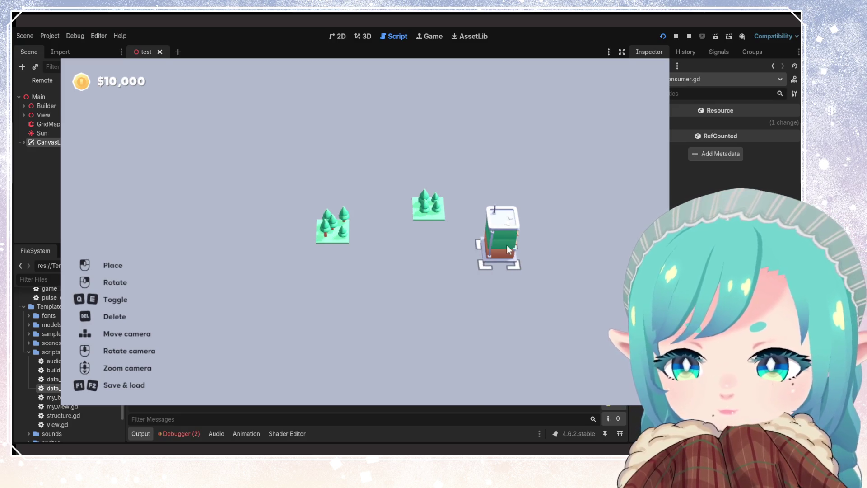
left_click(507, 204)
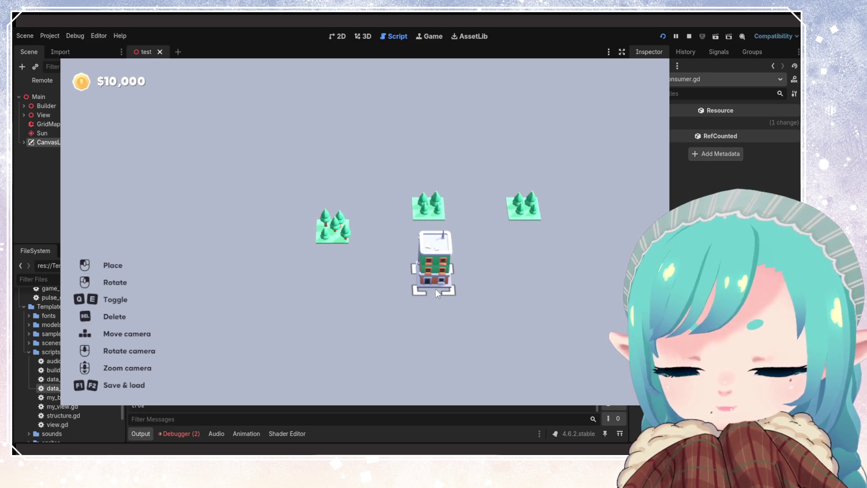
left_click(273, 183)
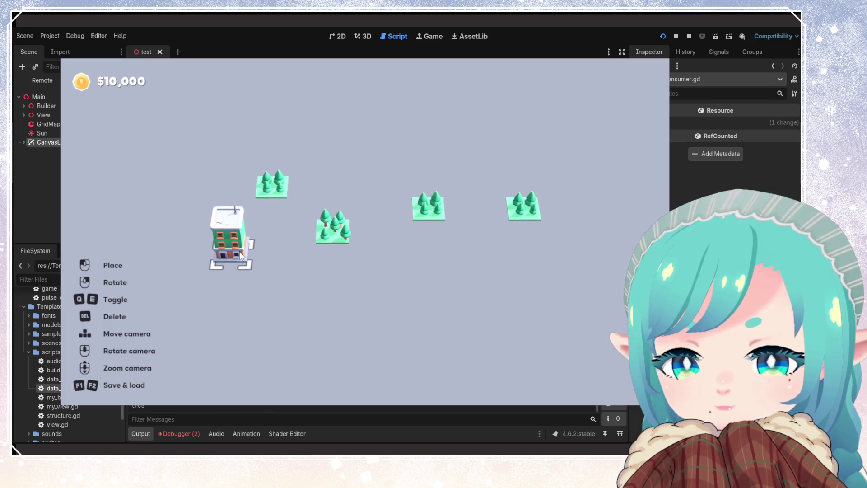
left_click(239, 251)
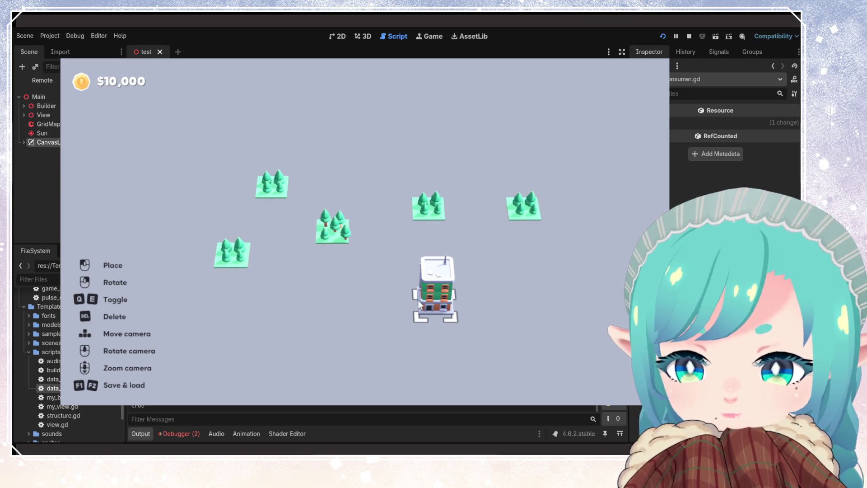
left_click(688, 36)
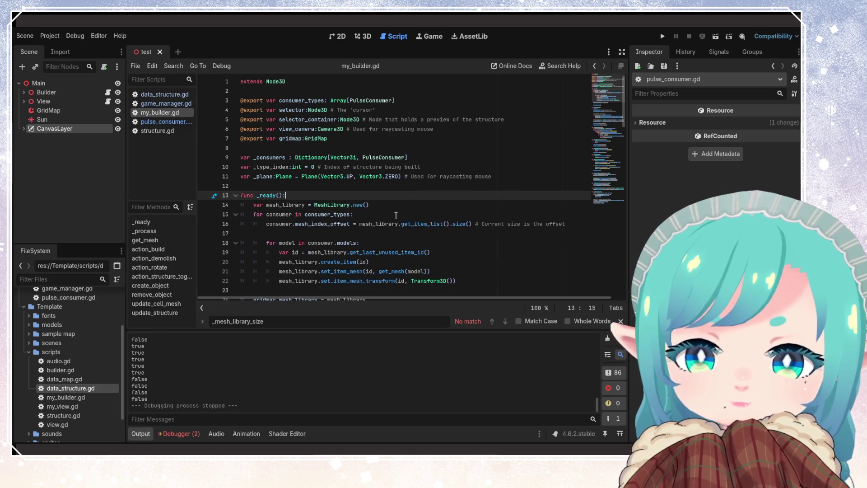
In pulse_consumer.gd, inspect the mesh index offset in _update_mesh and delete the print(index) debug line.
scroll(380, 214, "down", 5)
scroll(379, 214, "up", 5)
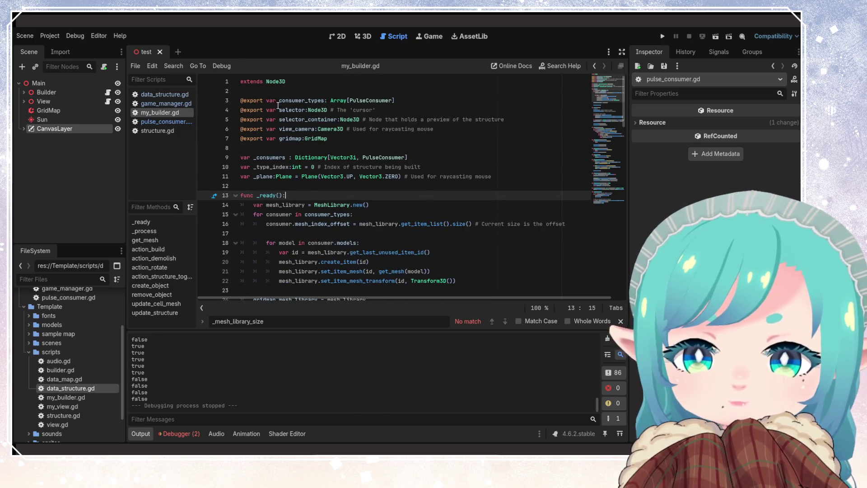
scroll(363, 220, "down", 20)
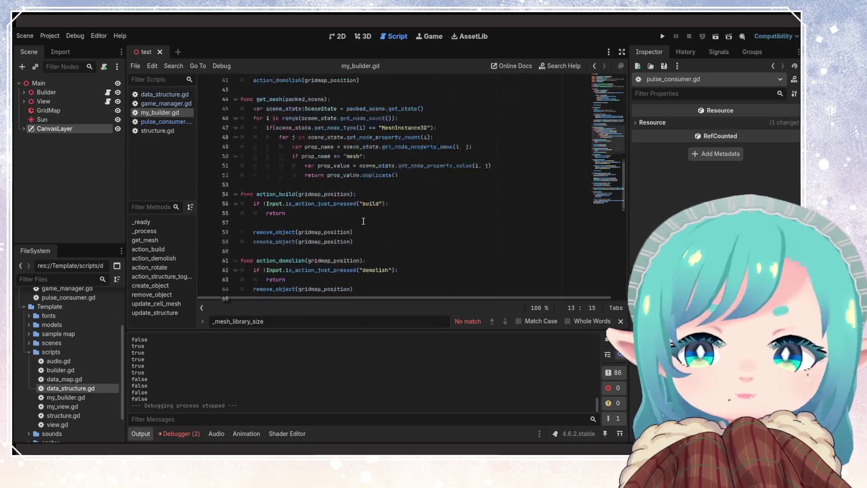
scroll(363, 221, "down", 4)
left_click(163, 121)
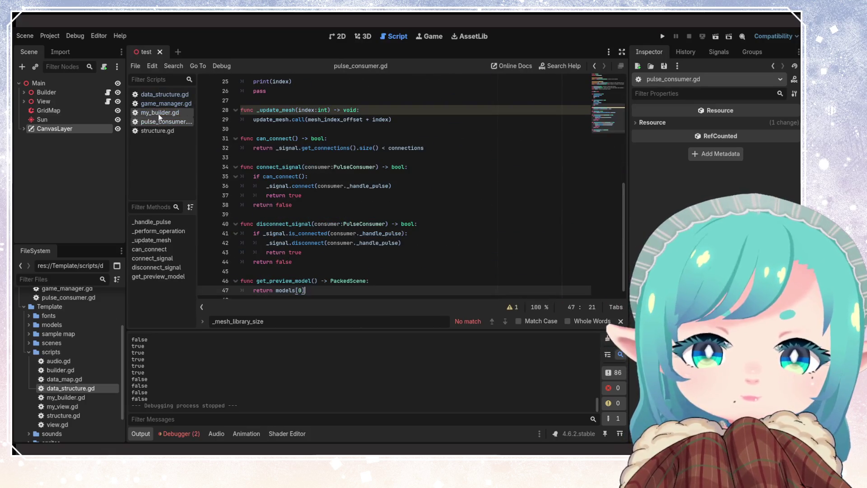
scroll(340, 196, "up", 2)
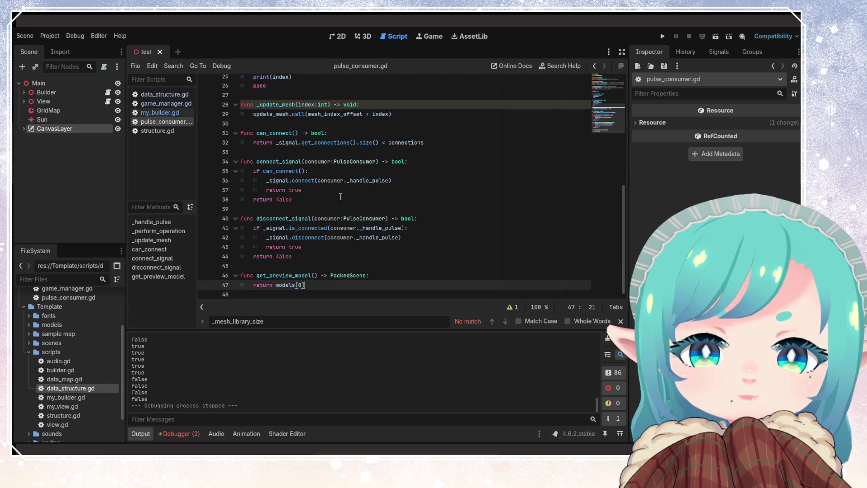
scroll(340, 195, "up", 6)
scroll(339, 198, "down", 5)
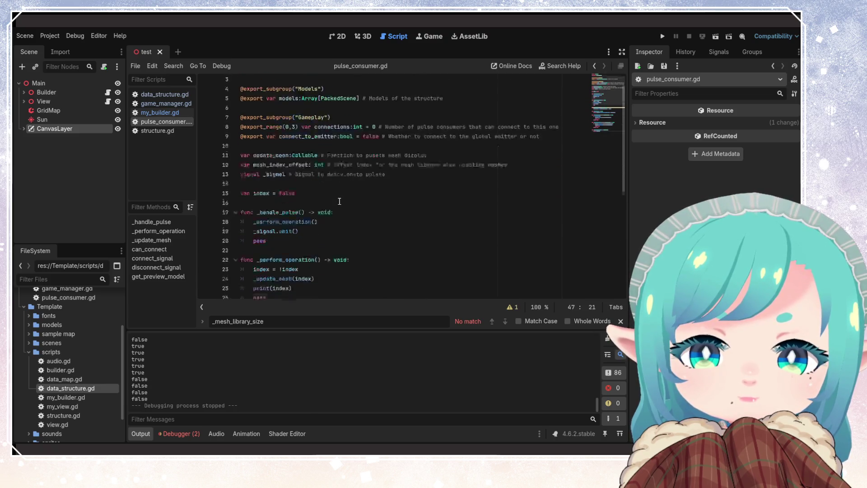
left_click(341, 205)
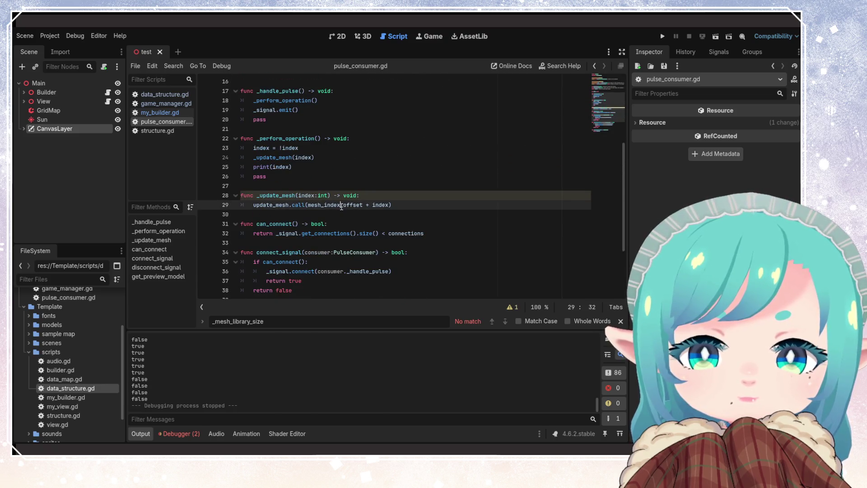
triple_click(310, 166)
key("BackSpace")
key("BackSpace")
left_click(353, 178)
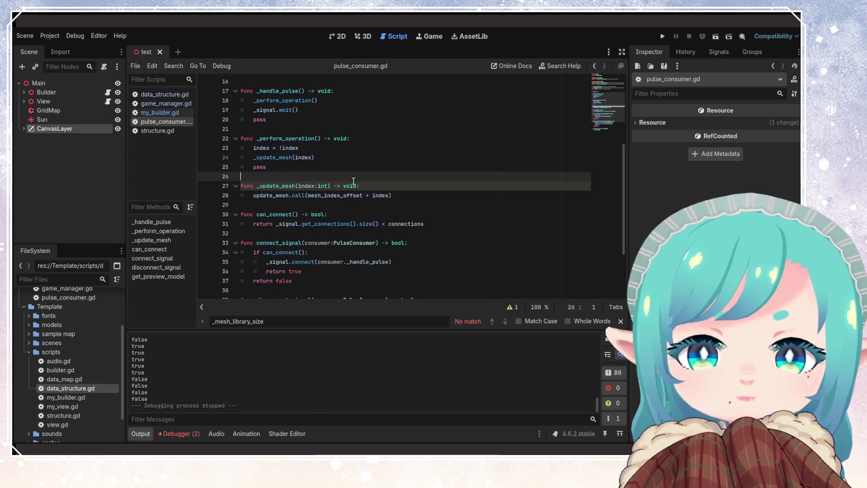
Review mesh_index in update_cell_mesh and the line 103 get_preview_model call in my_builder.gd, then reopen pulse_consumer.gd.
left_click(160, 112)
left_click(158, 104)
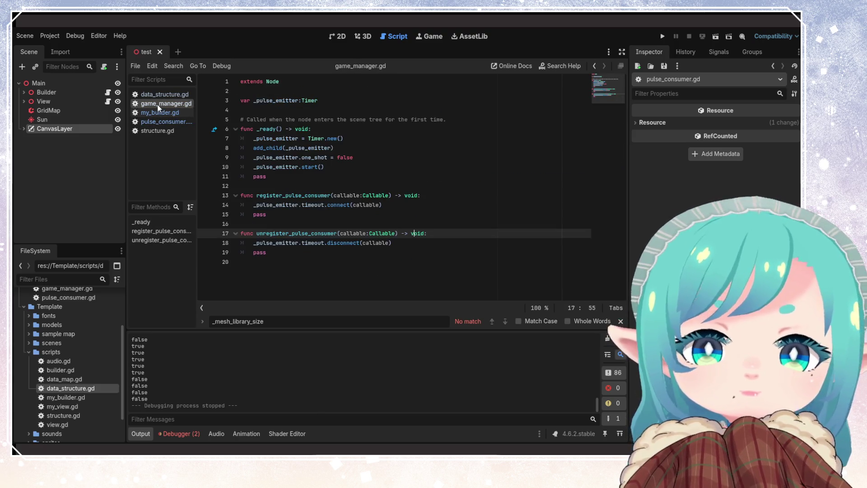
left_click(160, 112)
left_click(398, 183)
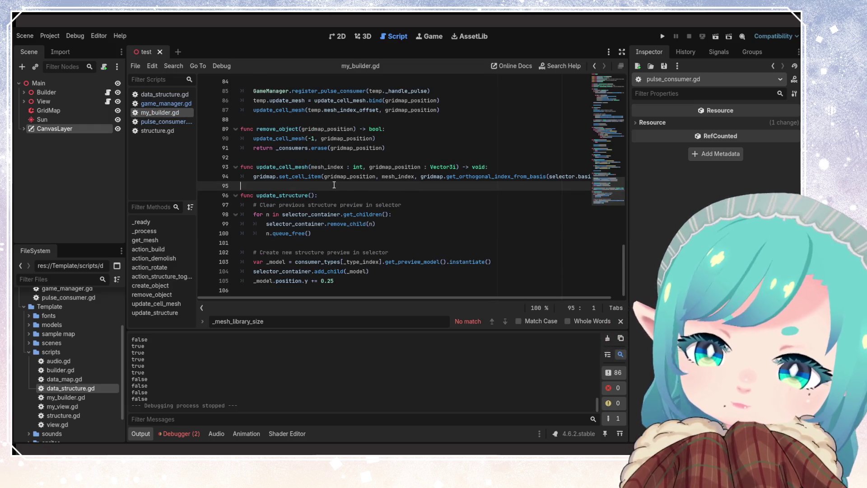
double_click(393, 179)
scroll(391, 207, "up", 3)
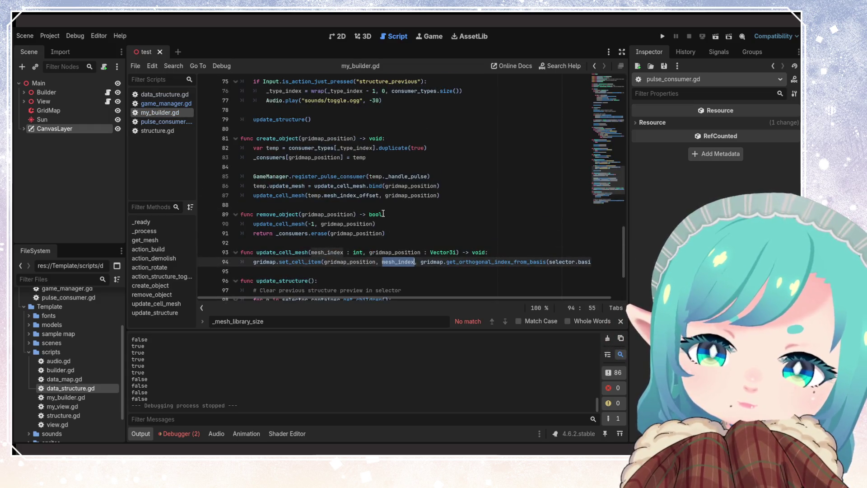
scroll(382, 210, "up", 1)
scroll(382, 210, "down", 3)
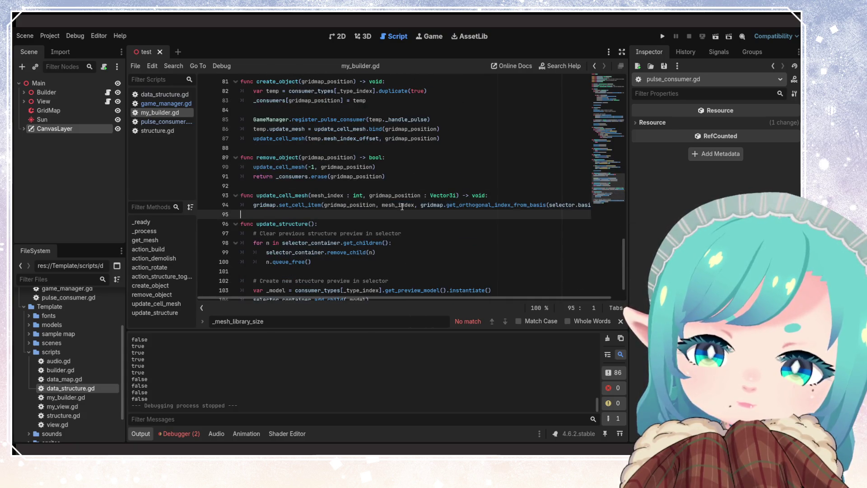
scroll(393, 209, "down", 1)
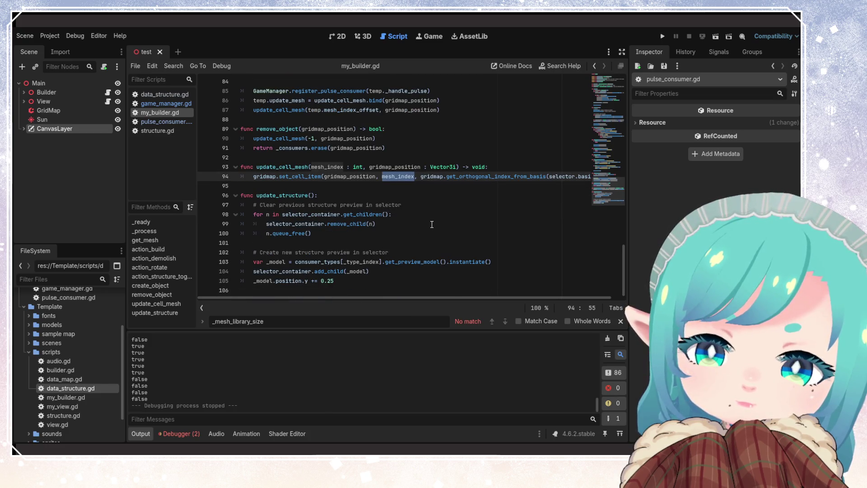
double_click(412, 262)
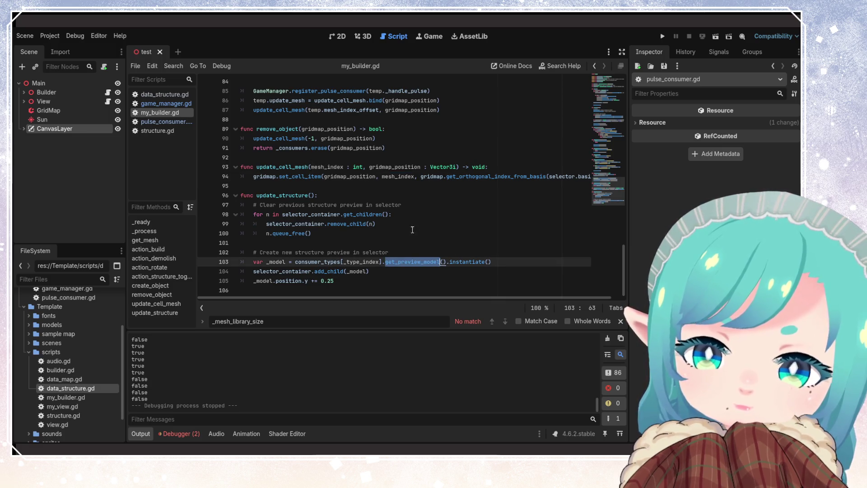
scroll(366, 212, "up", 4)
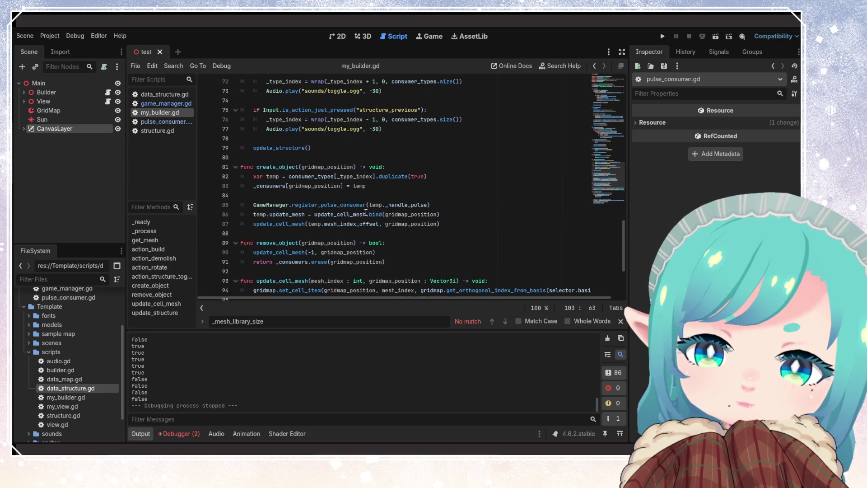
scroll(365, 213, "down", 4)
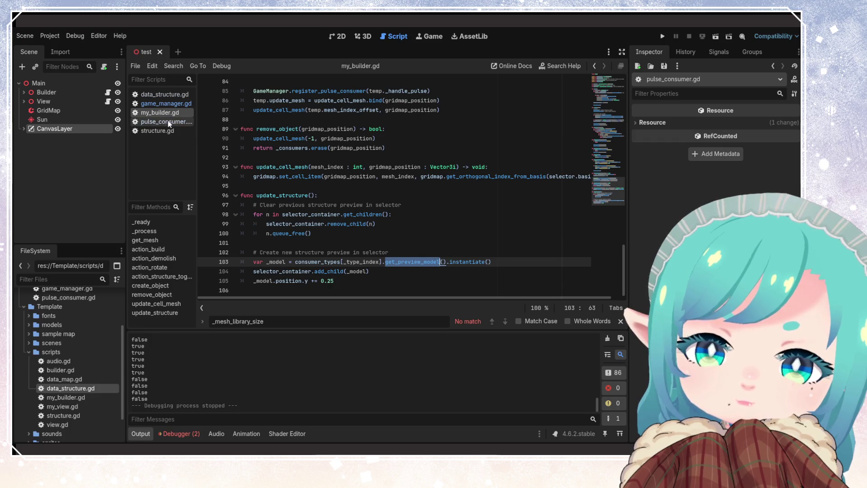
left_click(166, 122)
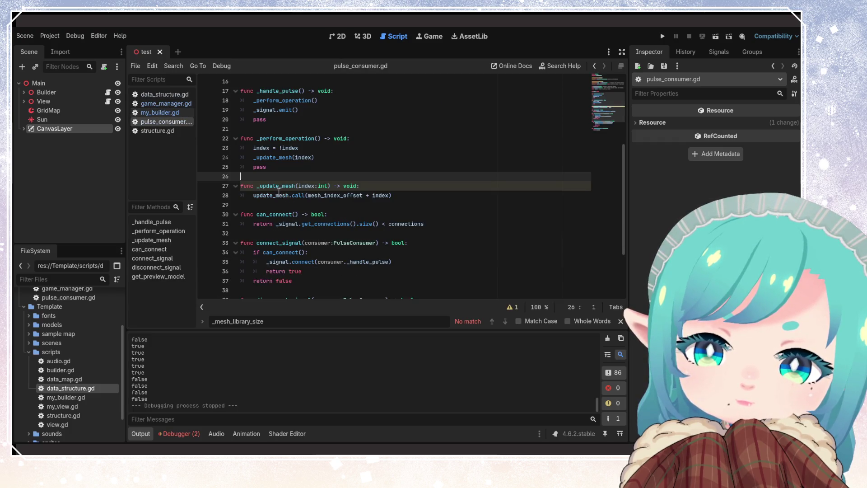
Inspect mesh_index_offset and index on line 28 of _update_mesh in pulse_consumer.gd.
double_click(279, 194)
left_click(282, 186)
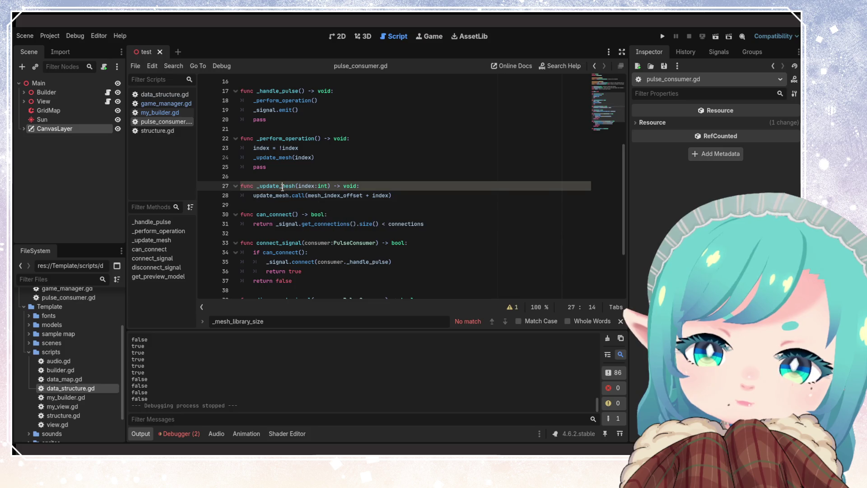
double_click(282, 186)
double_click(336, 199)
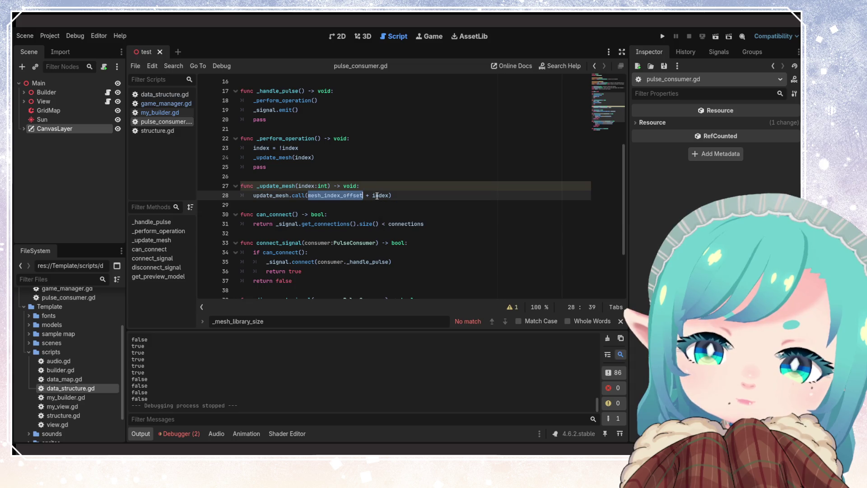
double_click(379, 195)
left_click(415, 205)
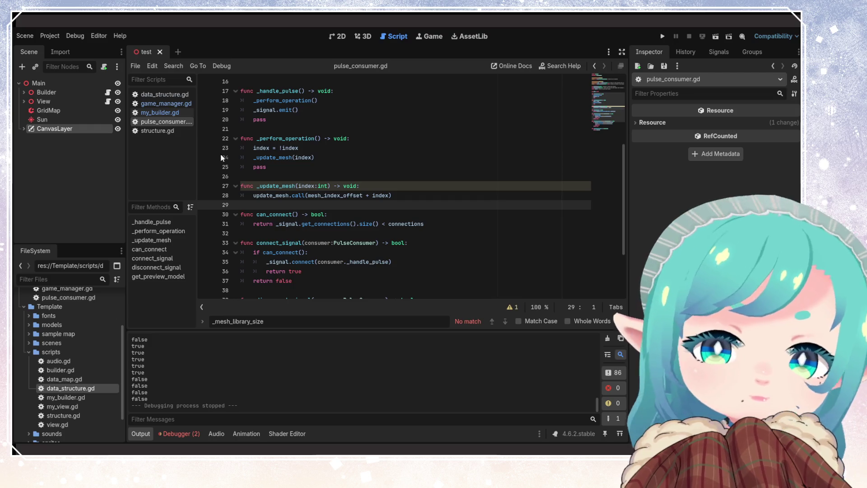
Back in my_builder.gd, delete the empty line 17 inside the _ready loop.
left_click(168, 113)
scroll(392, 196, "up", 19)
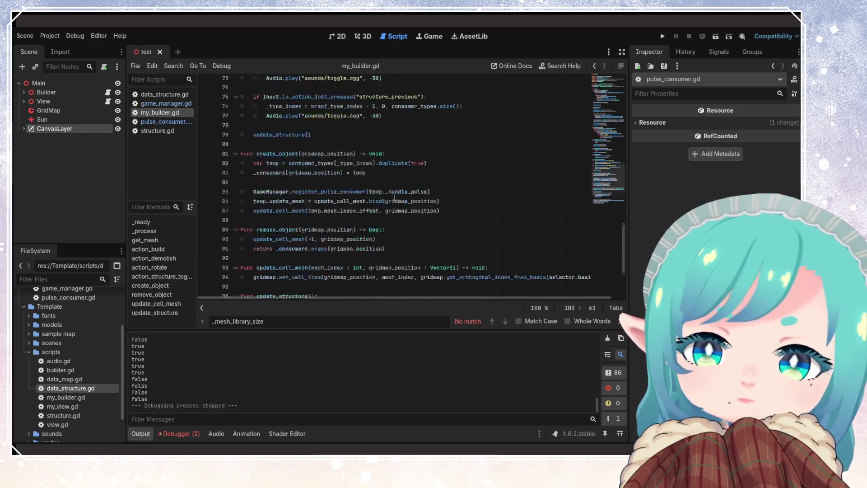
scroll(391, 196, "up", 7)
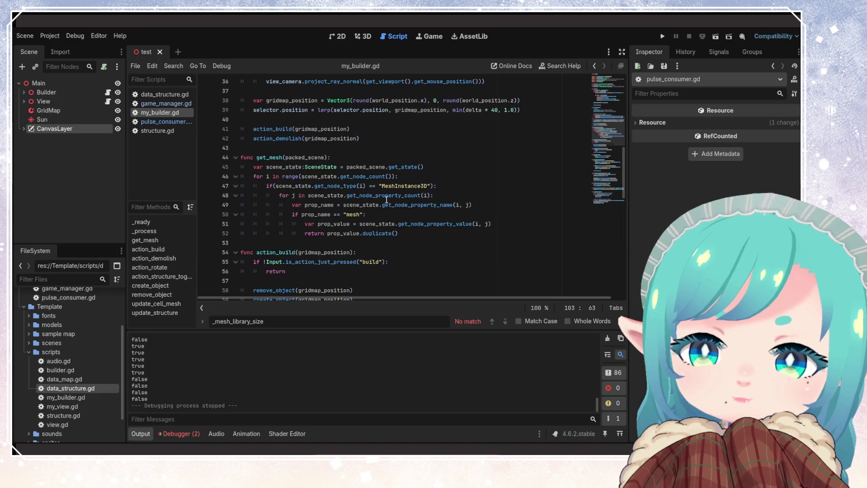
left_click(292, 176)
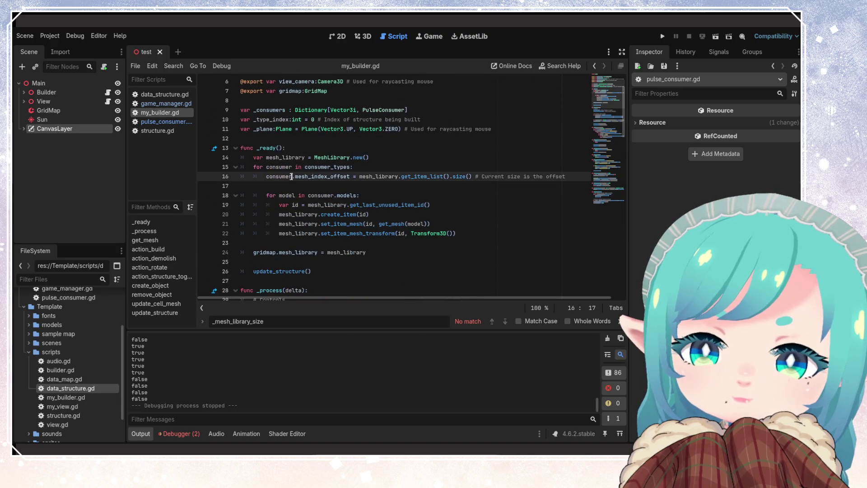
double_click(321, 176)
double_click(381, 176)
mouse_move(380, 179)
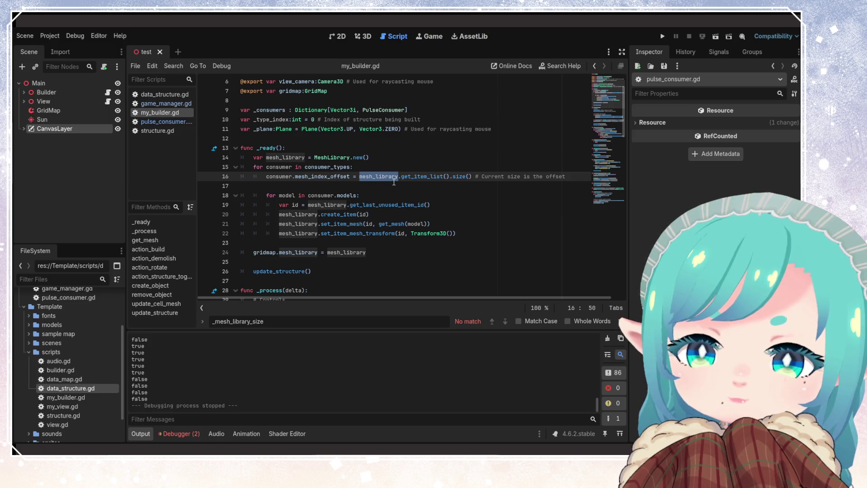
key("End")
key("Delete")
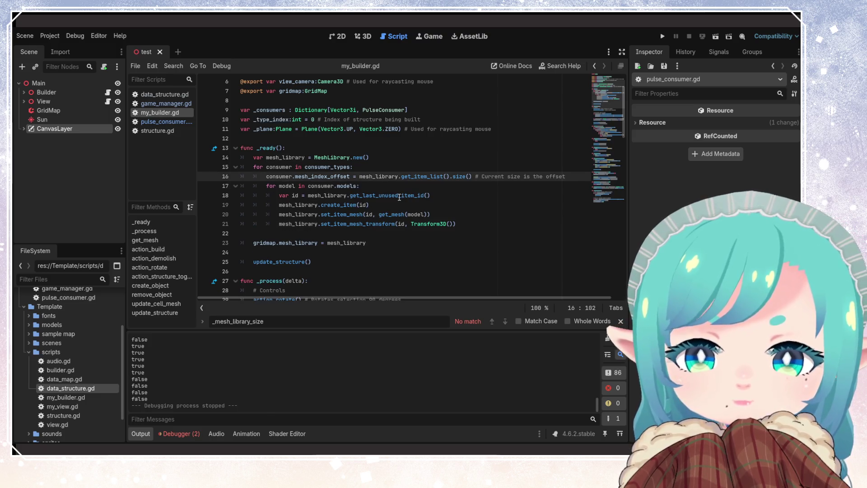
Set a breakpoint on line 81 of create_object and launch the game with F5.
left_click(406, 204)
double_click(413, 214)
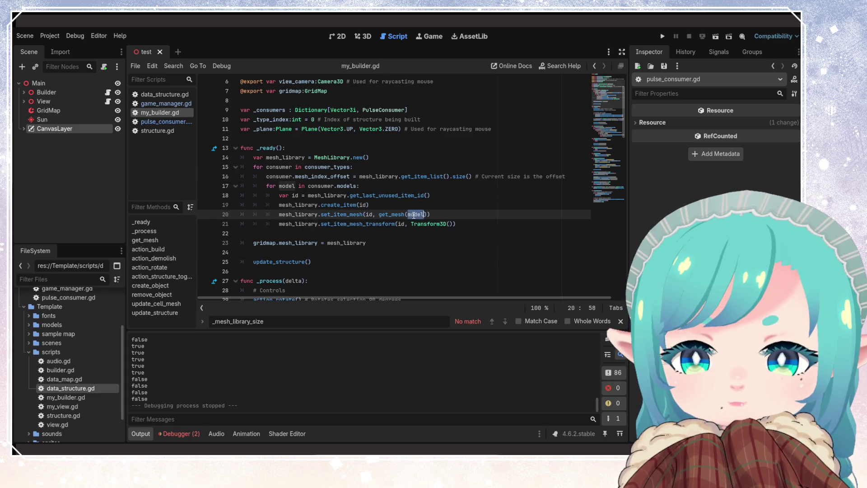
mouse_move(351, 226)
scroll(335, 239, "down", 9)
scroll(335, 250, "down", 12)
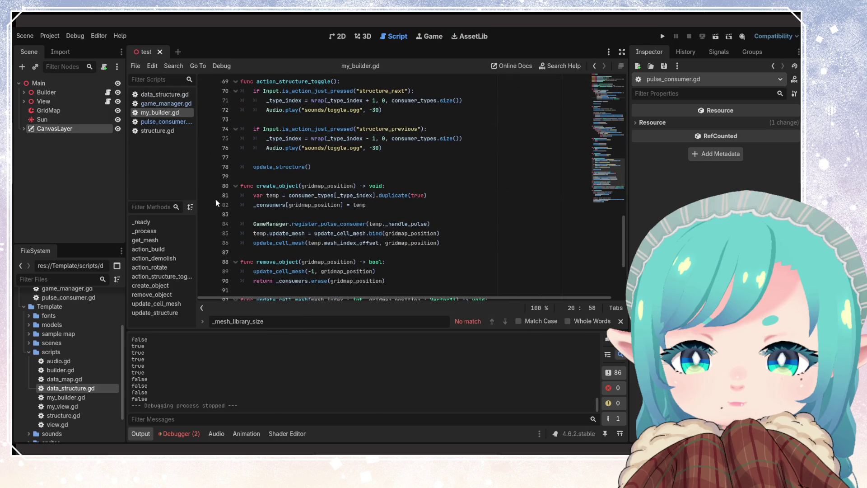
left_click(205, 195)
key("F5")
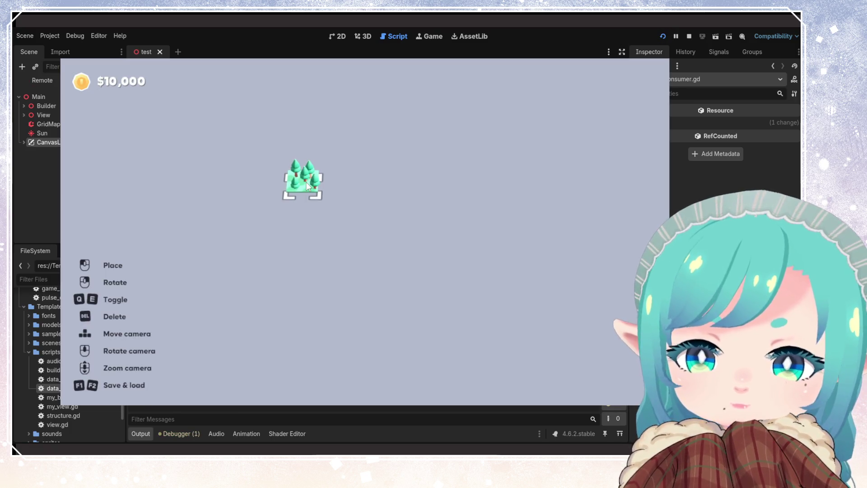
Switch the preview to the building with E and click the grid to place it, hitting the breakpoint.
key("e")
left_click(362, 213)
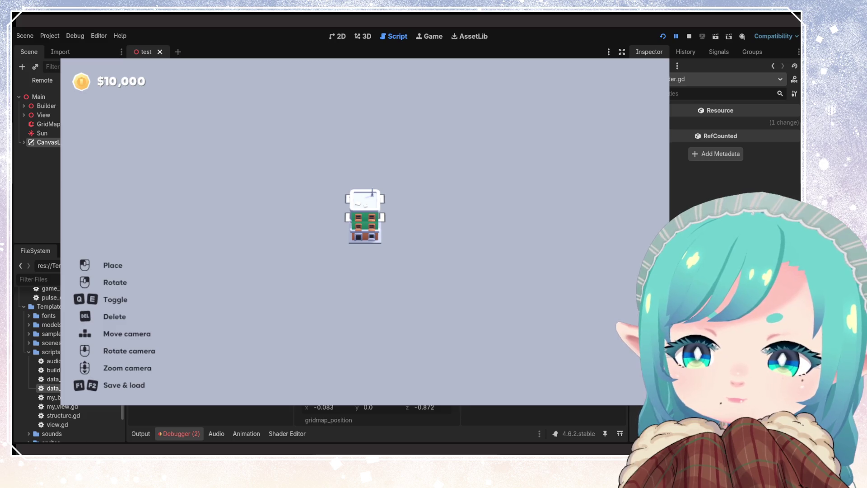
Place trees on the centre tile, then switch back to the building and place it there instead.
key("e")
left_click(365, 209)
key("q")
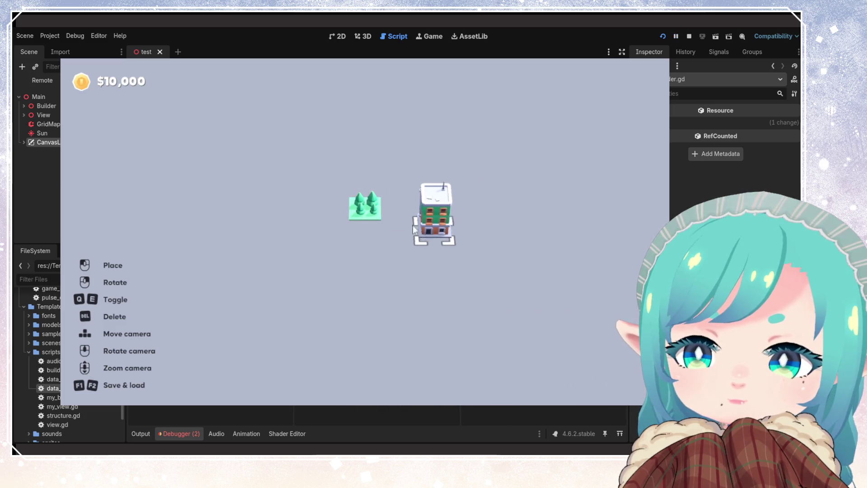
key("F2")
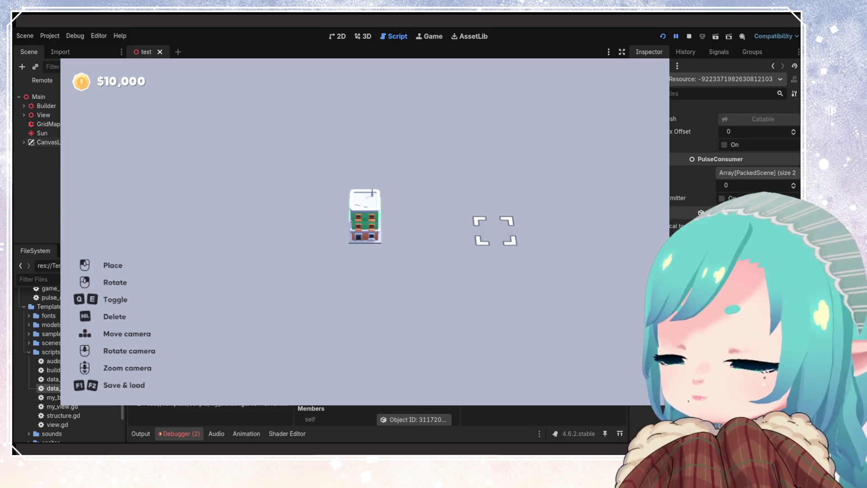
Expand the paused consumer's Array[PackedScene] models and inspect one model scene entry.
left_click(753, 172)
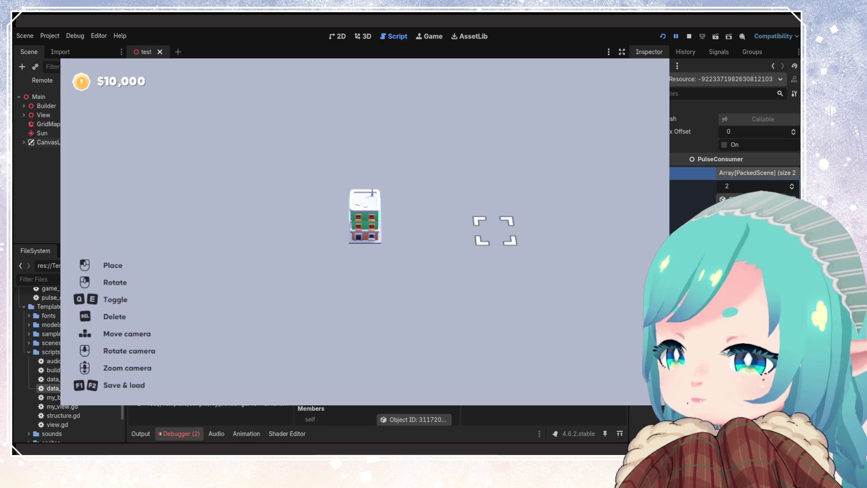
left_click(722, 199)
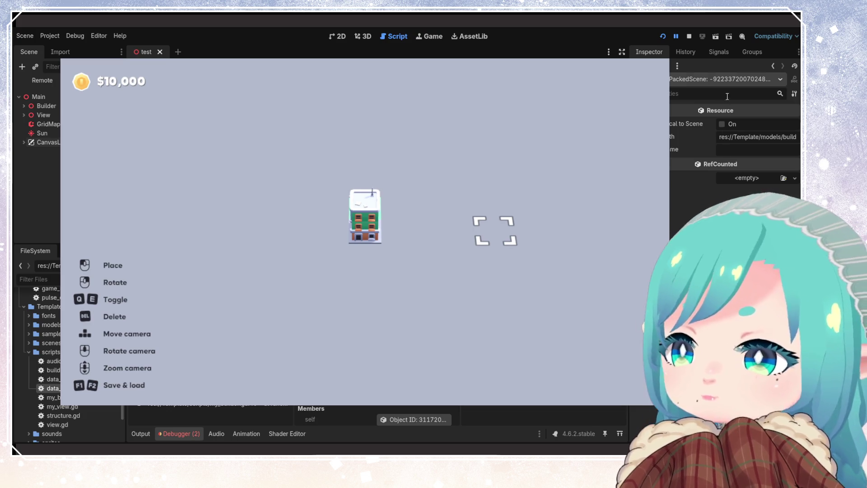
left_click(773, 67)
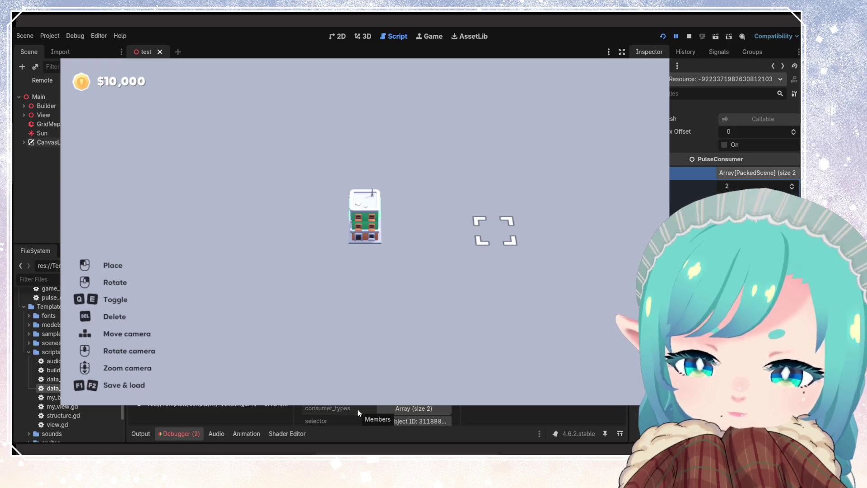
Expand consumer_types in the debugger's paused variables and scroll through its contents.
left_click(410, 410)
scroll(411, 413, "down", 3)
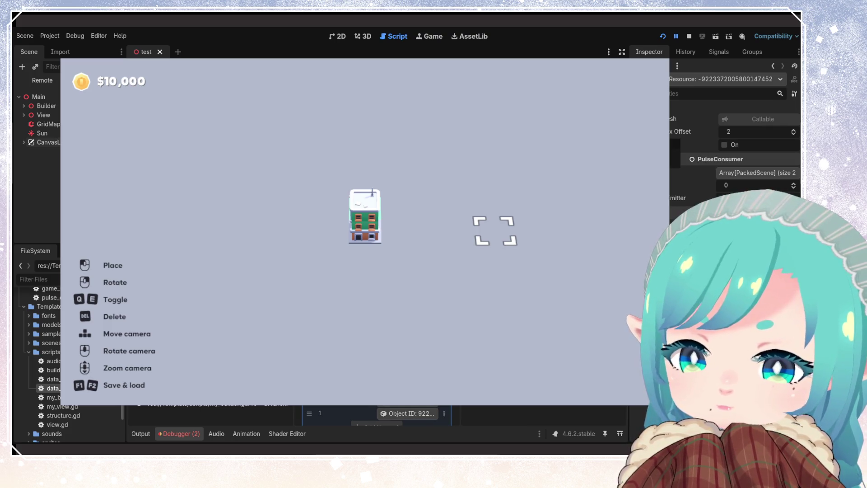
scroll(359, 406, "up", 2)
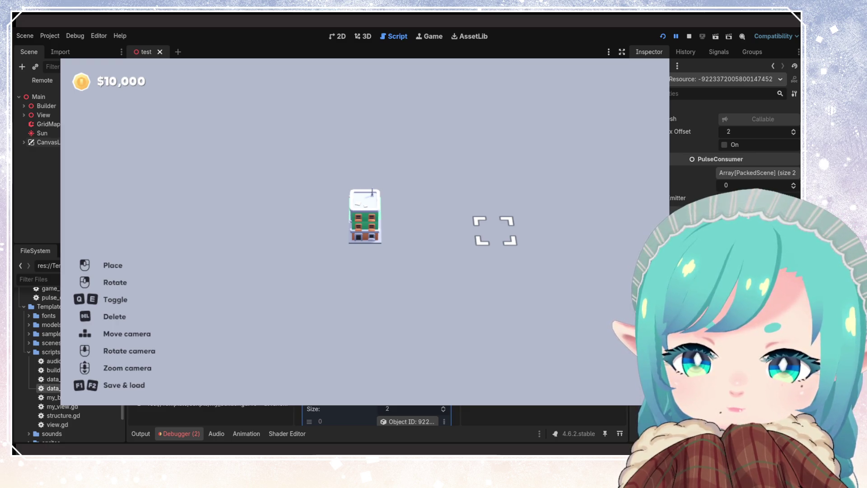
scroll(359, 416, "down", 2)
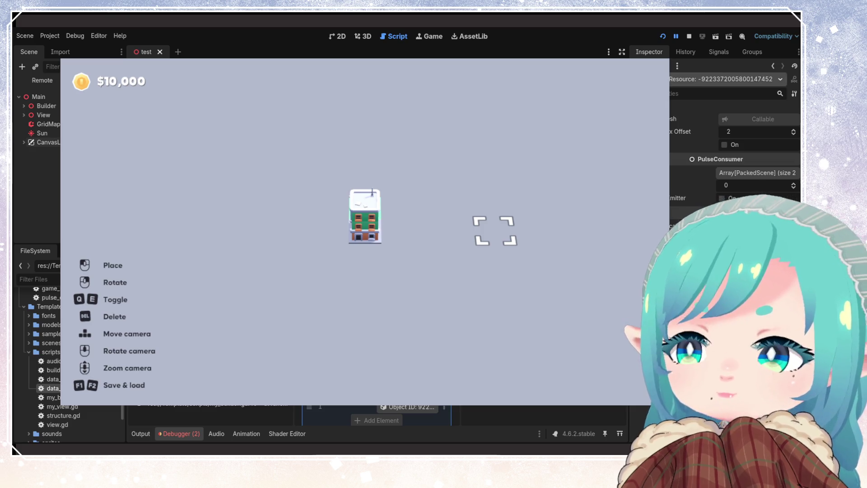
Stop the game and select consumer_types[_type_index] on line 81 of my_builder.gd.
left_click(685, 36)
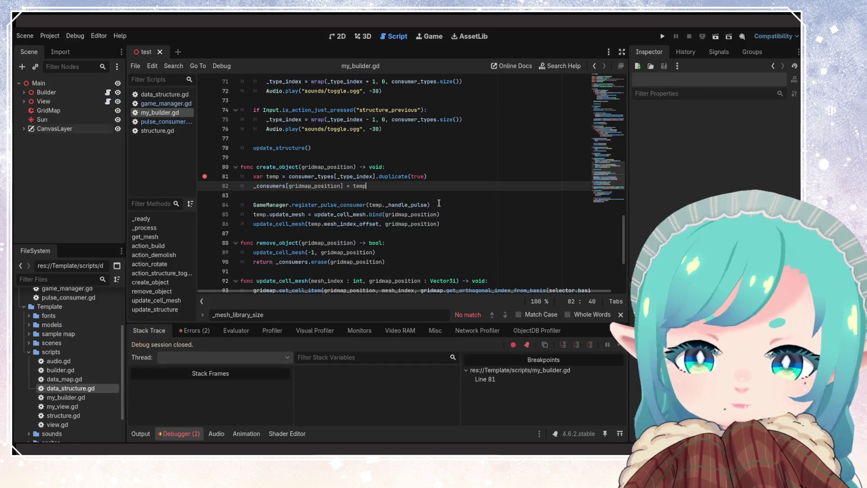
left_click(450, 176)
left_click_drag(376, 176, 290, 179)
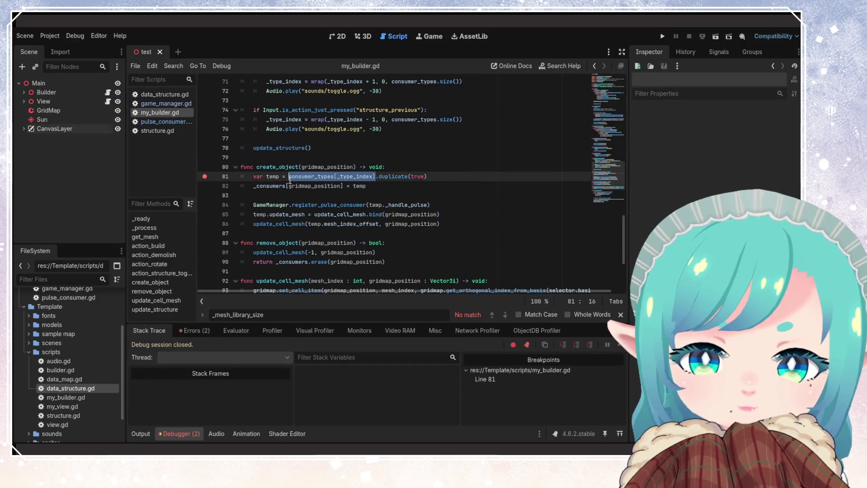
Add 'var obj = consumer_types[_type_index]' on a new line 82.
left_click(449, 175)
key("Return")
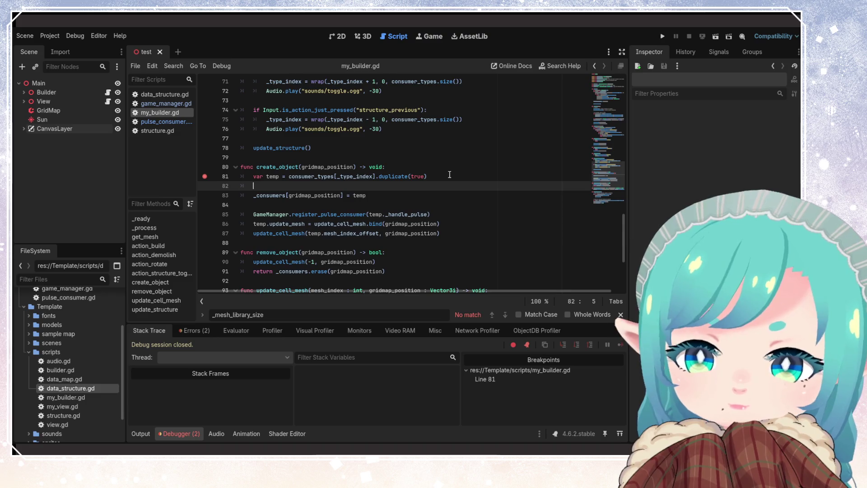
type("var o")
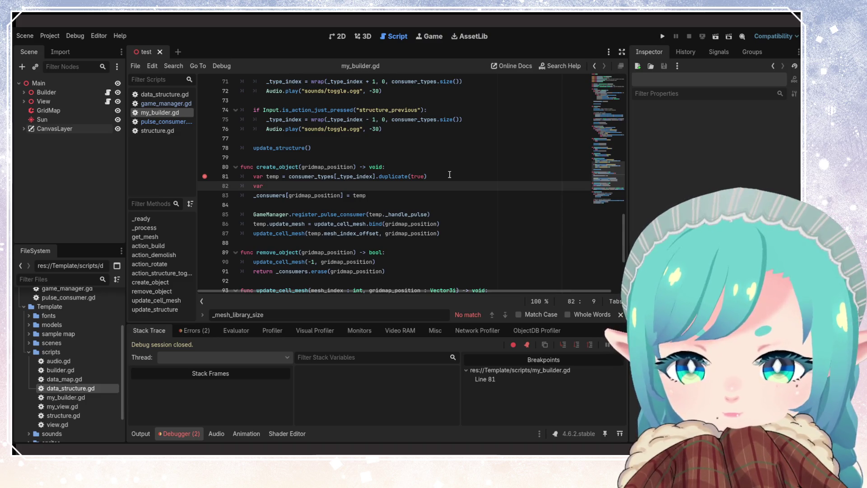
type("bj = consumer_types[_type_index]")
key("Up")
key("Up")
key("Up")
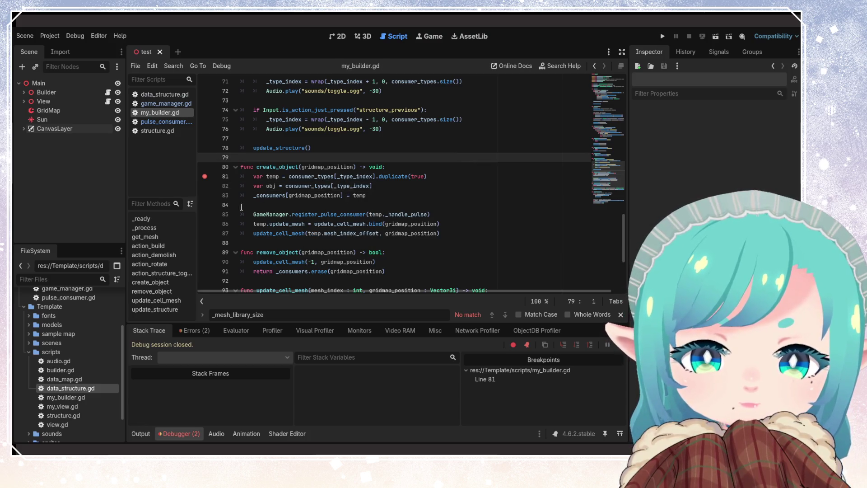
Move the breakpoint from line 81 to line 83 and run the project.
left_click(204, 176)
left_click(204, 195)
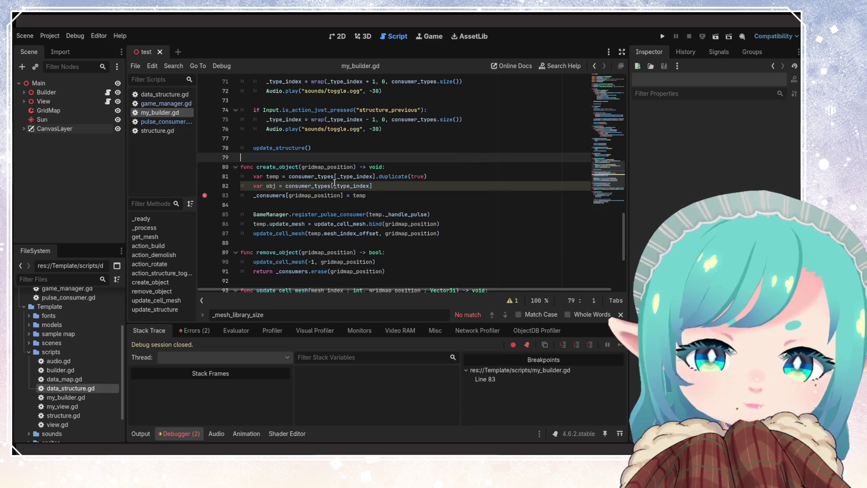
left_click(662, 36)
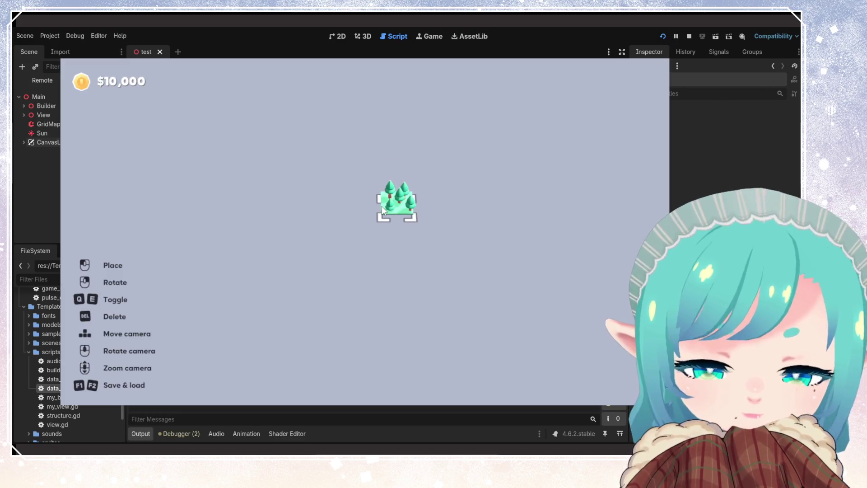
Switch to a building with E to hit the breakpoint, inspect obj's PulseConsumer resource, then stop.
key("e")
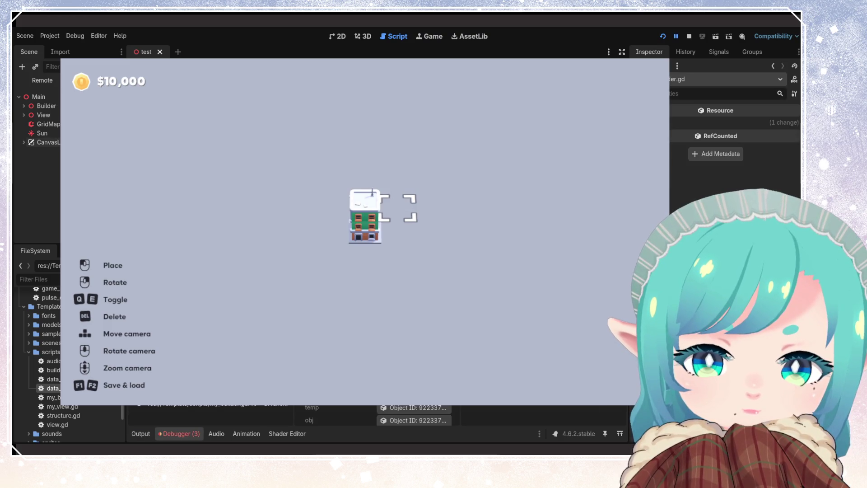
scroll(333, 404, "down", 1)
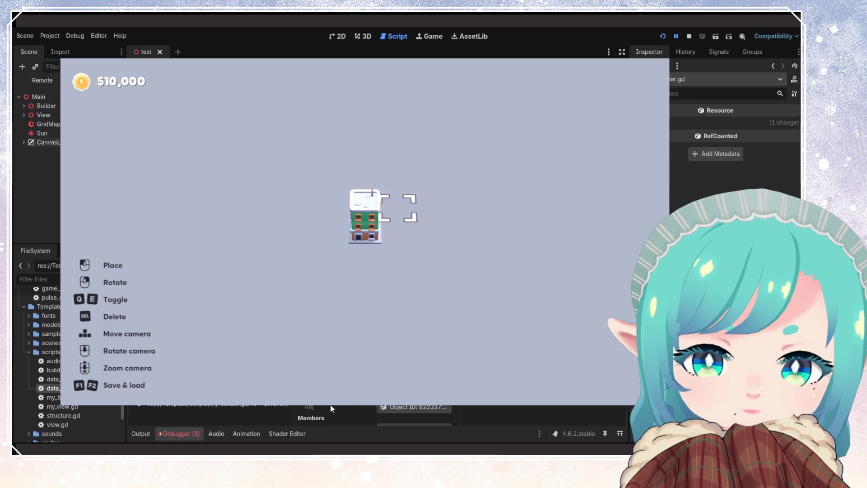
left_click(416, 407)
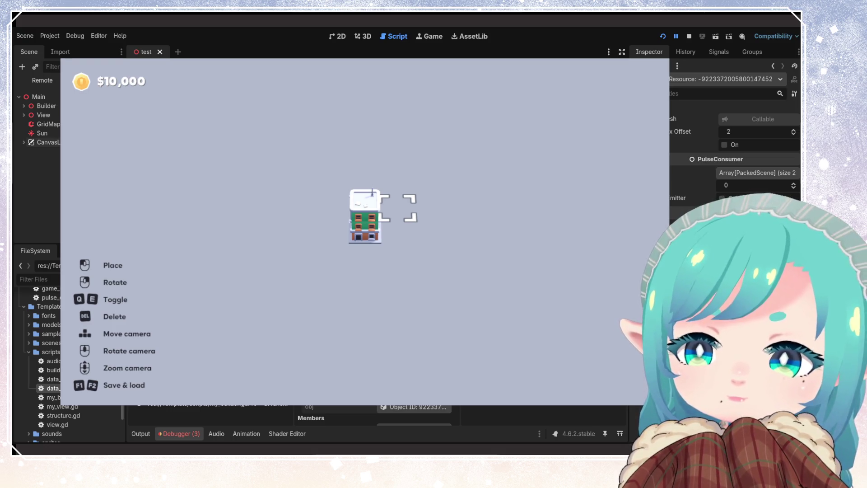
left_click(688, 37)
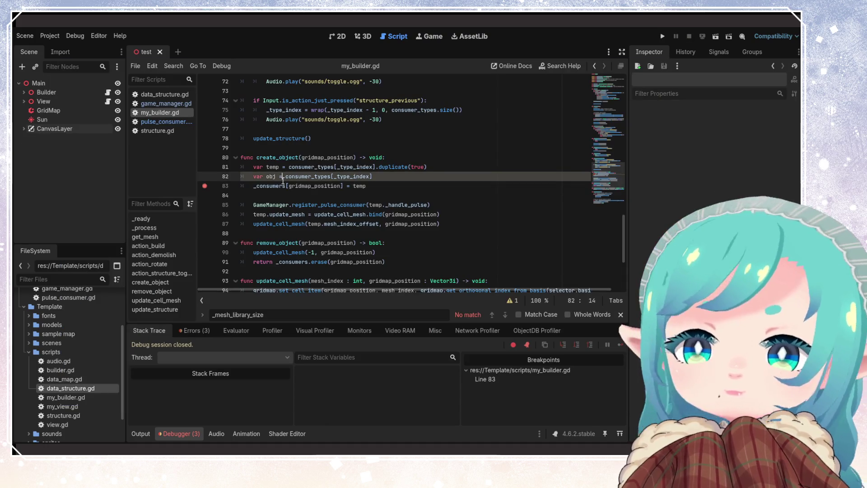
Change duplicate(true) to duplicate(false) on line 81 and run the scene again.
left_click_drag(254, 176, 386, 172)
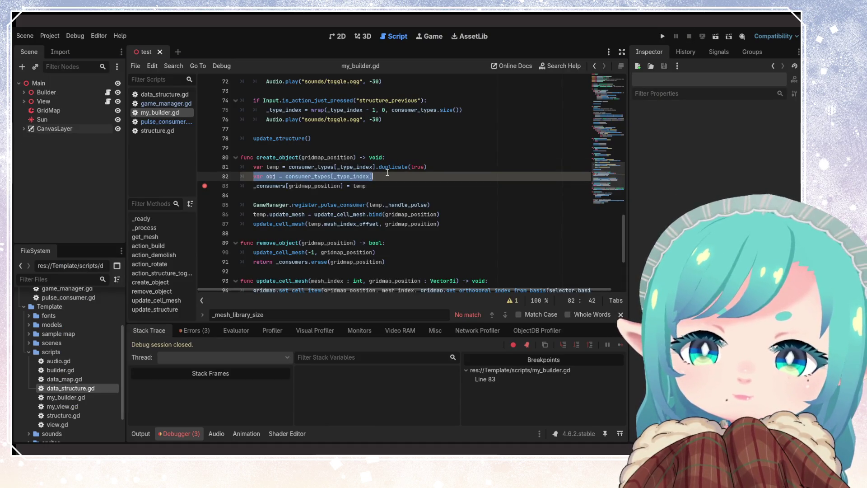
mouse_move(403, 169)
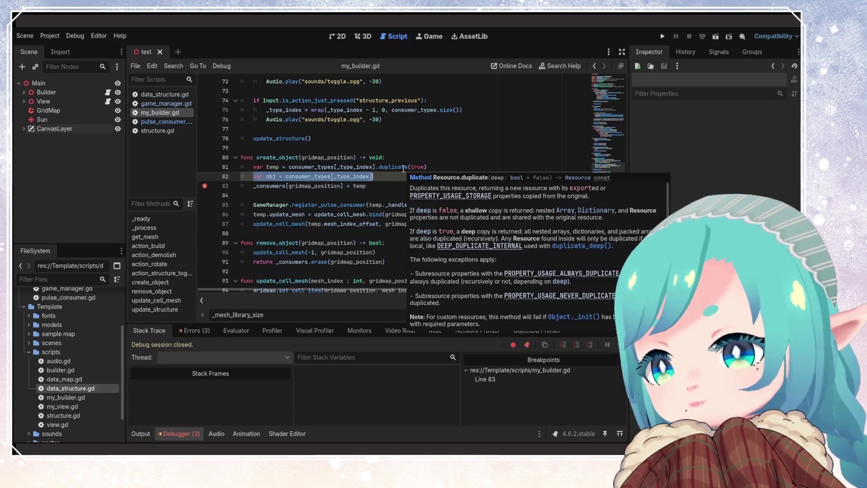
double_click(418, 167)
type("false")
left_click(661, 37)
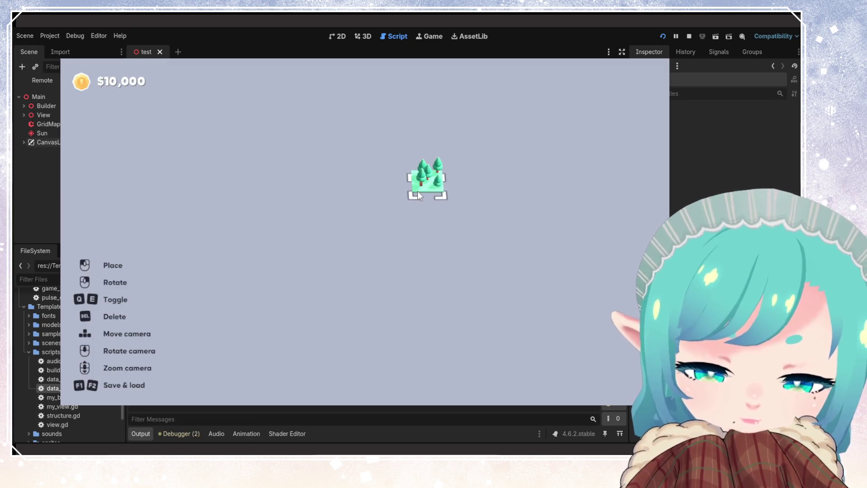
Trigger the breakpoint with a building, examine obj's PulseConsumer properties, and end the run.
key("e")
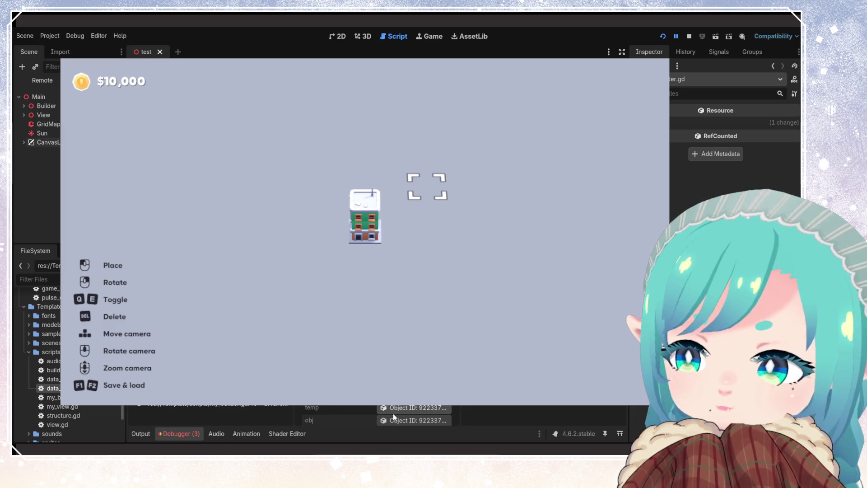
left_click(416, 422)
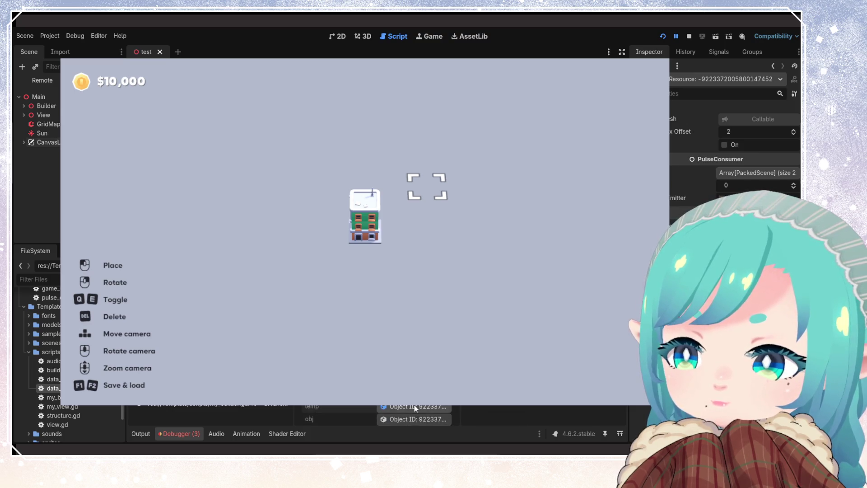
left_click(688, 36)
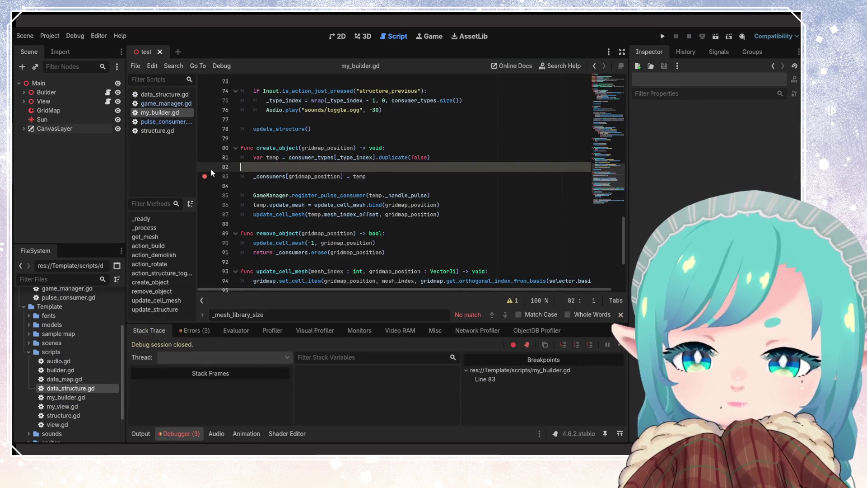
Replace the obj line with temp.mesh_index_offset = consumer_types[_type_index].mesh_index_offset.
key("ctrl+shift+k")
key("Return")
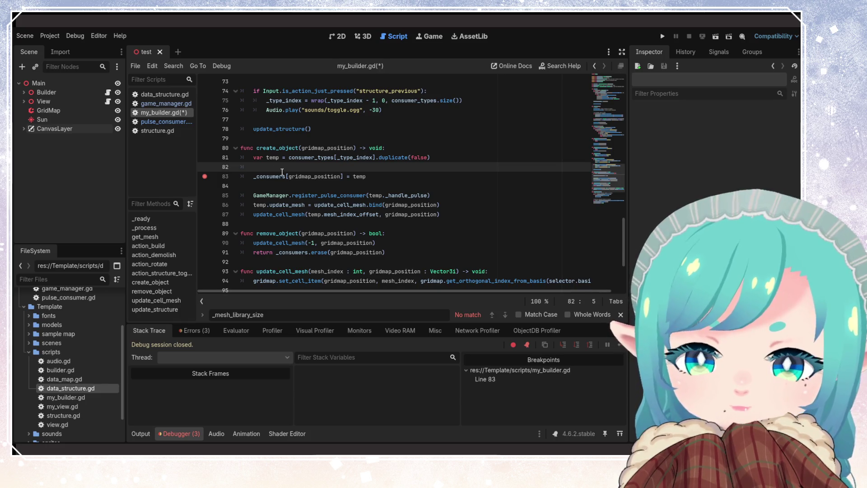
type("temp.")
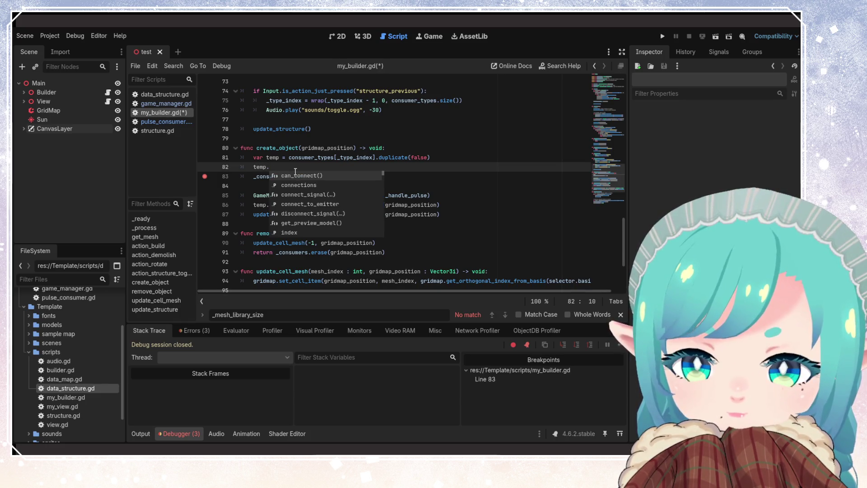
type("mesh")
key("Return")
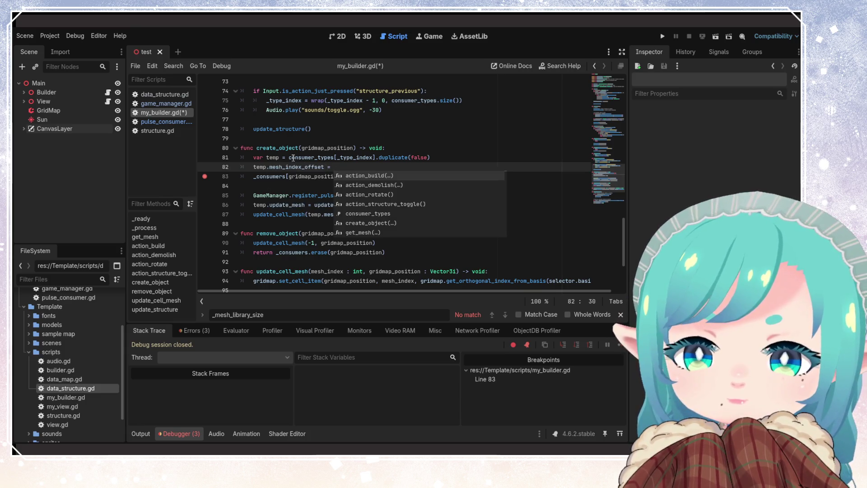
key("Escape")
left_click_drag(289, 158, 378, 157)
key("ctrl+c")
left_click(346, 168)
key("ctrl+v")
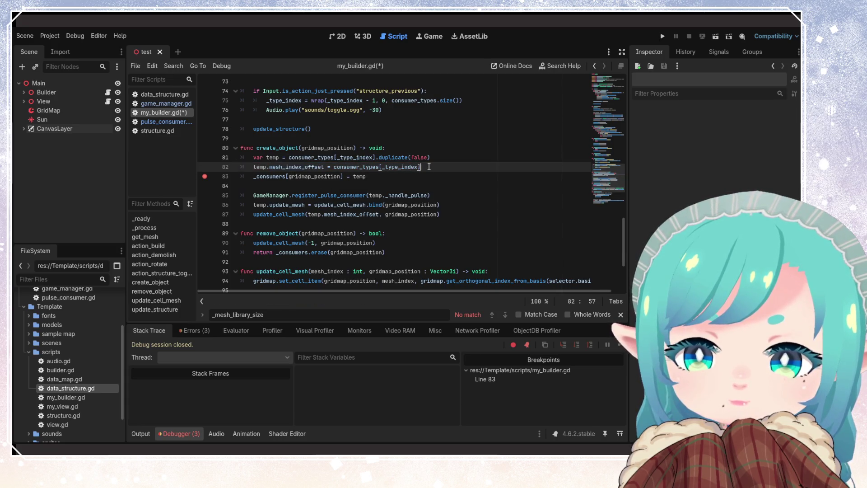
type(".mesh_index_offset")
Save my_builder.gd and remove the breakpoint on line 83.
left_click(486, 145)
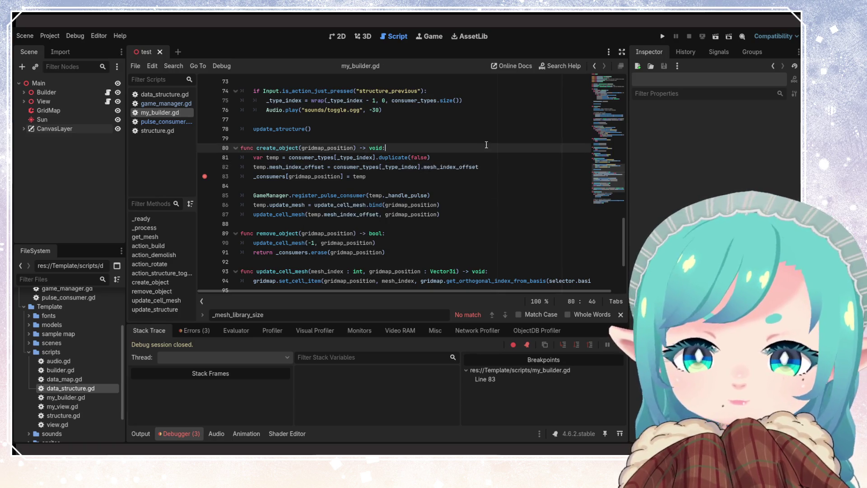
key("ctrl+s")
left_click(205, 176)
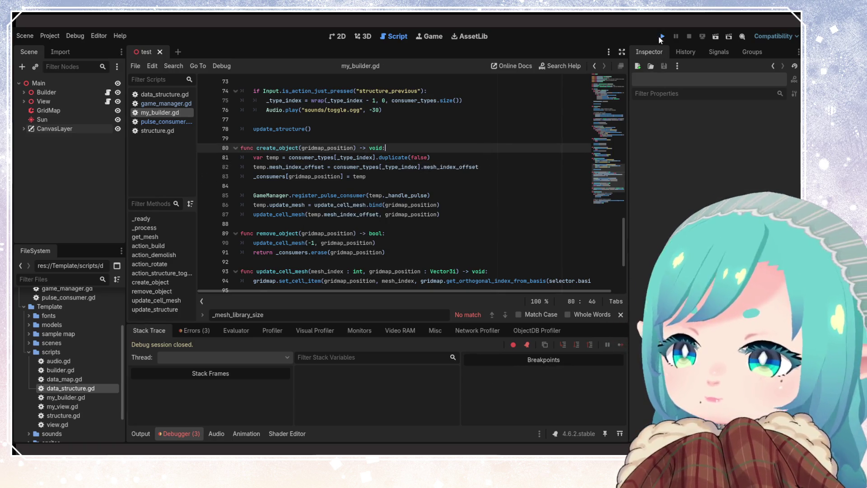
Run the project and place a building on the grid.
left_click(662, 36)
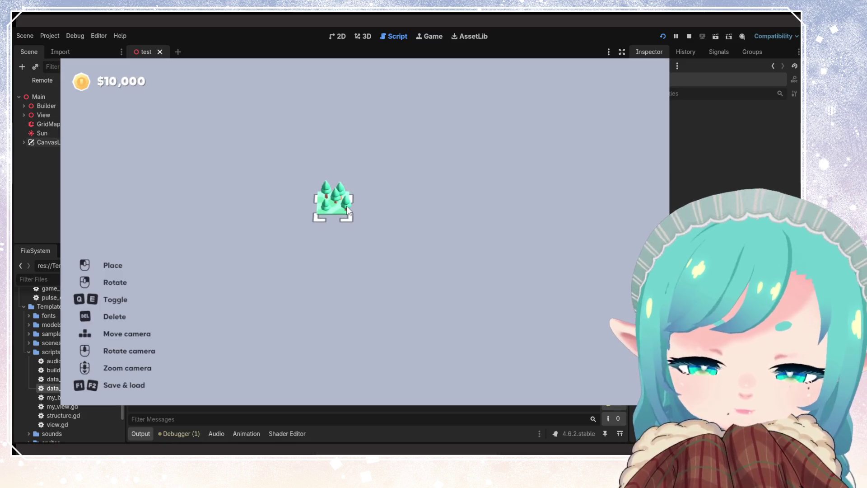
key("e")
left_click(347, 210)
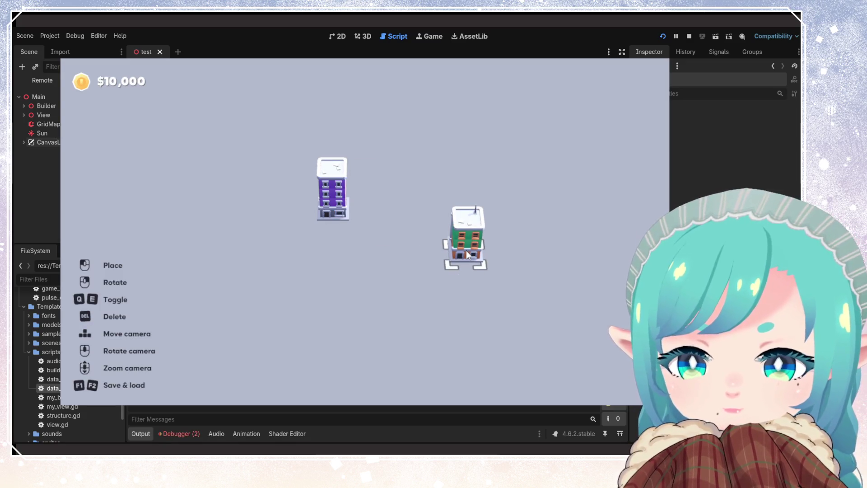
Place four forest tiles around the building, rotate the forest preview twice, then stop with F8.
key("q")
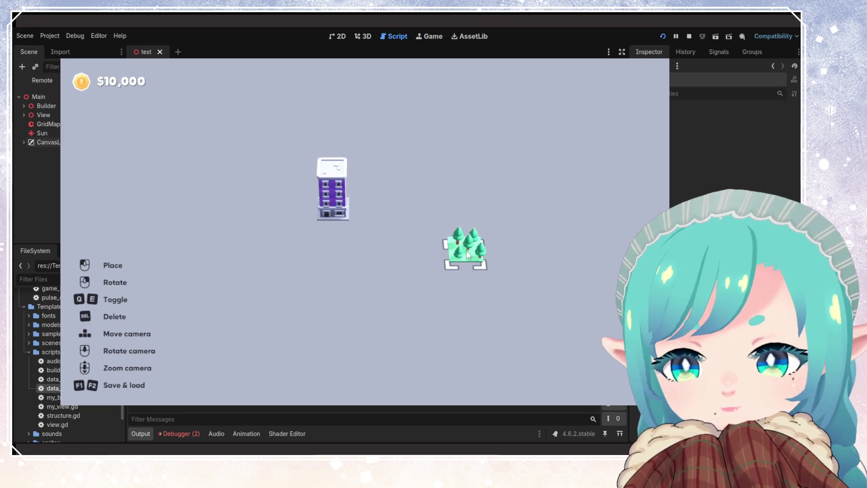
left_click(466, 251)
left_click(585, 183)
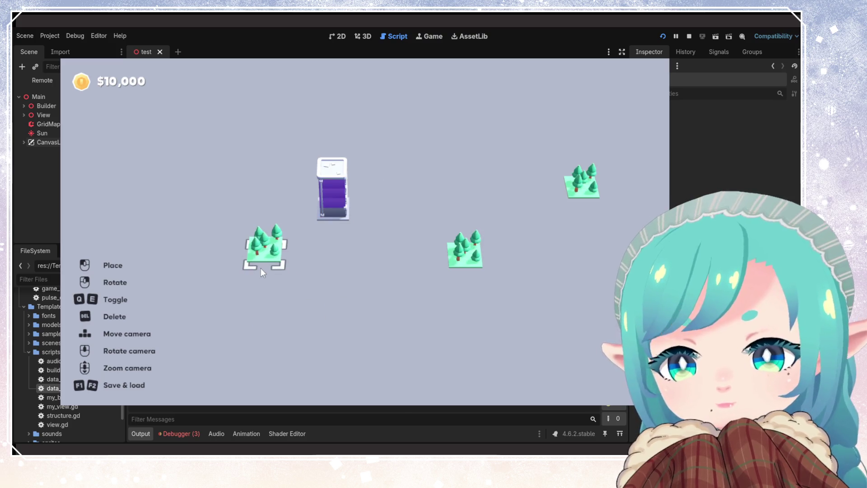
left_click(261, 267)
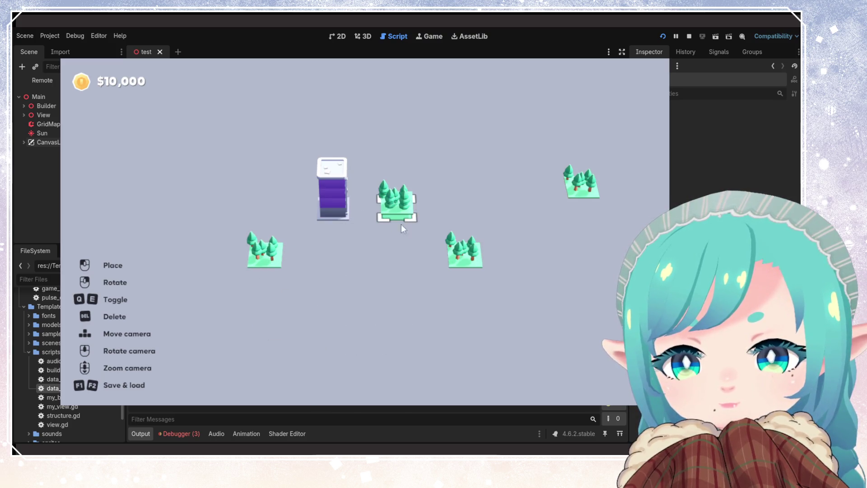
left_click(394, 209)
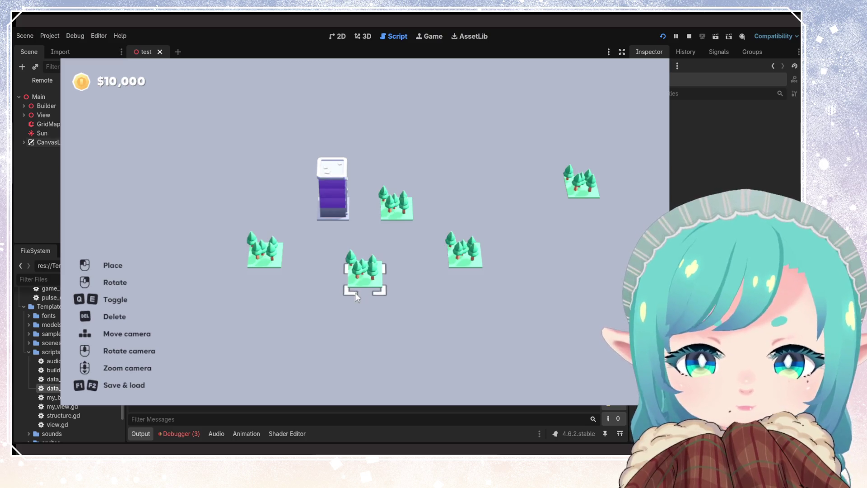
right_click(355, 292)
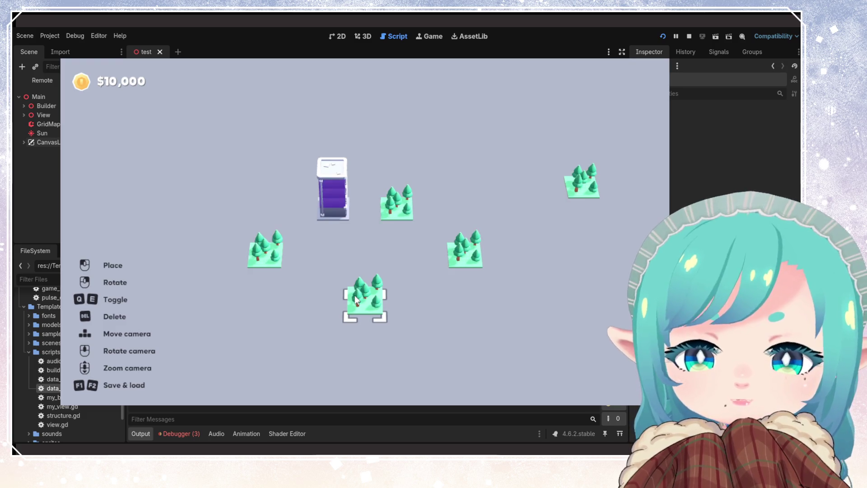
right_click(355, 296)
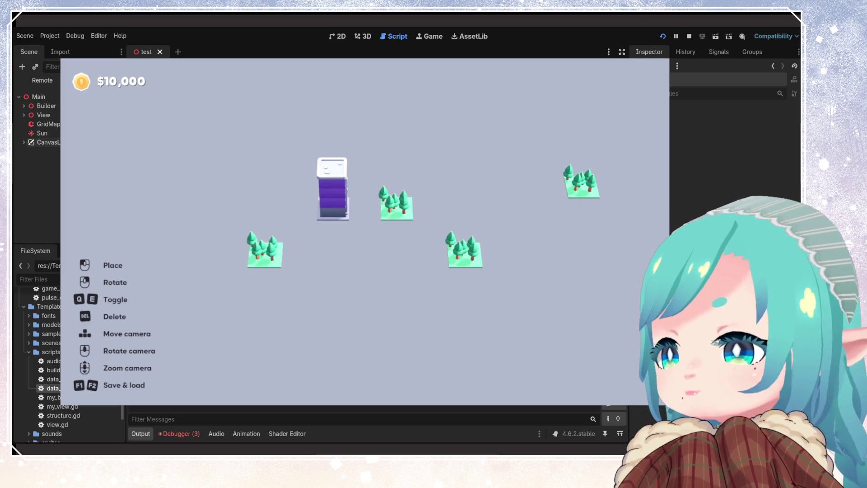
key("F8")
left_click(241, 224)
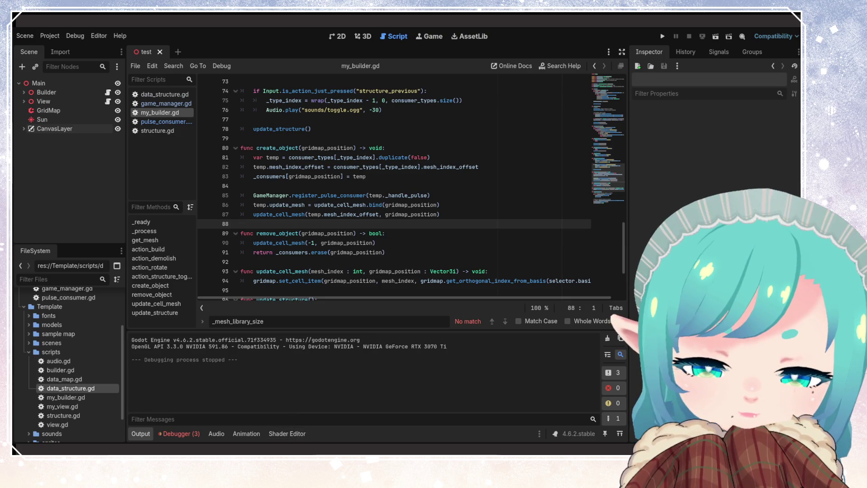
Hide the CanvasLayer in the Main scene and save the scene.
left_click(361, 261)
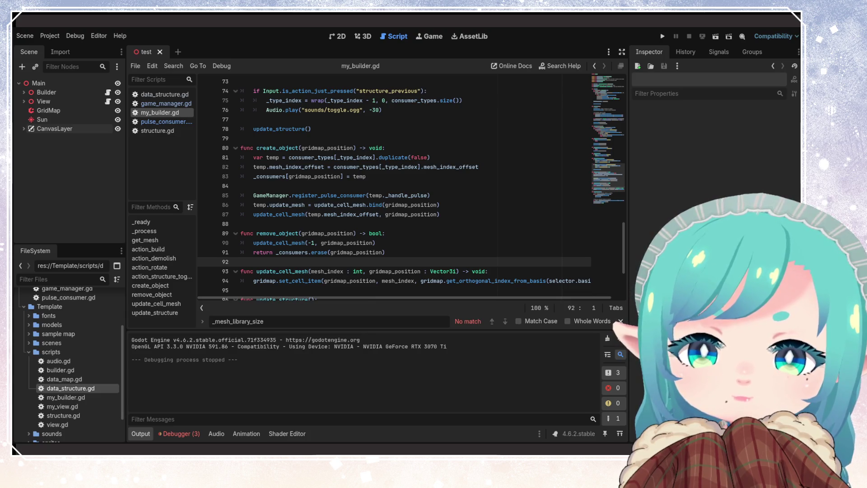
left_click(118, 128)
key("ctrl+s")
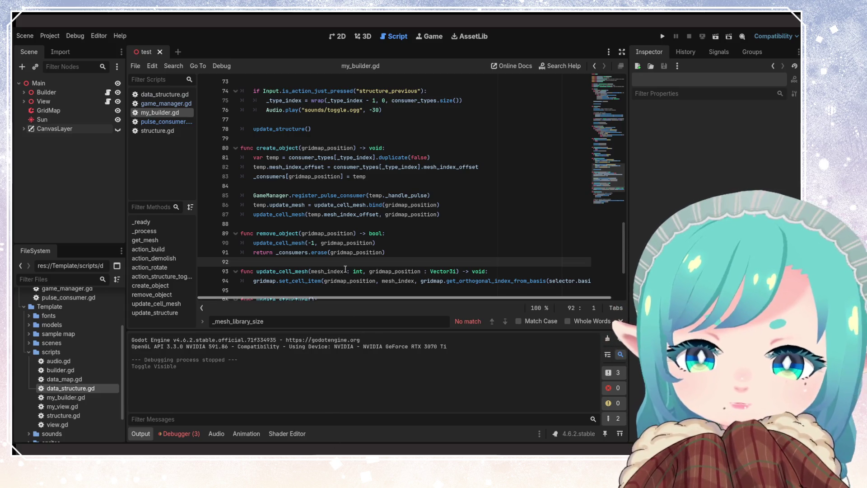
Navigate to update_cell_mesh and its set_cell_item call on line 94.
left_click(343, 271)
scroll(331, 190, "down", 4)
left_click(312, 176)
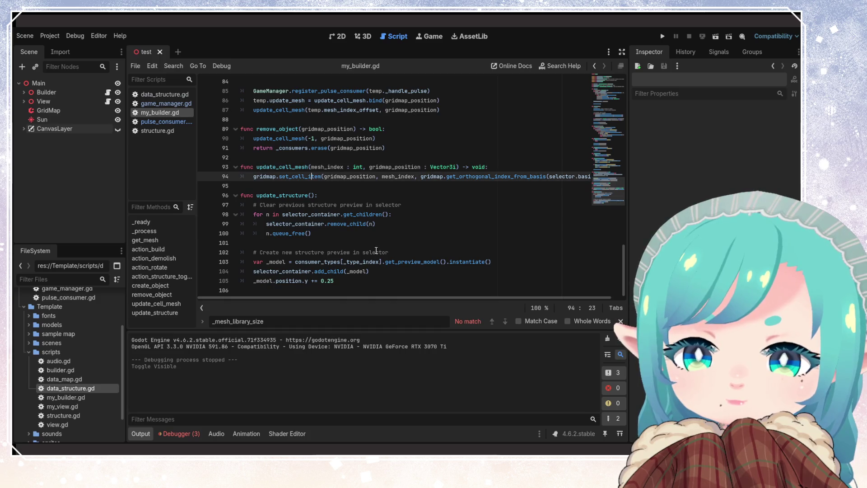
mouse_move(540, 178)
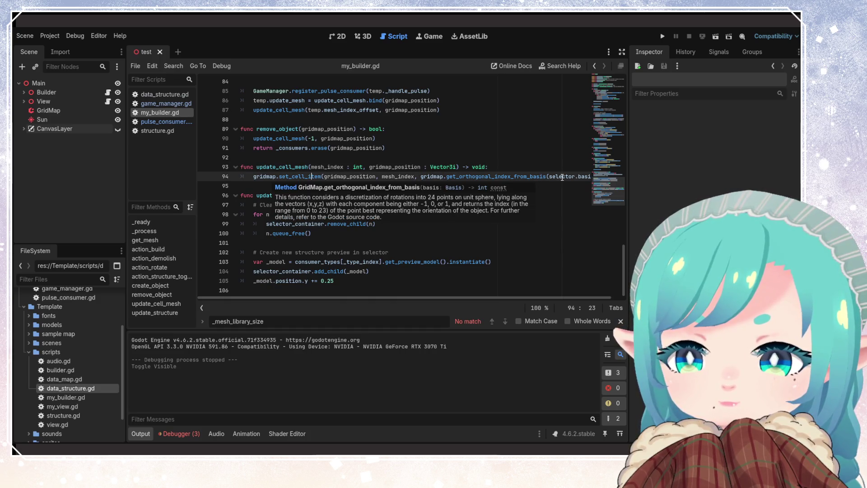
mouse_move(590, 178)
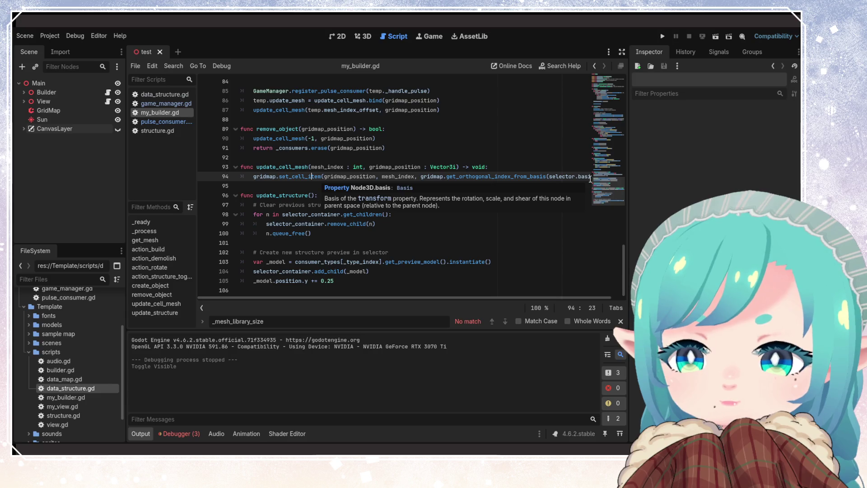
left_click(493, 239)
left_click_drag(430, 176, 632, 181)
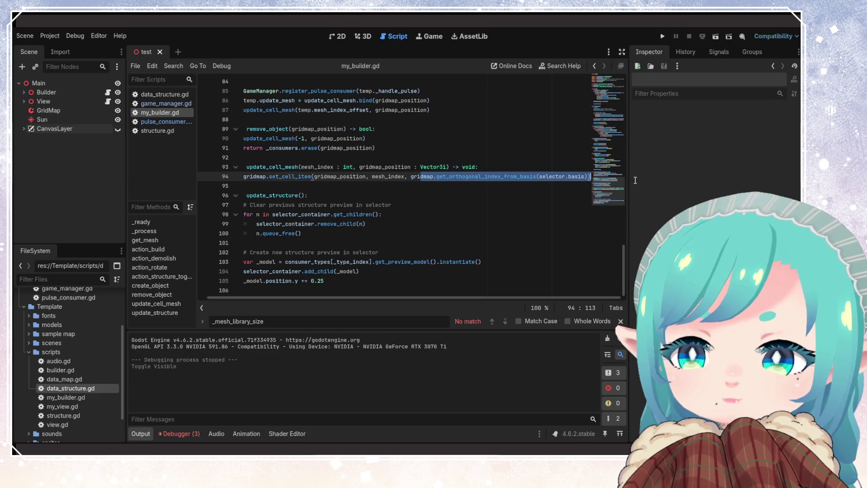
left_click(523, 230)
mouse_move(447, 178)
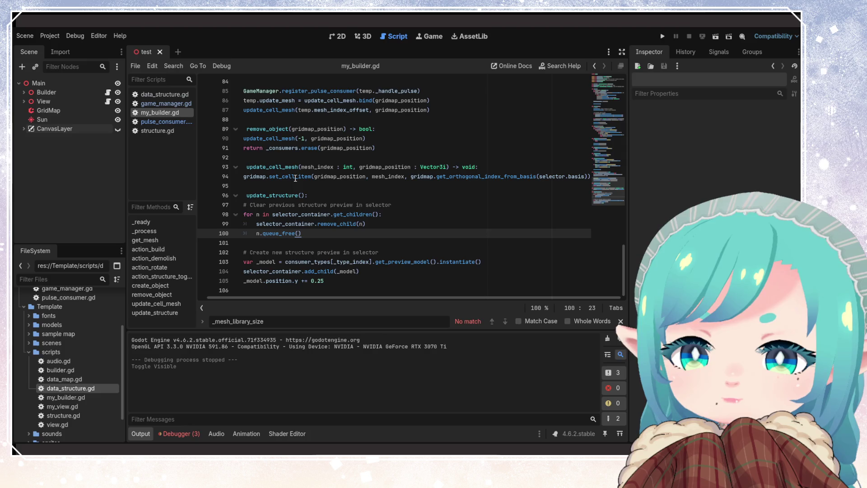
mouse_move(296, 178)
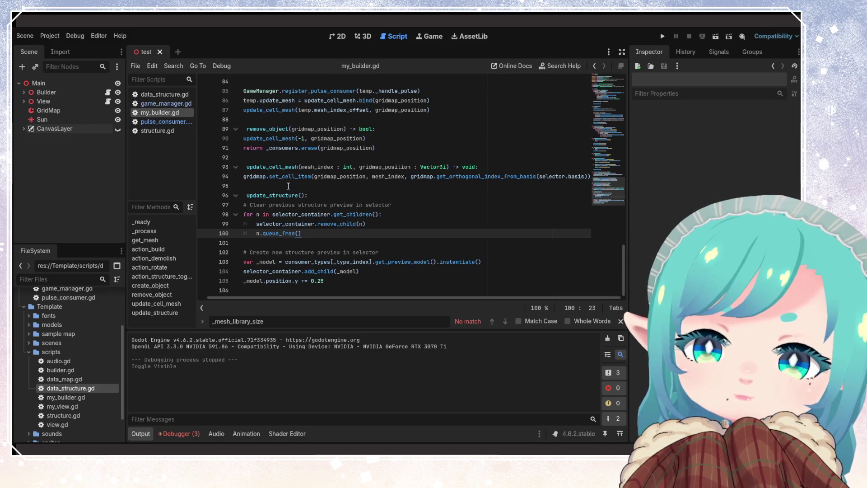
left_click(333, 186)
key("Up")
key("Up")
double_click(283, 166)
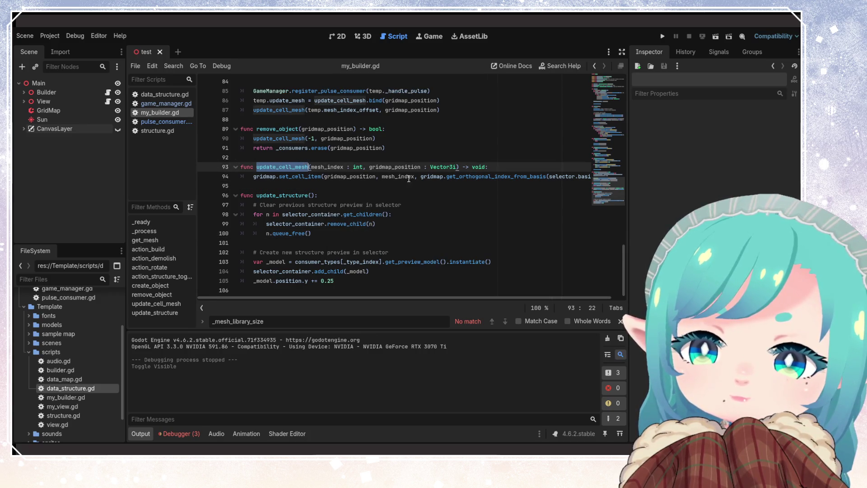
left_click(477, 176)
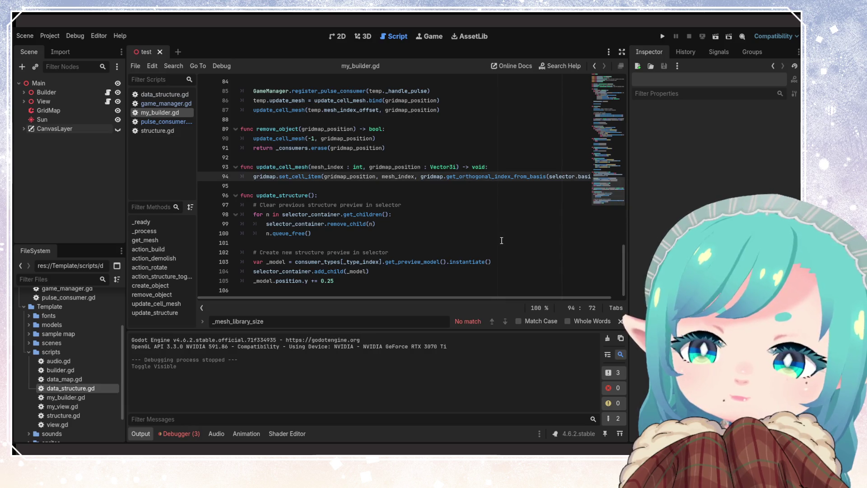
scroll(501, 240, "up", 2)
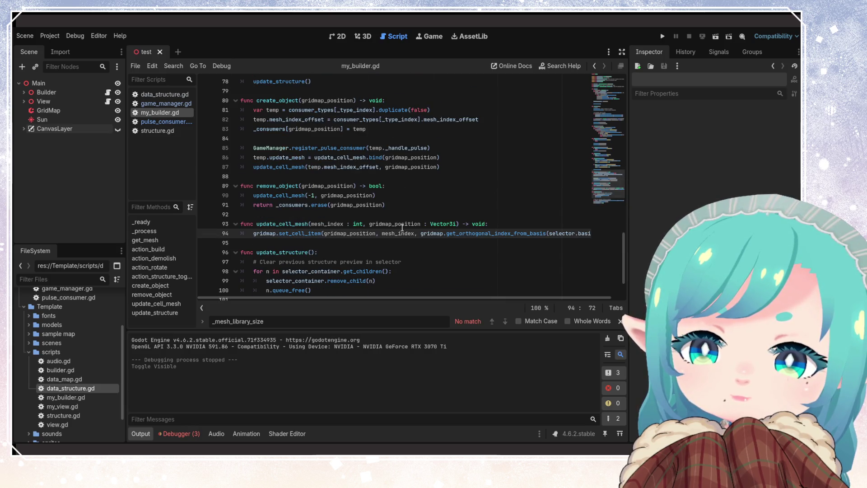
left_click(458, 224)
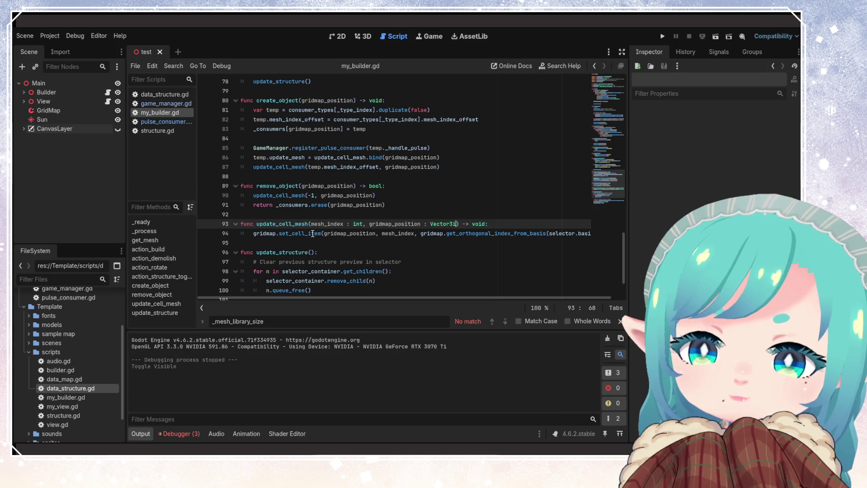
Add an ', orientation: int' parameter to the update_cell_mesh signature and save.
mouse_move(312, 233)
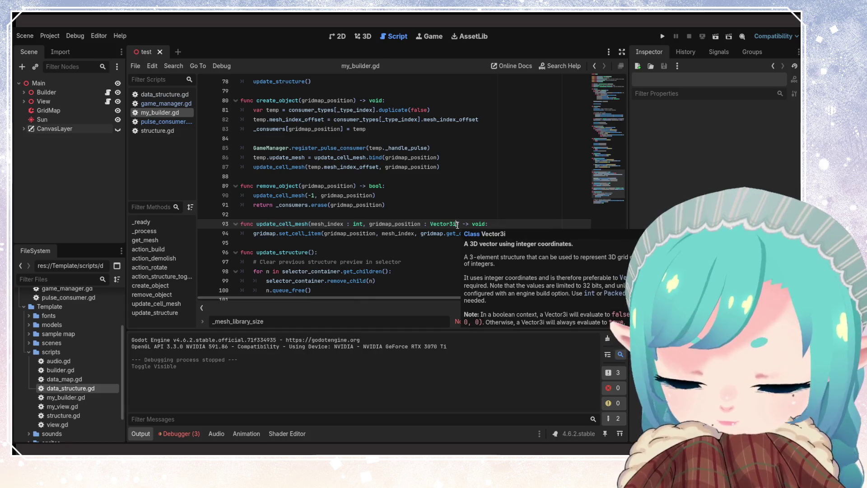
type(", orienta")
type("tion: i")
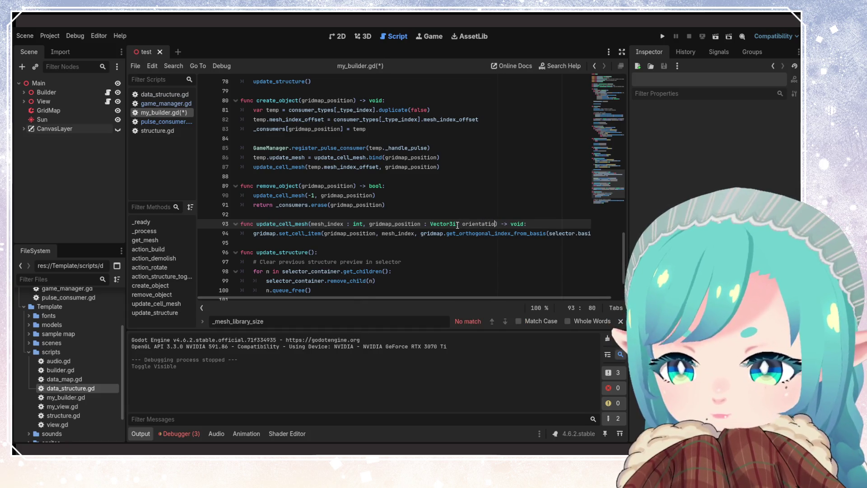
type("nt")
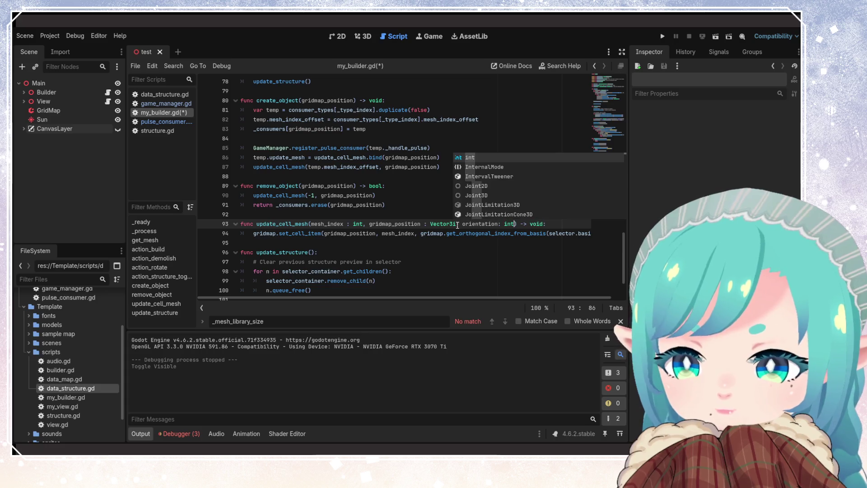
left_click(434, 233)
key("ctrl+s")
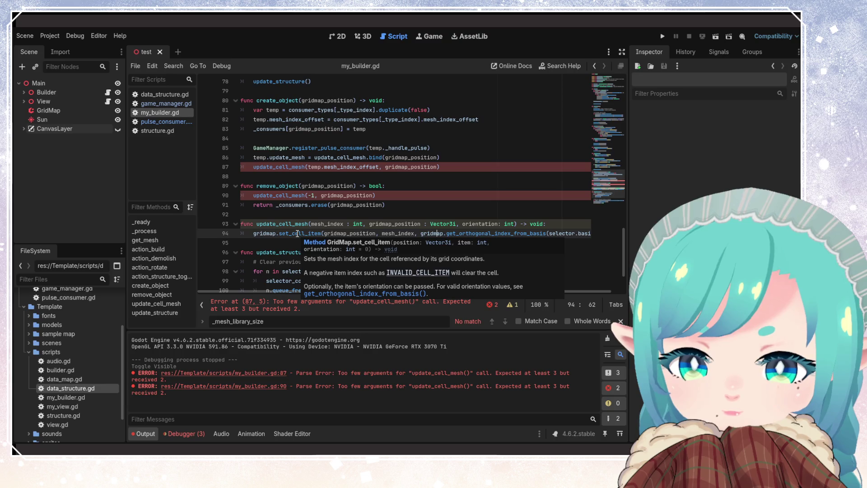
Delete the orthogonal-index argument and its comma from set_cell_item on line 94.
left_click(526, 224)
left_click_drag(422, 233, 587, 233)
key("ctrl+c")
key("Delete")
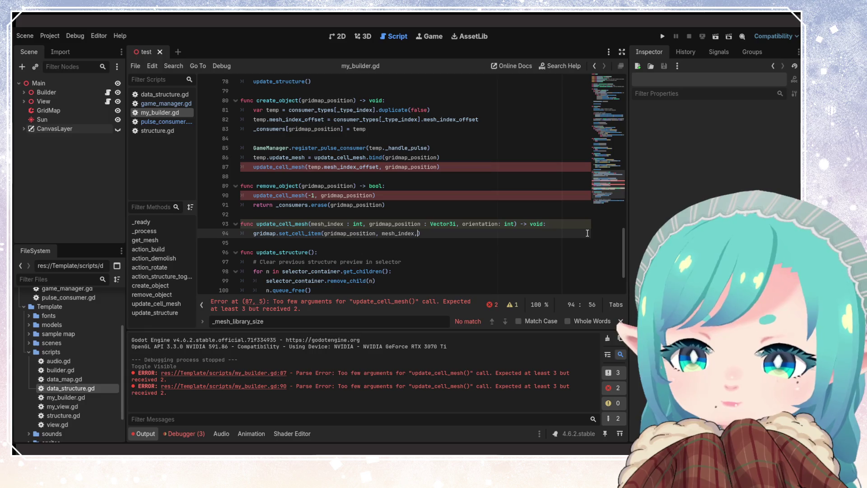
key("BackSpace")
left_click(389, 210)
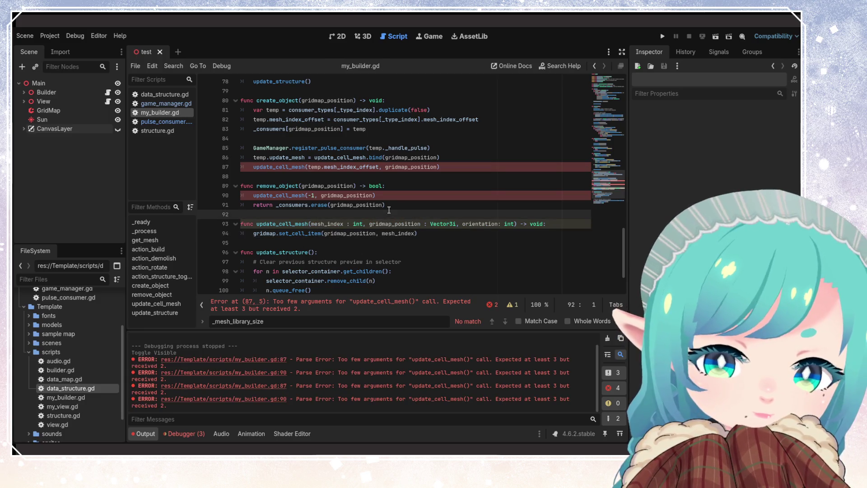
Append ', 0' to line 90's update_cell_mesh call and paste the orthogonal index into line 87's call.
left_click(374, 196)
type(", 0")
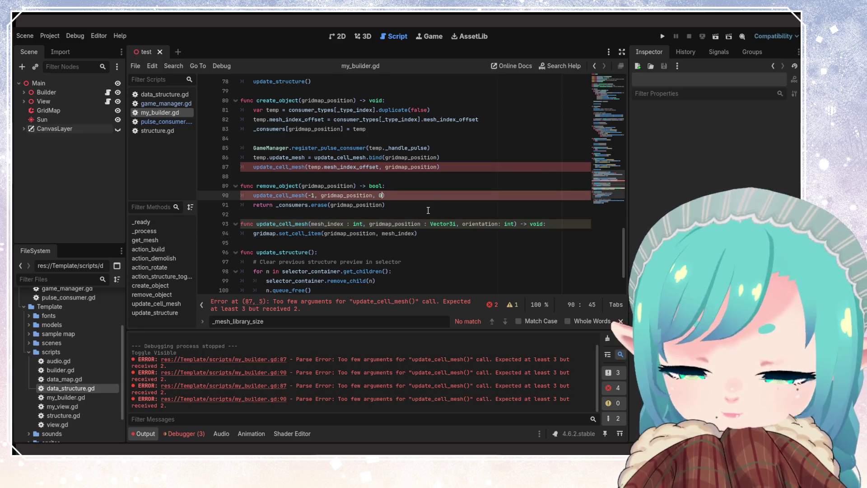
scroll(423, 169, "up", 2)
left_click(461, 226)
key("ctrl+v")
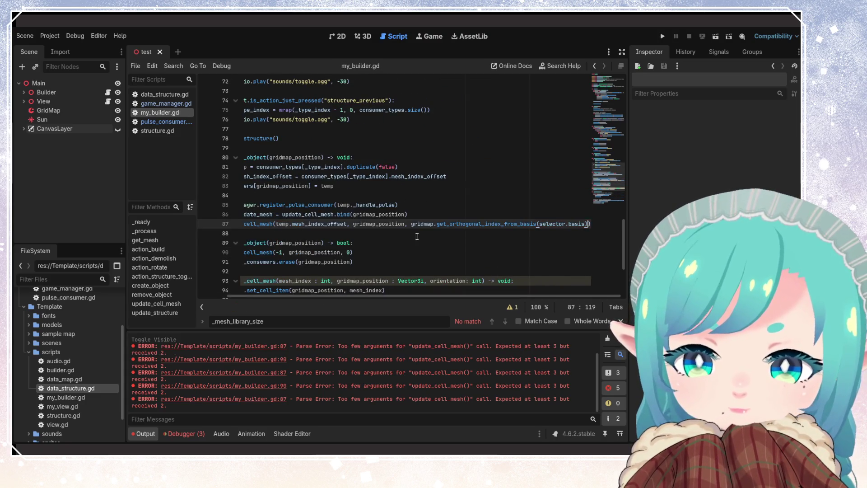
Add the orthogonal index argument inside the bind call on line 86.
left_click(365, 215)
double_click(402, 215)
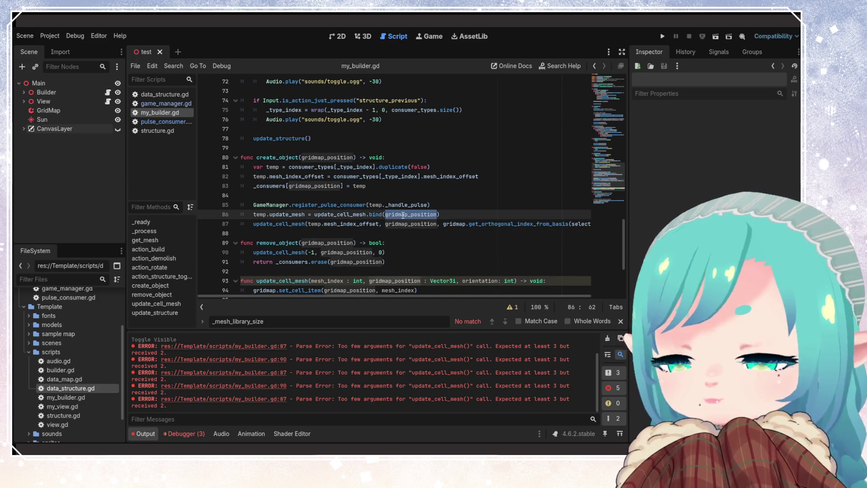
key("Up")
key("Up")
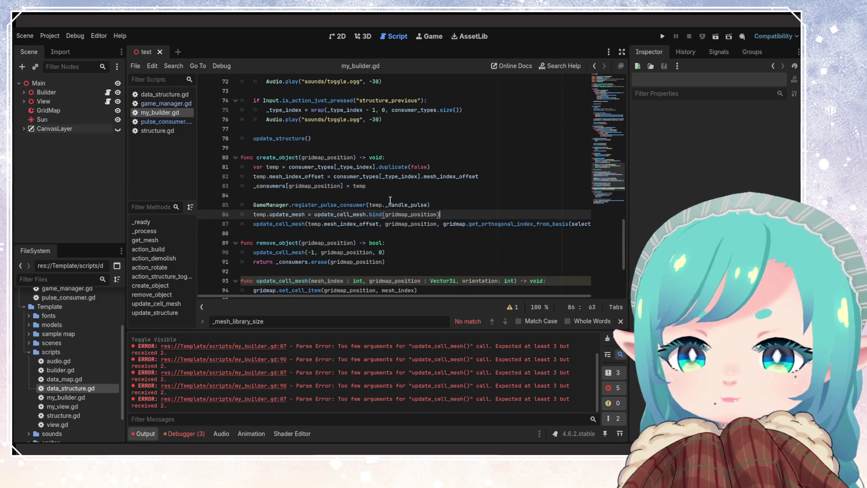
left_click(451, 215)
key("Left")
type(", gridmap.get_orthogonal_index_from_basis(selector.basis)")
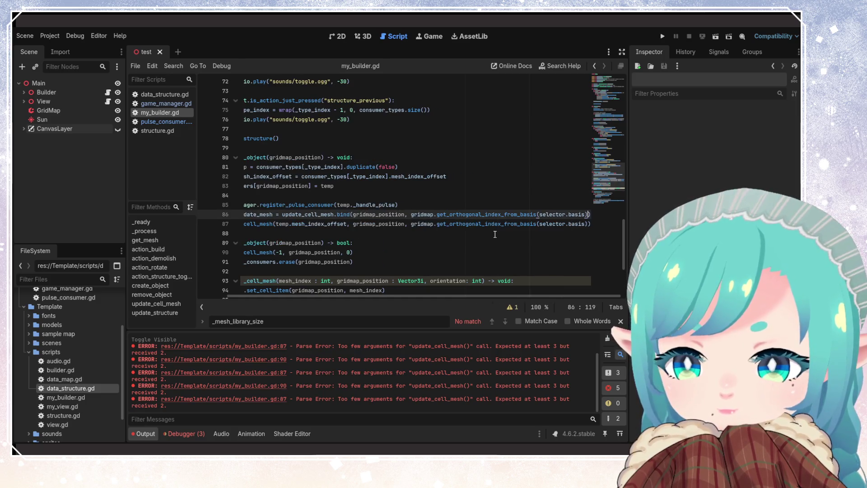
left_click_drag(411, 224, 235, 218)
left_click(397, 224)
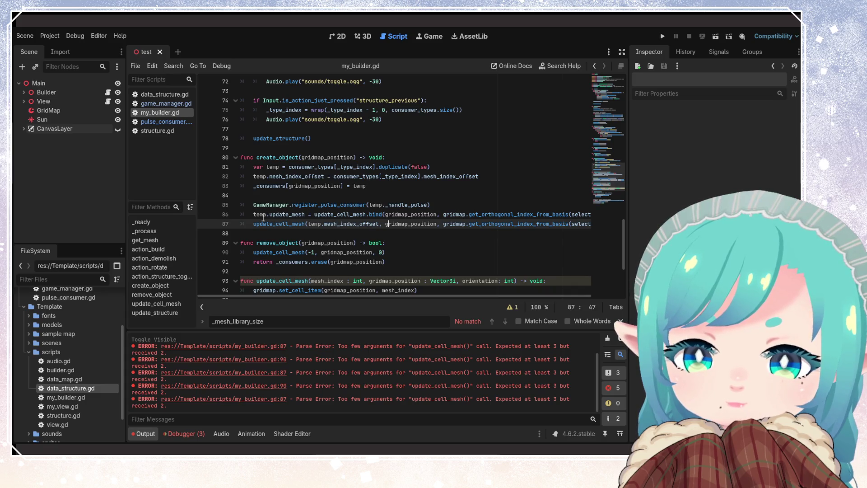
Insert a temp._update_mesh(0) call above the old update_cell_mesh line and save.
double_click(287, 214)
key("ctrl+c")
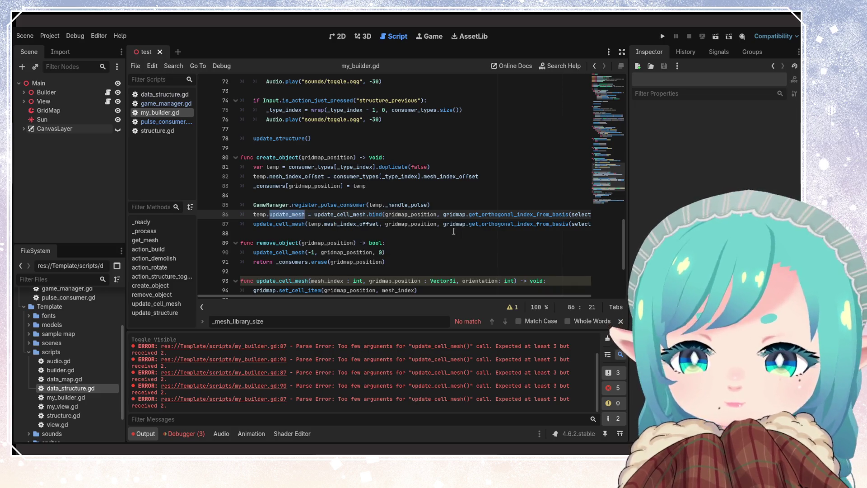
left_click(254, 223)
key("Return")
key("Up")
key("ctrl+v")
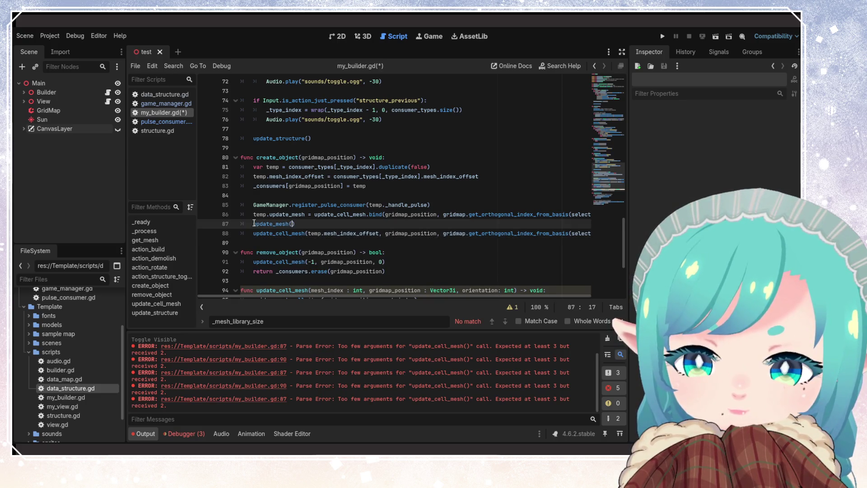
key("ctrl+BackSpace")
type("temp._")
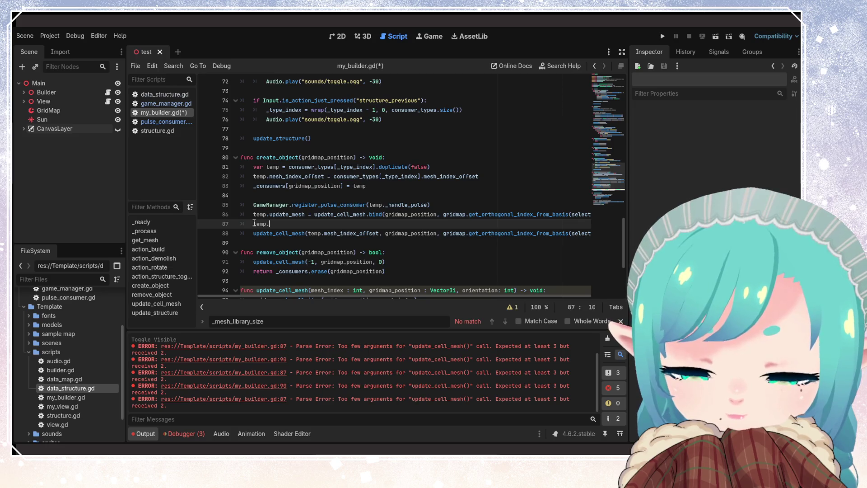
type("update_")
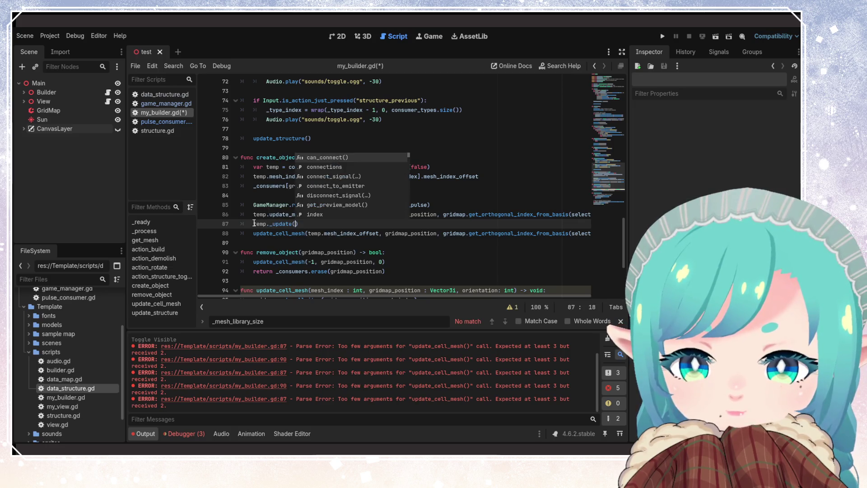
type("mesh(0")
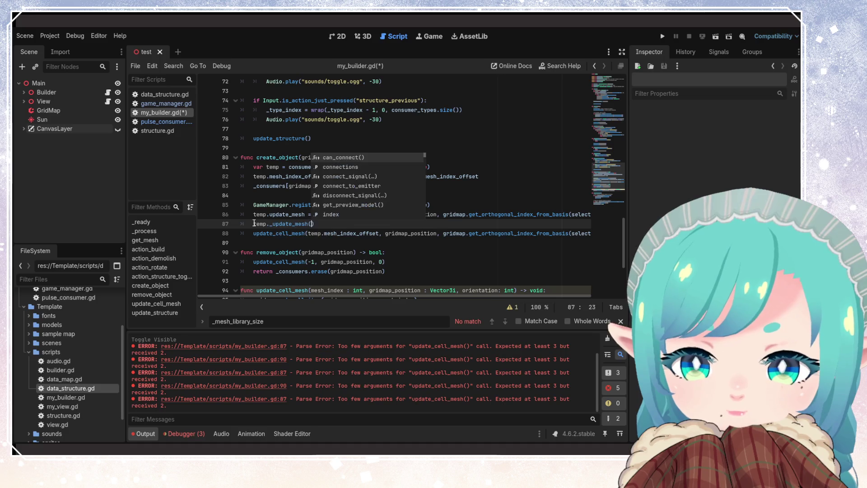
key("ctrl+s")
Delete the old update_cell_mesh line, save the script, and run the project.
left_click_drag(253, 233, 557, 239)
key("BackSpace")
key("BackSpace")
key("BackSpace")
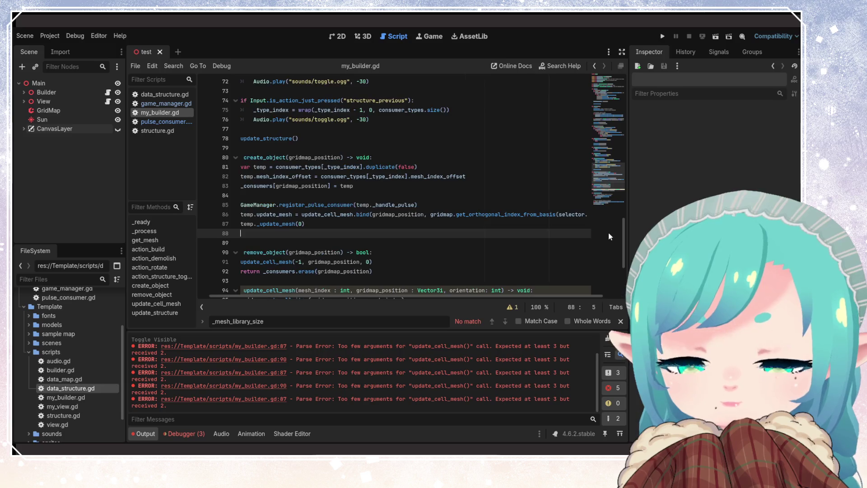
left_click(490, 243)
key("ctrl+s")
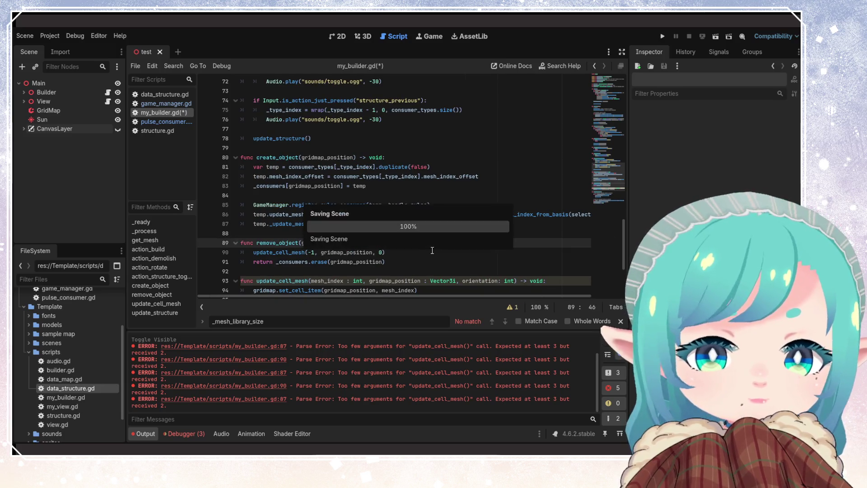
left_click(663, 36)
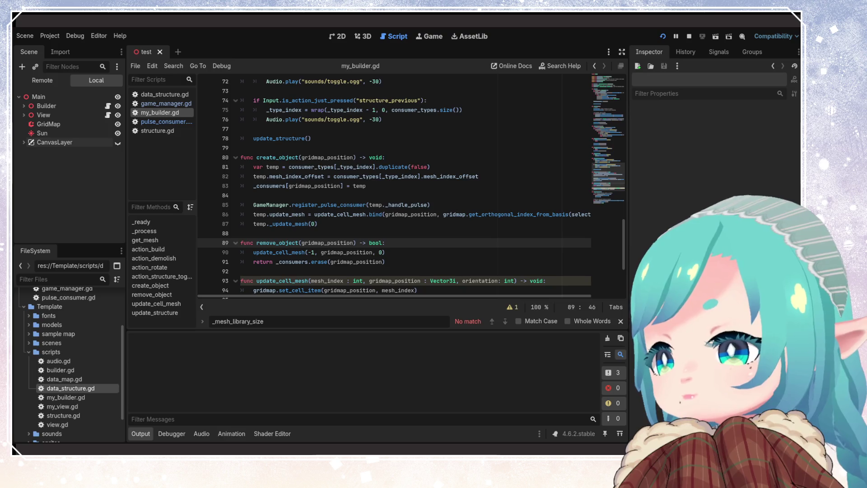
Cycle the preview from trees to buildings, then place a purple and a green building.
key("r")
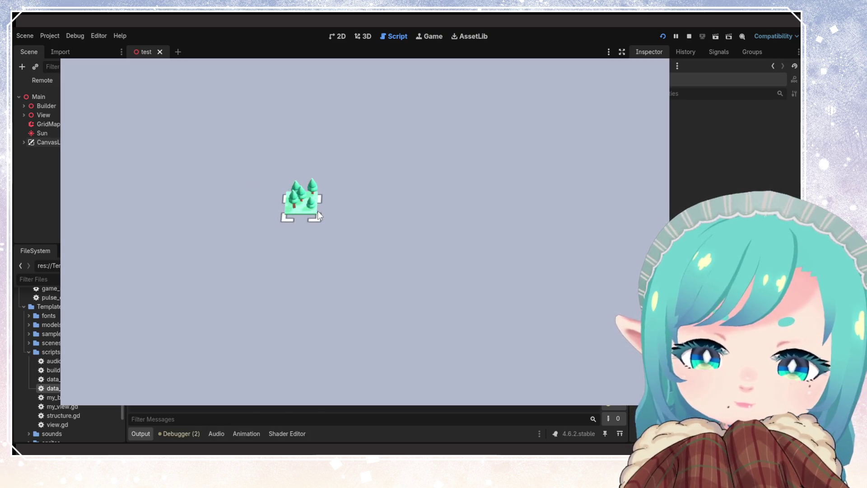
key("e")
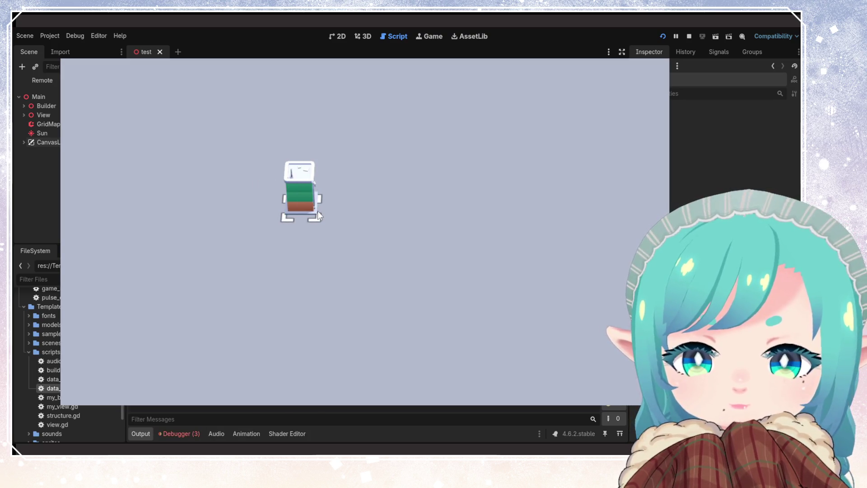
key("e")
left_click(319, 211)
key("e")
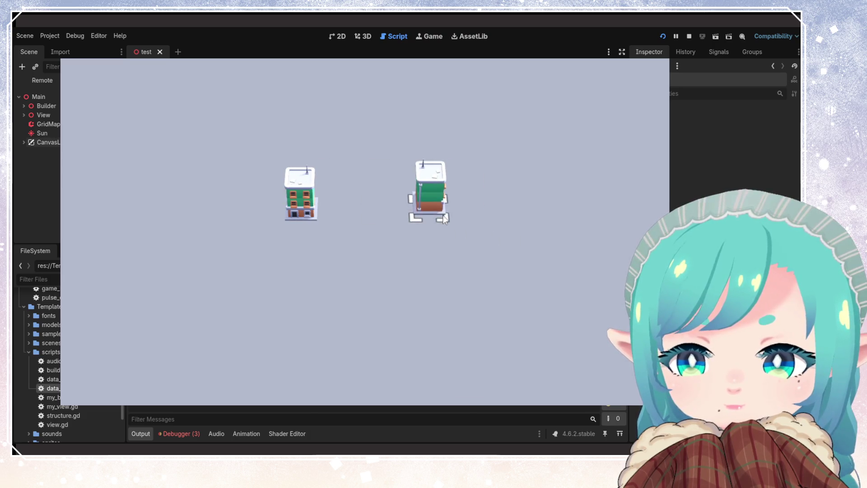
left_click(435, 215)
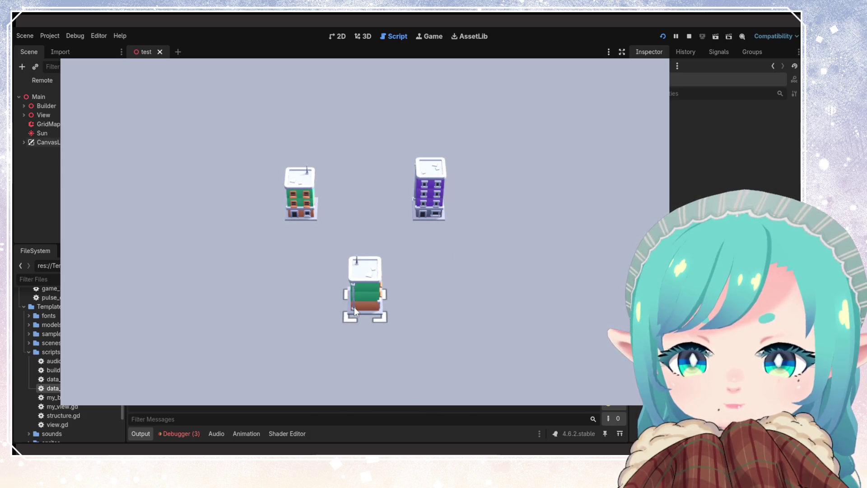
Place six more buildings around the grid, then stop the running game.
left_click(354, 307)
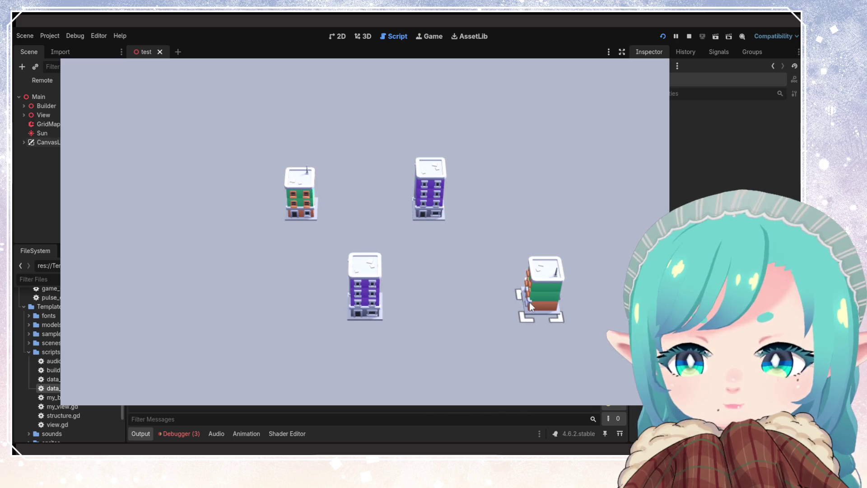
left_click(529, 302)
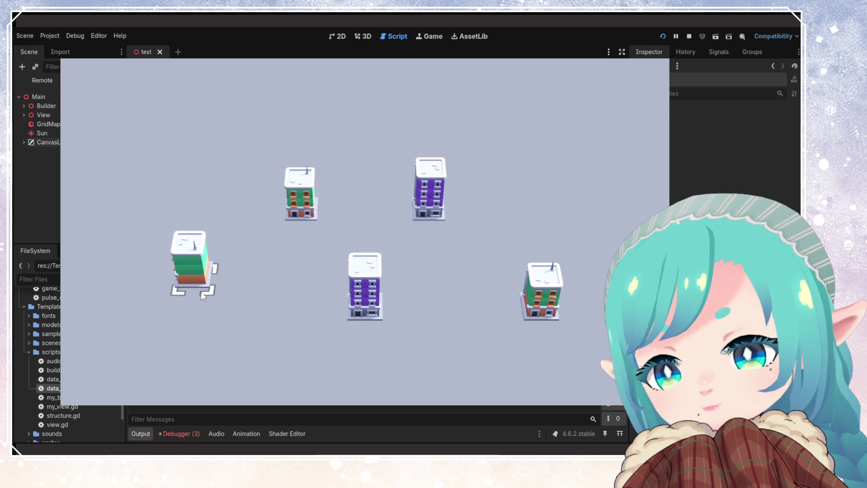
left_click(252, 296)
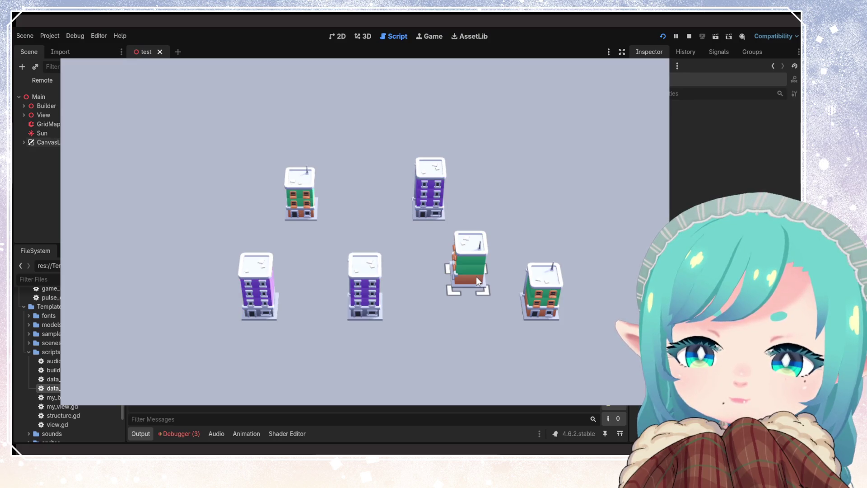
left_click(475, 276)
left_click(567, 213)
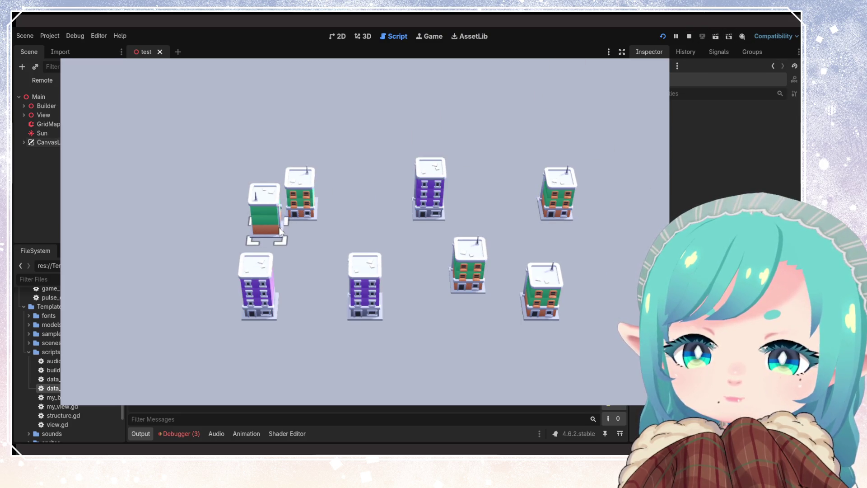
left_click(215, 226)
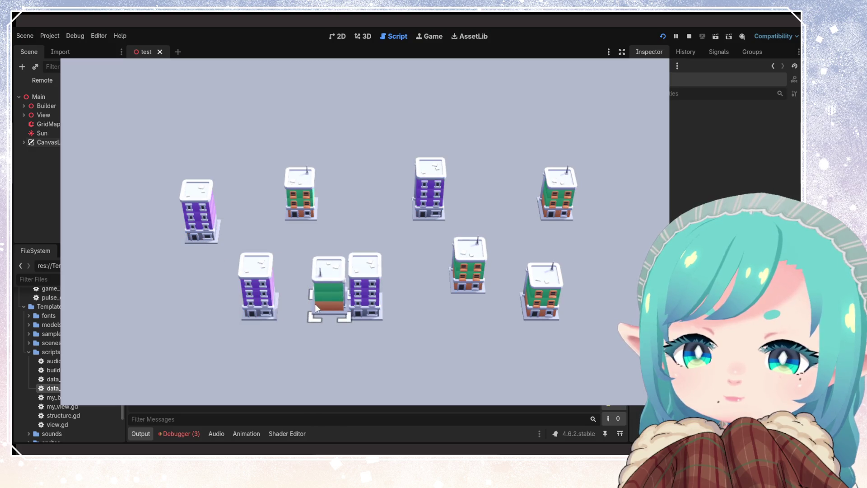
left_click(689, 38)
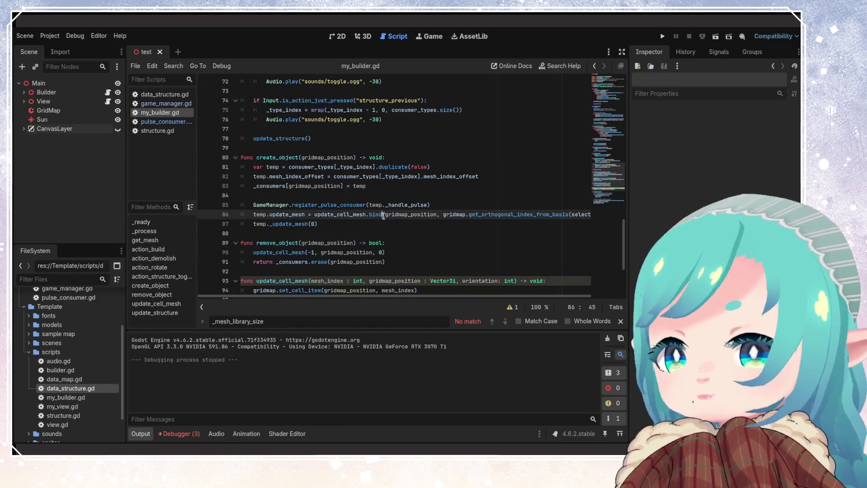
Add orientation after mesh_index as the third set_cell_item argument on line 94.
left_click(296, 230)
left_click(459, 252)
scroll(459, 247, "down", 2)
double_click(397, 233)
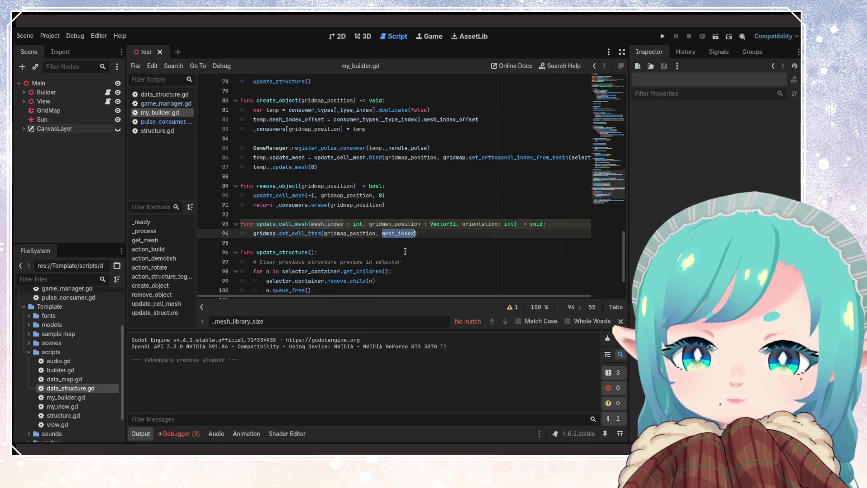
left_click(415, 233)
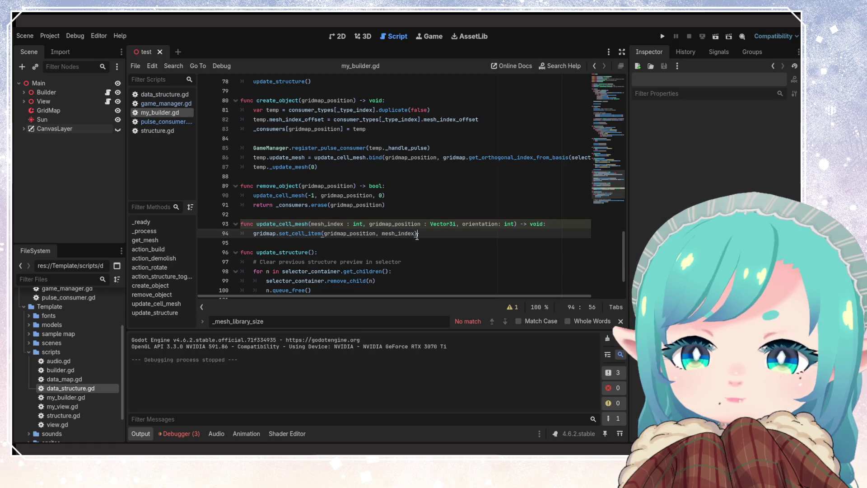
type(", ore")
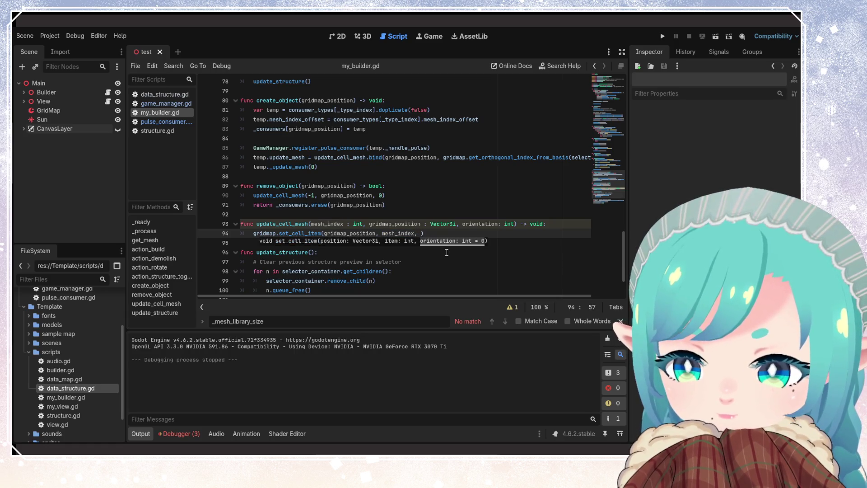
key("BackSpace")
type("ient")
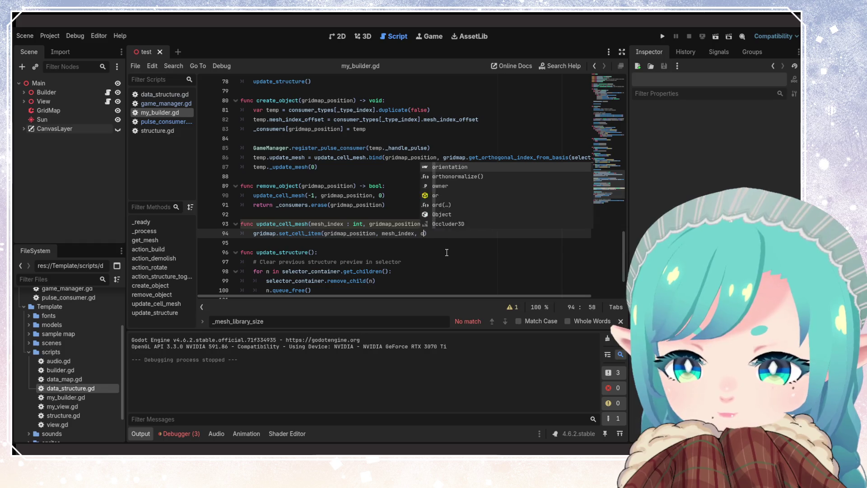
key("Return")
Save my_builder.gd and launch the project again.
key("ctrl+s")
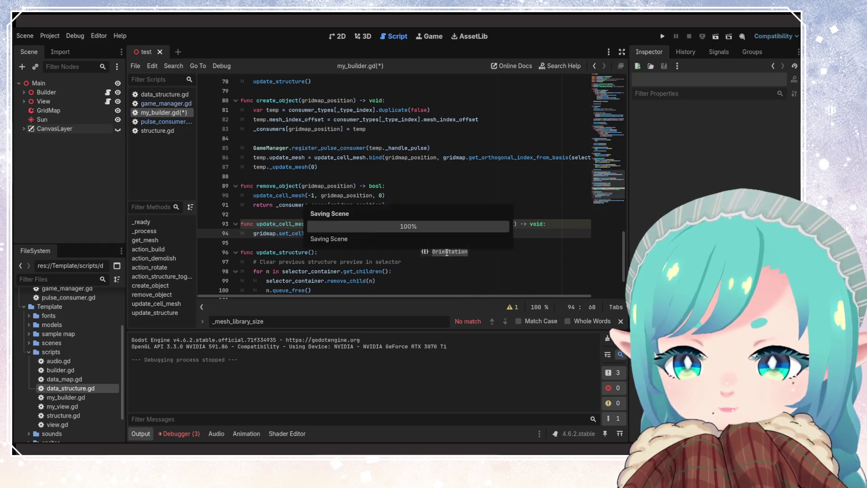
left_click(459, 176)
left_click(662, 36)
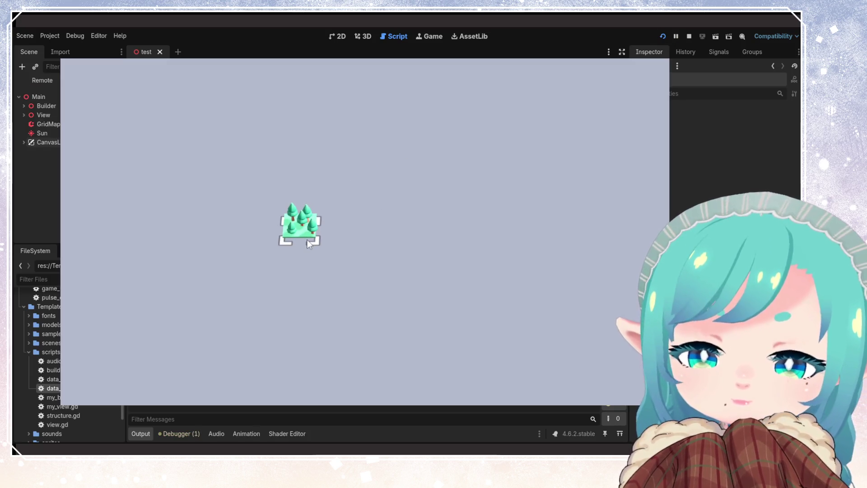
Switch the preview to a building and place five buildings across the grid.
key("e")
left_click(309, 244)
left_click(445, 226)
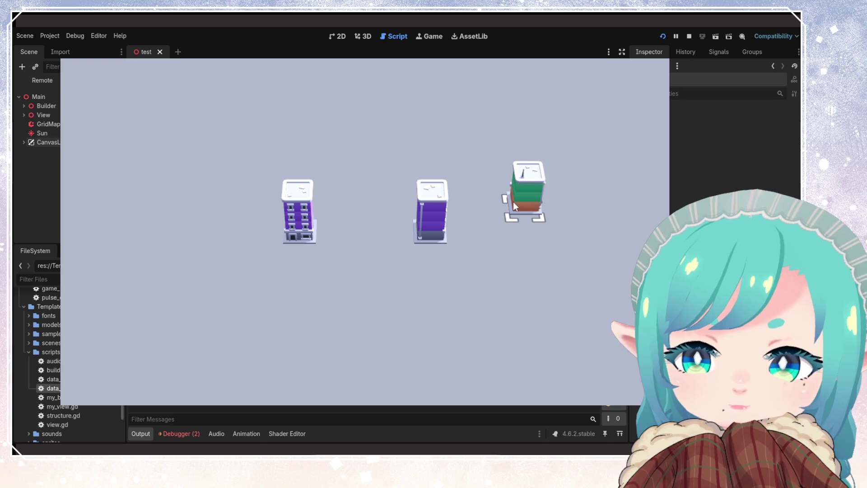
left_click(514, 203)
left_click(368, 289)
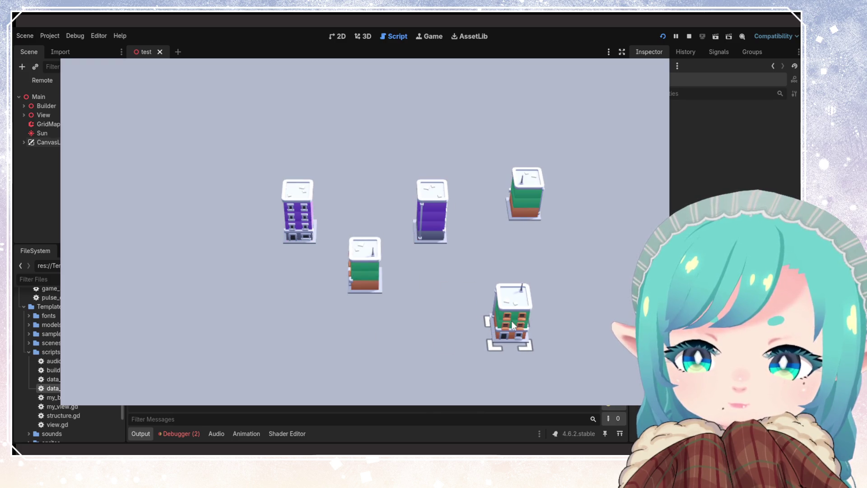
left_click(511, 320)
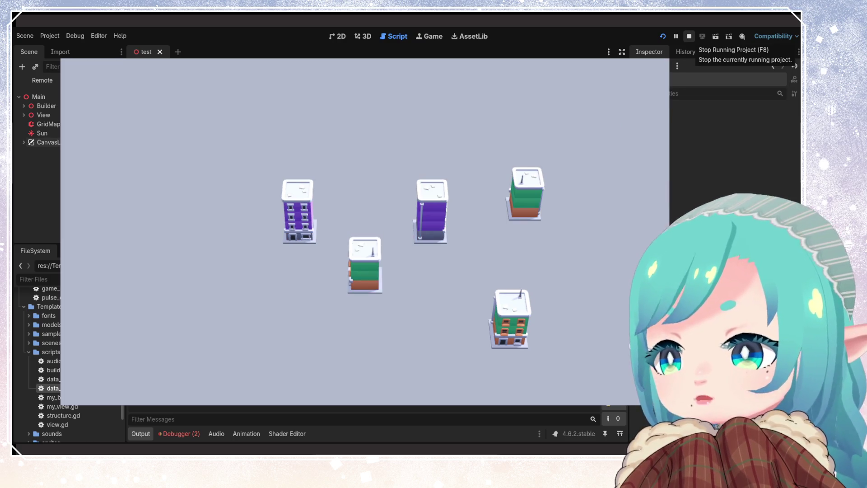
Stop the game and return to line 93 in update_cell_mesh.
left_click(689, 36)
left_click(406, 213)
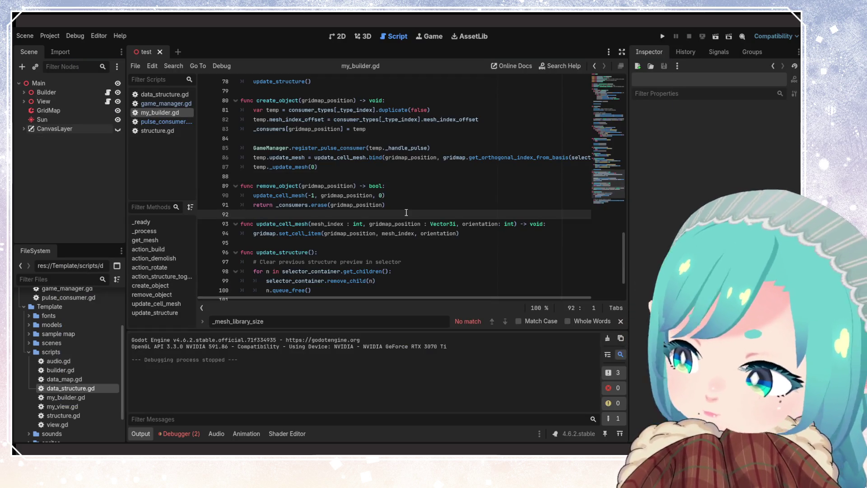
left_click(435, 221)
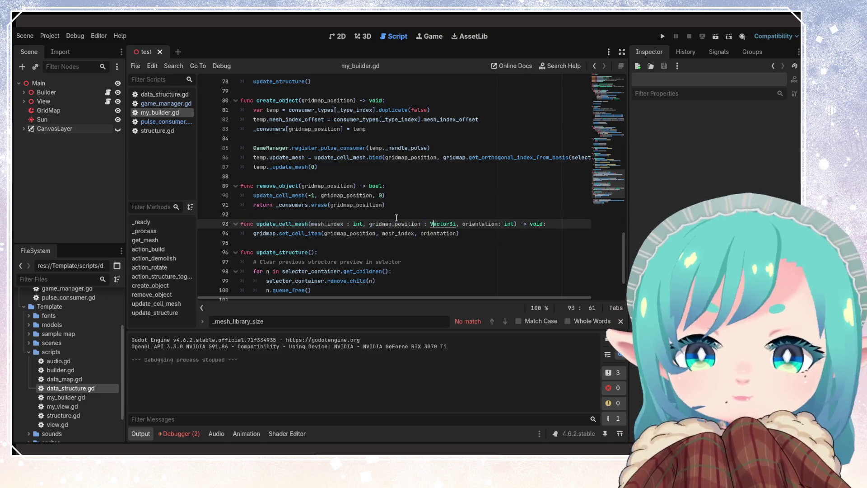
In pulse_consumer.gd, cut the index toggle and mesh update lines from _perform_operation.
left_click(166, 104)
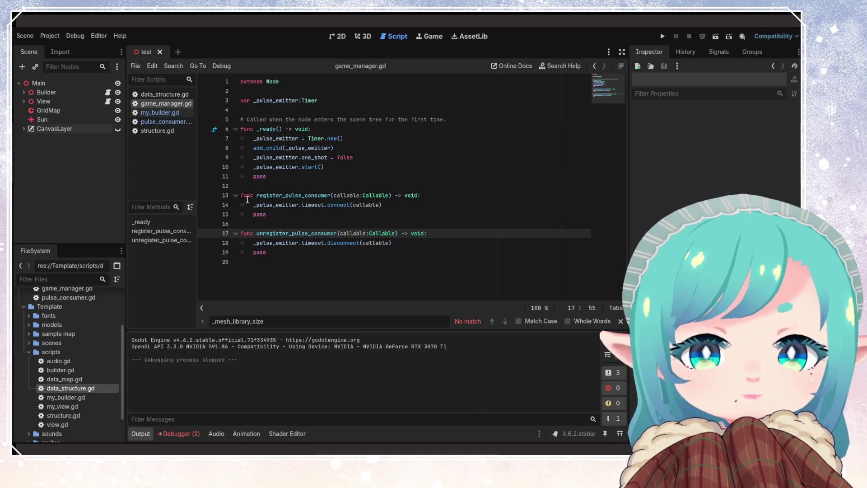
left_click(160, 113)
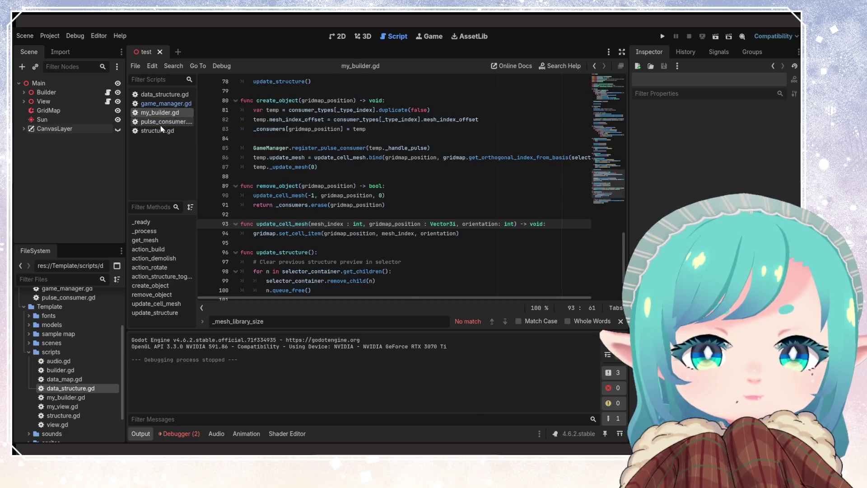
left_click(166, 121)
left_click(331, 155)
left_click(286, 155)
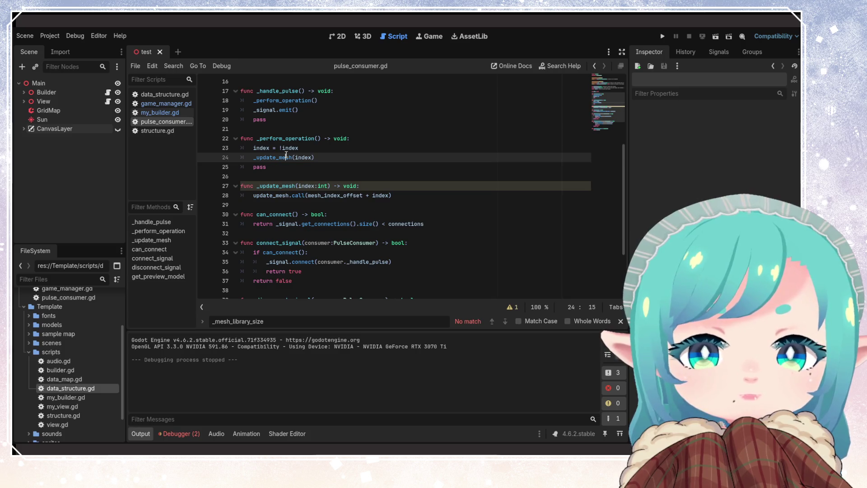
key("shift+Up")
key("shift+Home")
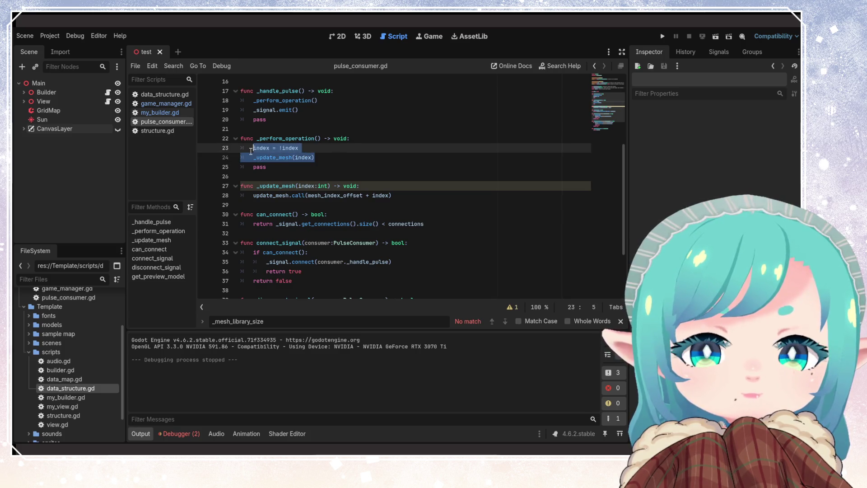
key("ctrl+x")
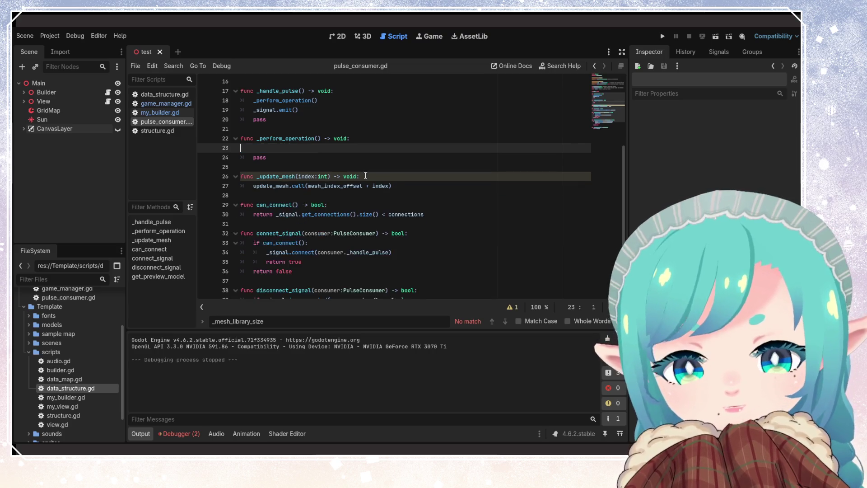
Delete the now-unused var index declaration.
scroll(367, 174, "up", 5)
left_click_drag(296, 214, 252, 211)
key("ctrl+shift+k")
key("ctrl+shift+k")
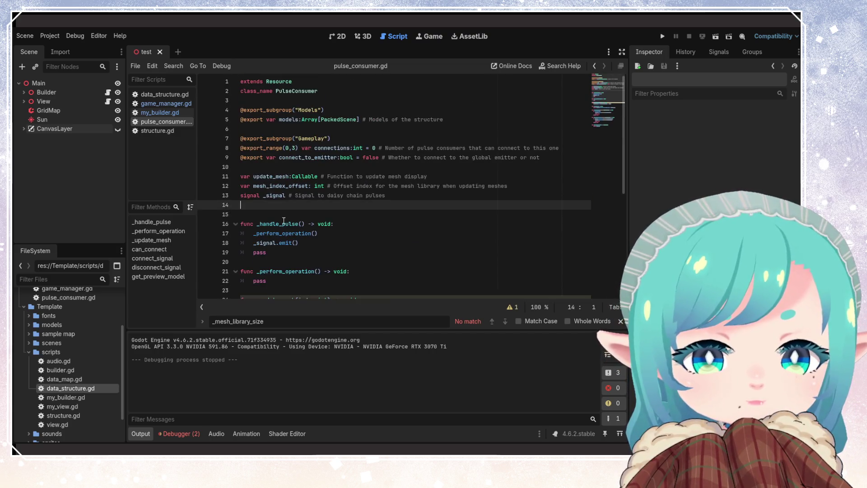
Look over the connect_to_emitter, signal emit and _handle_pulse lines, then bring up my_builder.gd.
left_click(421, 224)
left_click(396, 157)
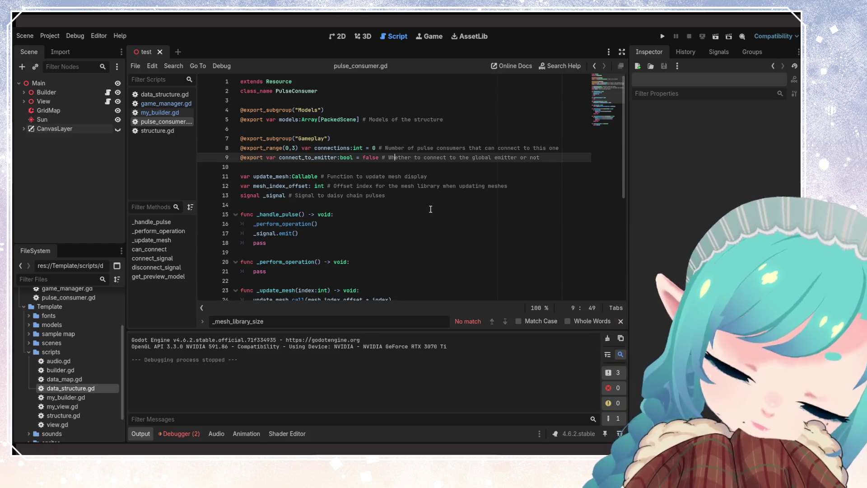
key("Down")
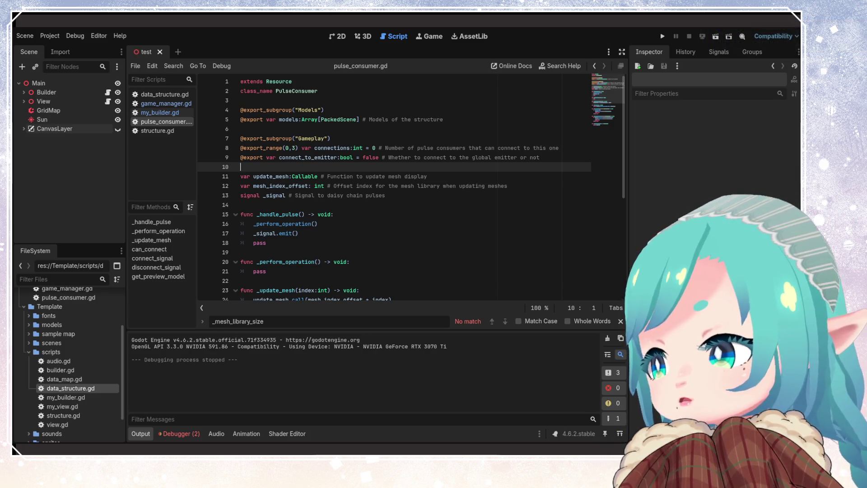
left_click(406, 230)
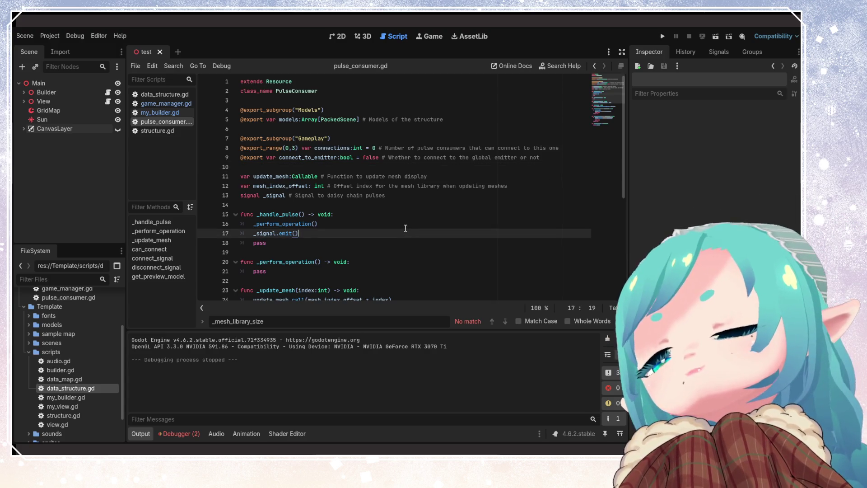
left_click(391, 208)
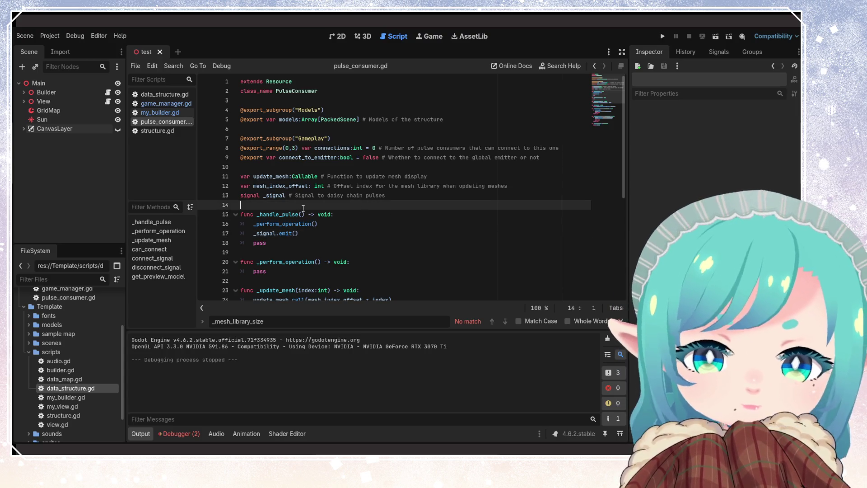
left_click(149, 113)
scroll(350, 231, "up", 15)
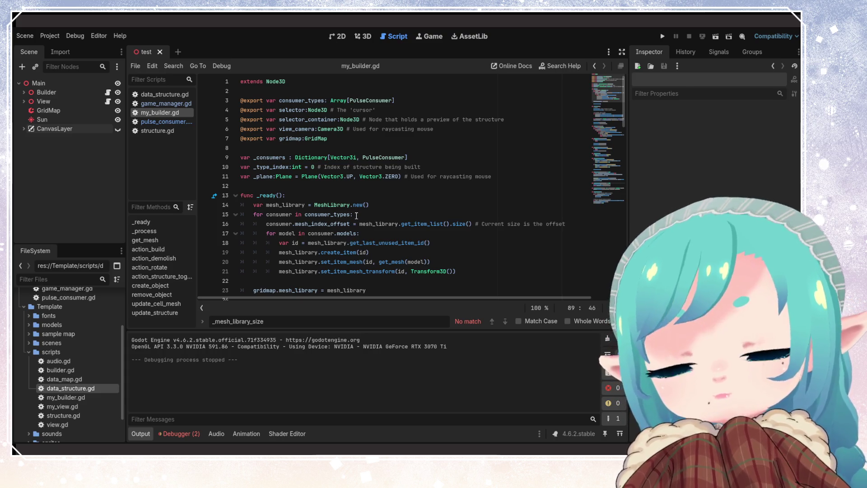
mouse_move(329, 113)
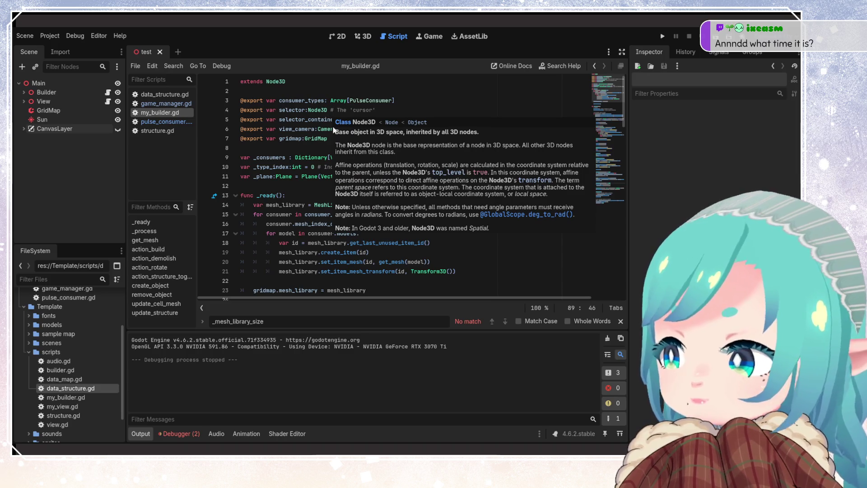
left_click(315, 110)
left_click(370, 138)
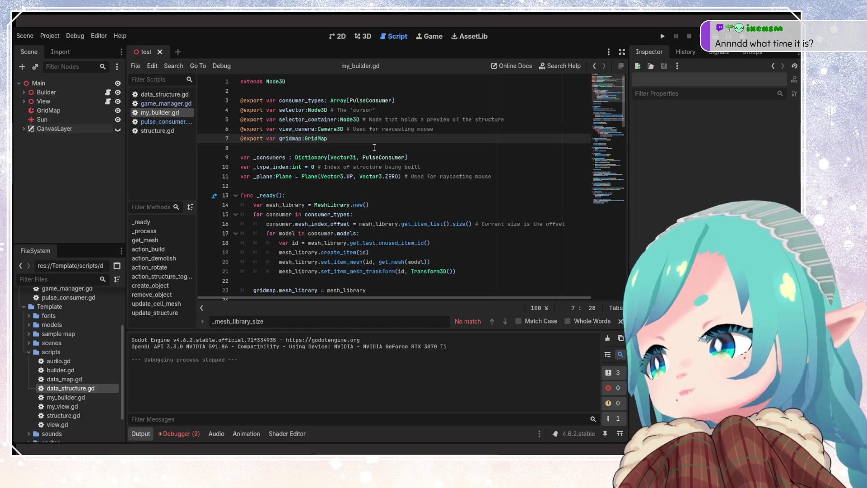
left_click(374, 148)
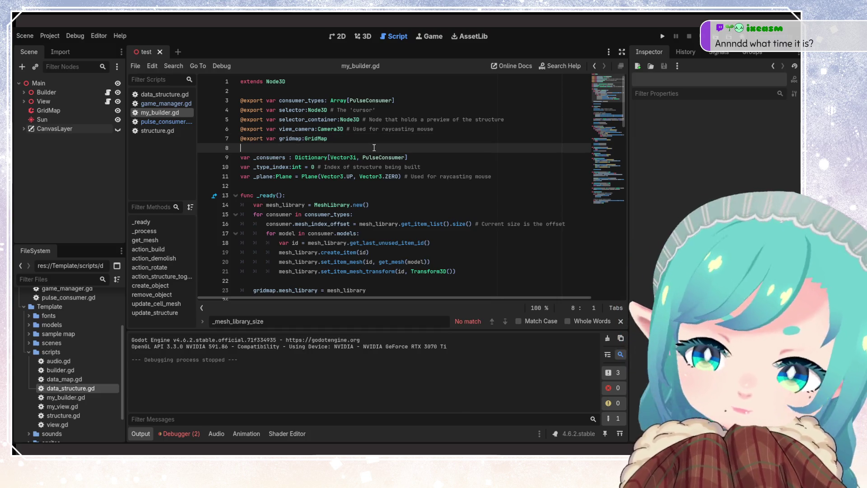
left_click(441, 167)
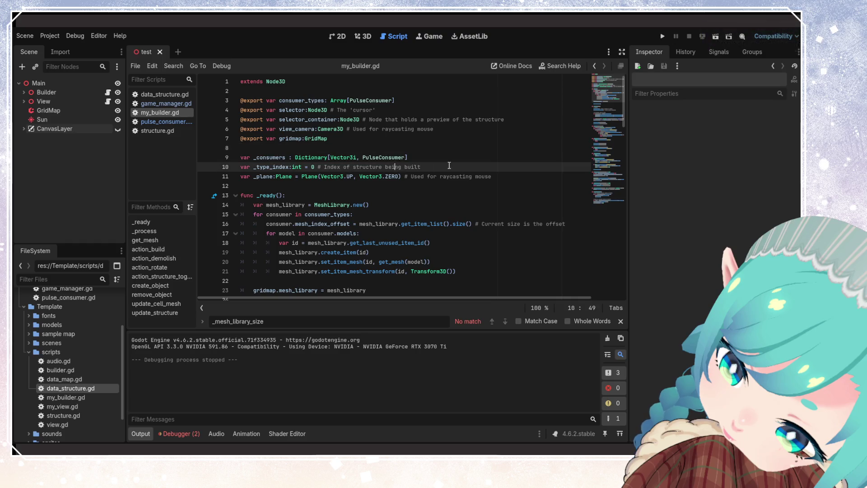
left_click(507, 178)
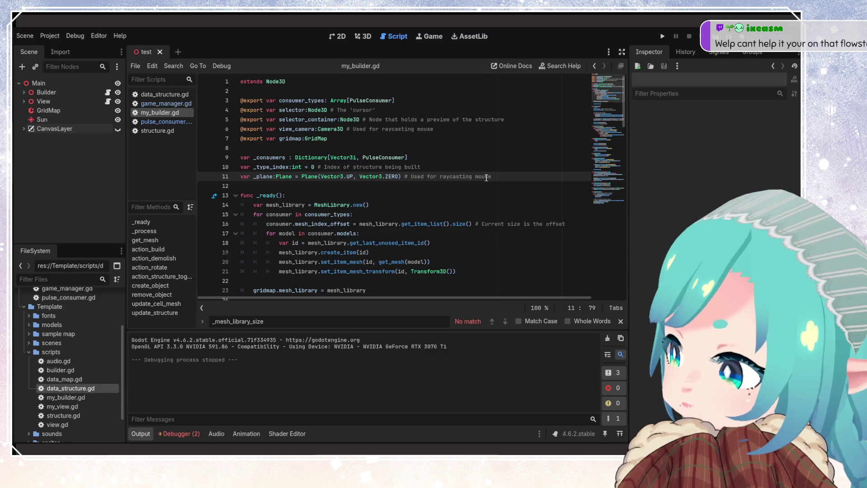
left_click(457, 182)
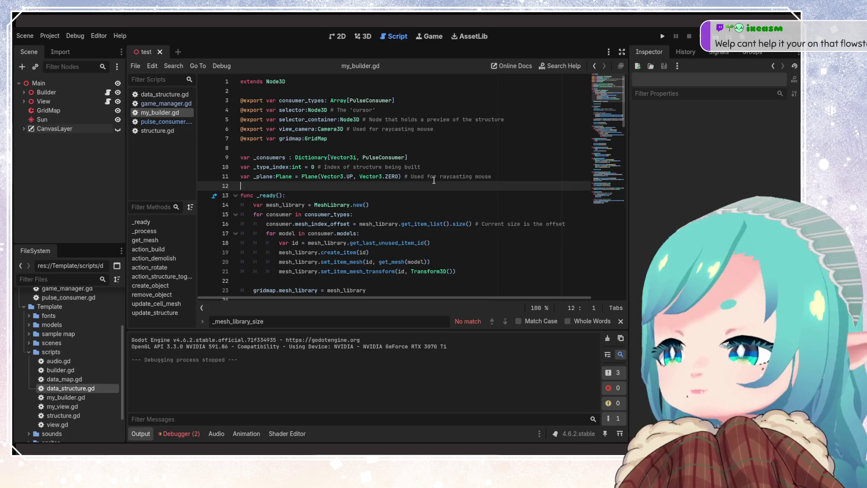
scroll(387, 189, "down", 6)
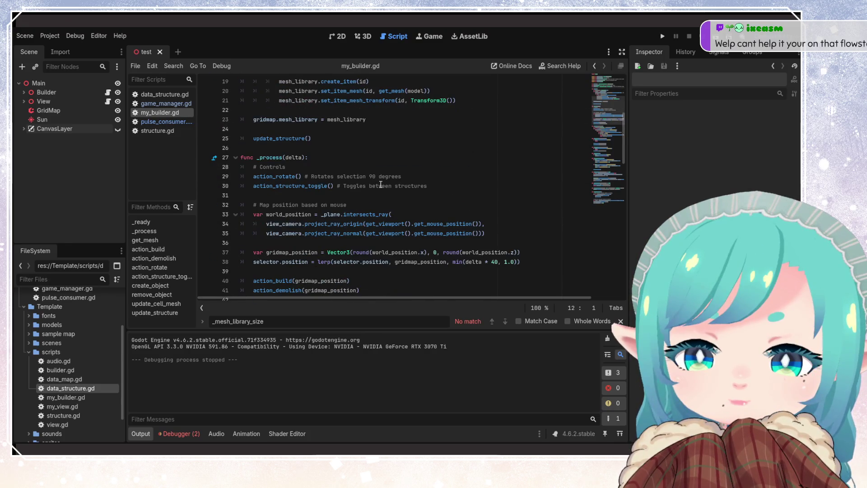
scroll(379, 183, "up", 6)
left_click(379, 182)
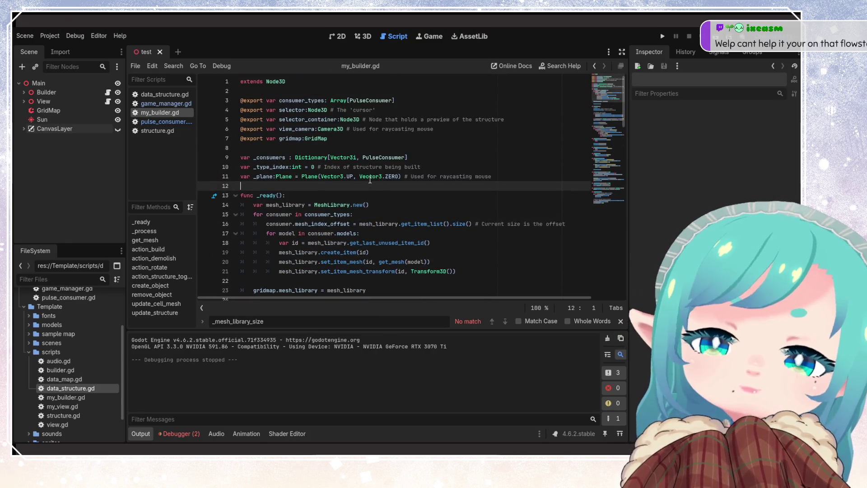
scroll(426, 197, "down", 4)
left_click(427, 197)
scroll(418, 194, "up", 2)
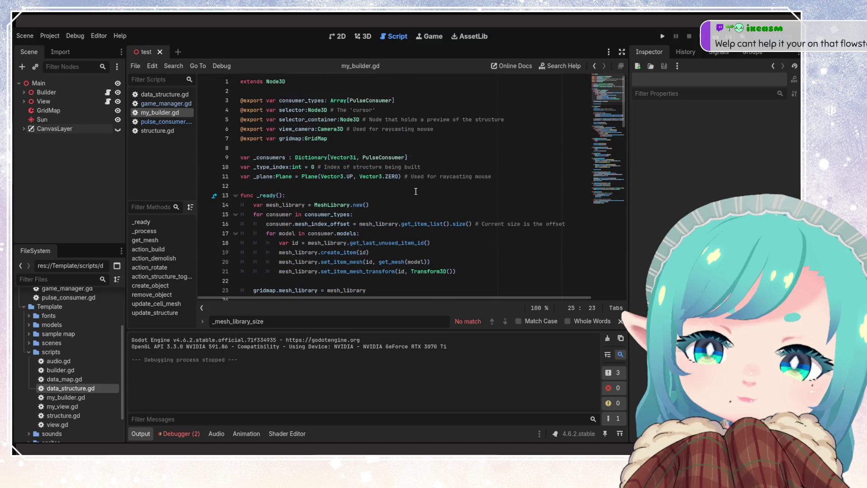
scroll(415, 192, "down", 3)
scroll(415, 191, "up", 3)
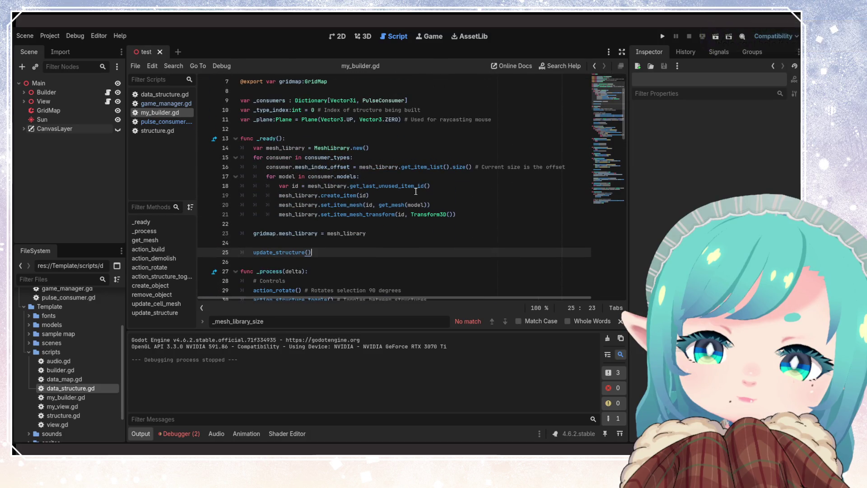
scroll(416, 191, "down", 3)
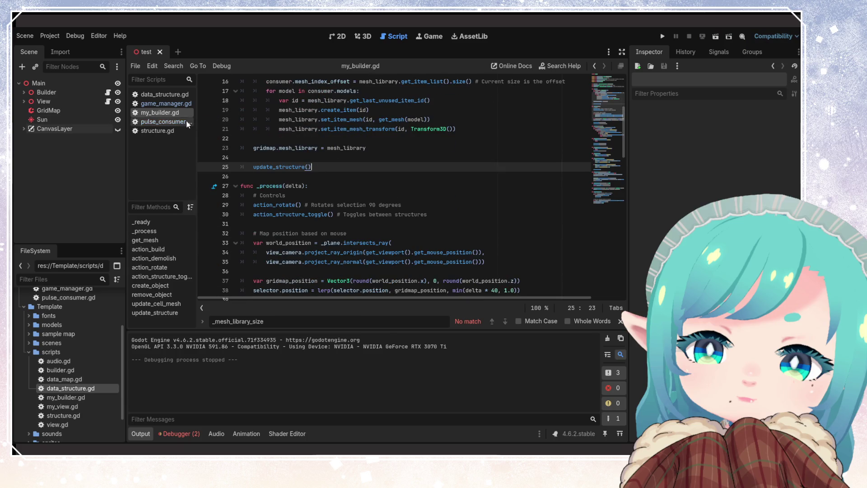
scroll(455, 179, "down", 5)
scroll(455, 179, "down", 5)
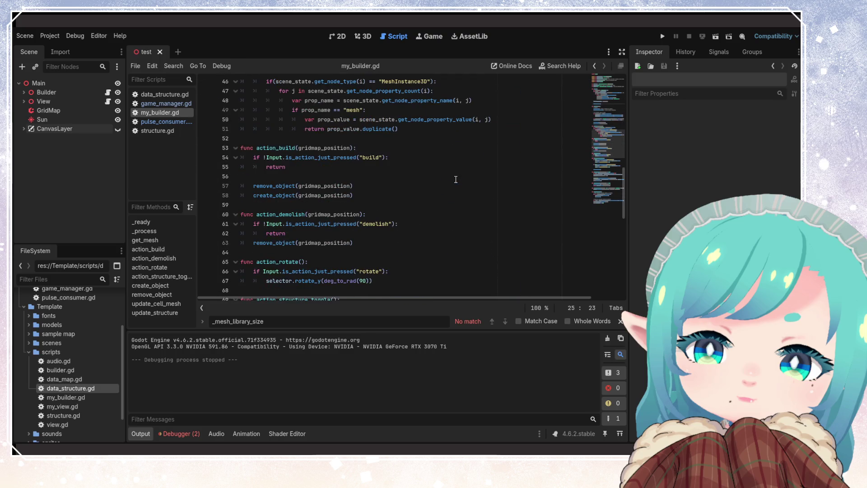
scroll(455, 180, "down", 5)
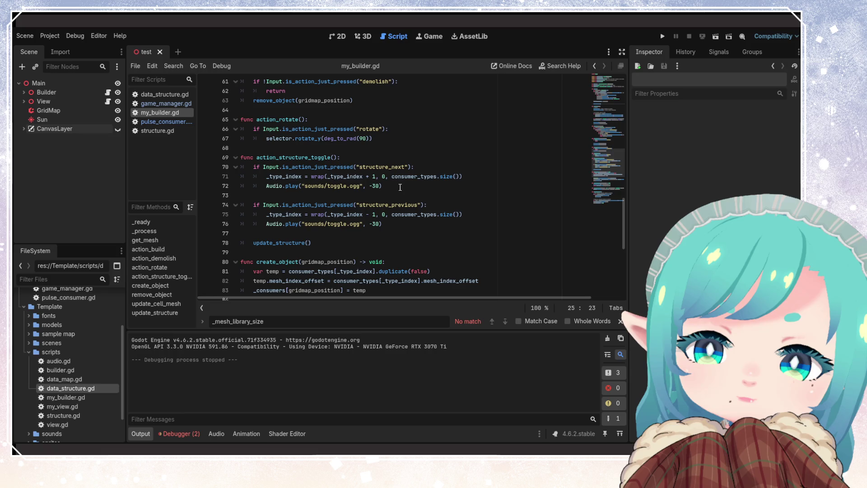
left_click_drag(384, 186, 213, 183)
key("BackSpace")
key("BackSpace")
left_click_drag(383, 215, 239, 215)
key("BackSpace")
key("BackSpace")
left_click(386, 225)
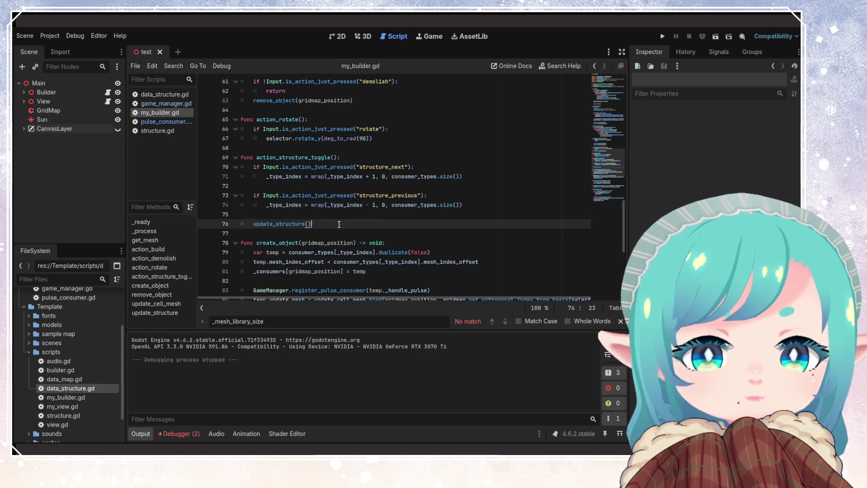
left_click(362, 186)
scroll(372, 212, "down", 5)
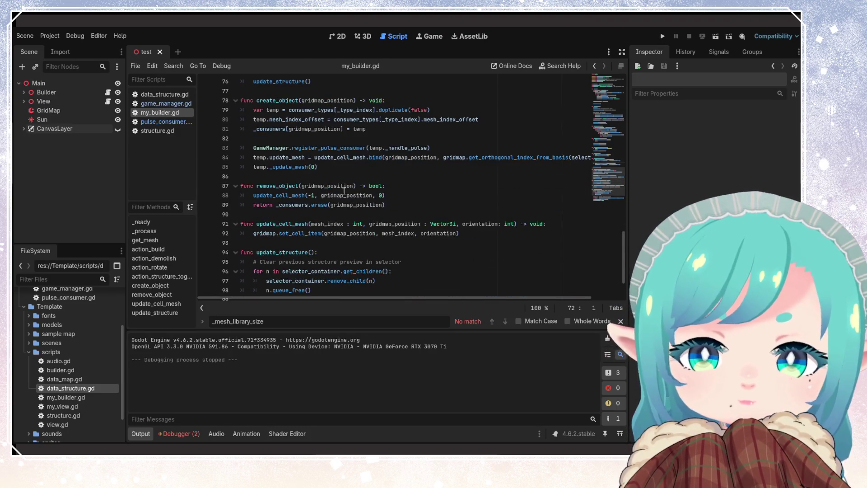
left_click(318, 175)
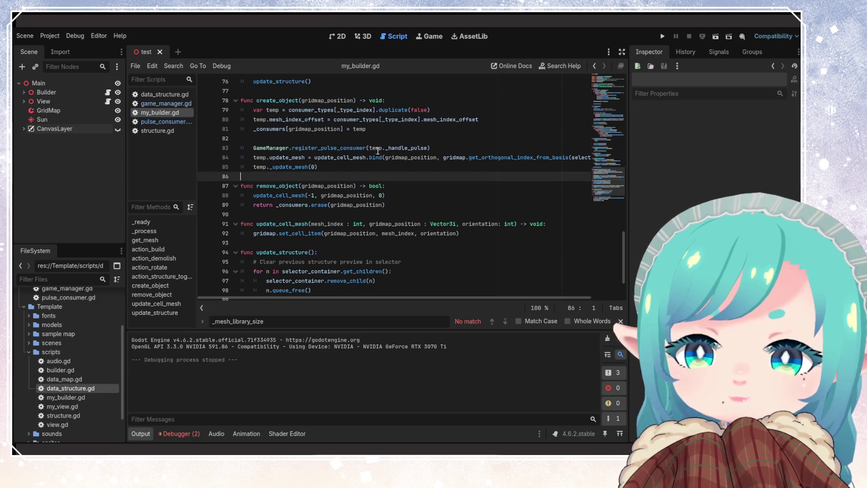
left_click(358, 165)
left_click(361, 173)
left_click(477, 224)
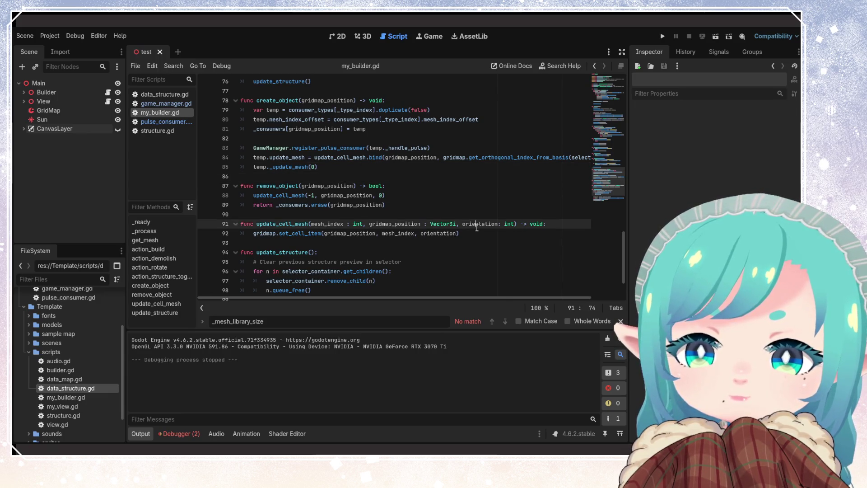
left_click(485, 205)
scroll(478, 216, "down", 2)
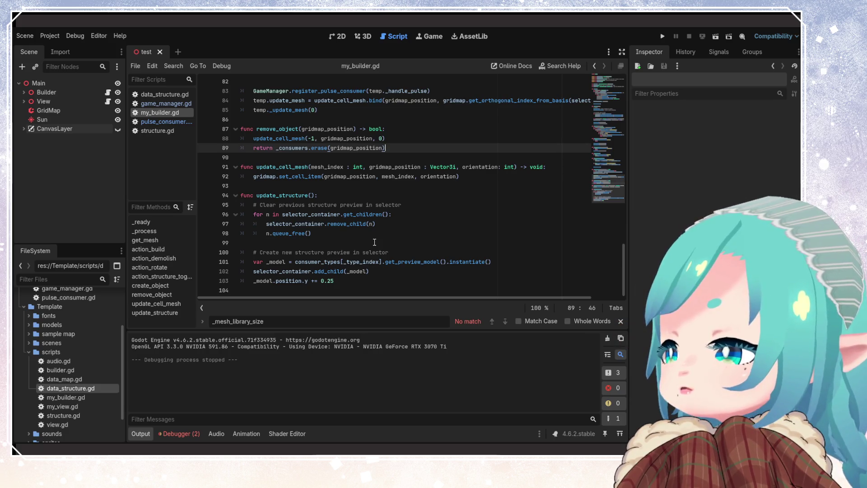
scroll(383, 225, "up", 3)
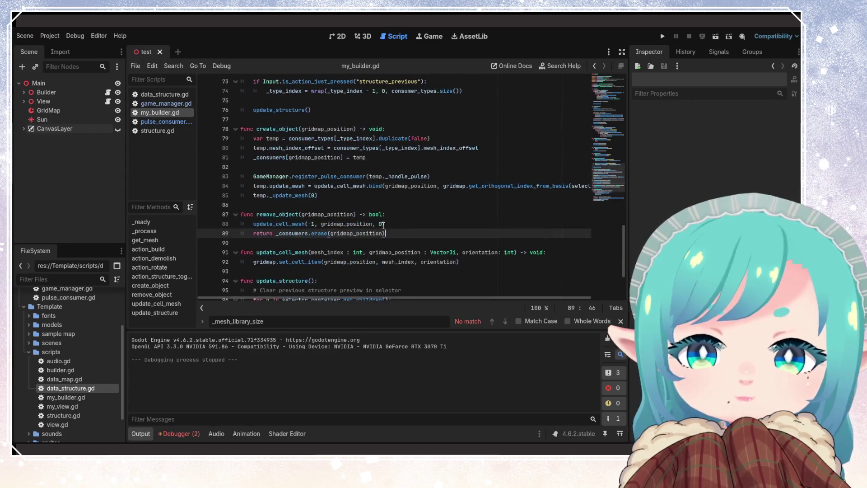
scroll(382, 224, "up", 4)
scroll(383, 226, "up", 3)
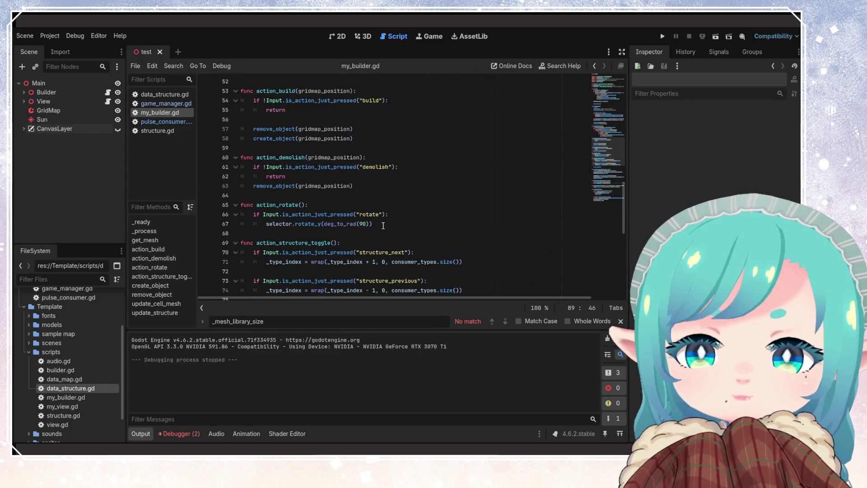
scroll(383, 225, "up", 8)
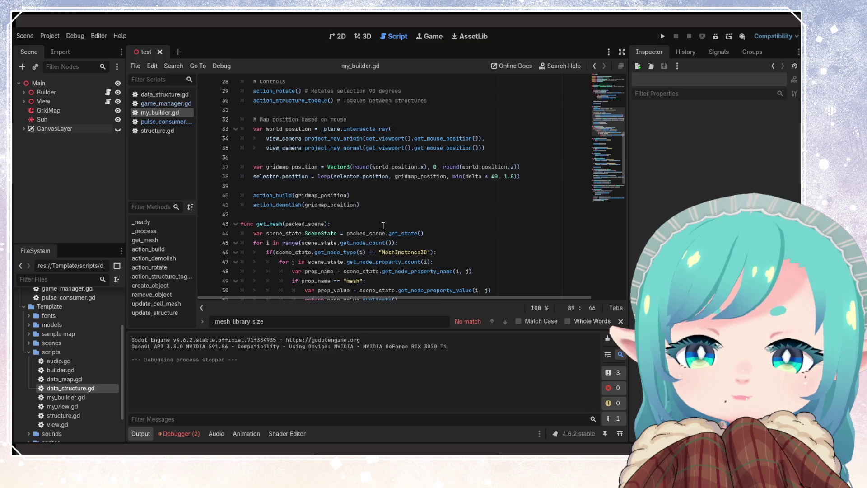
scroll(383, 225, "up", 9)
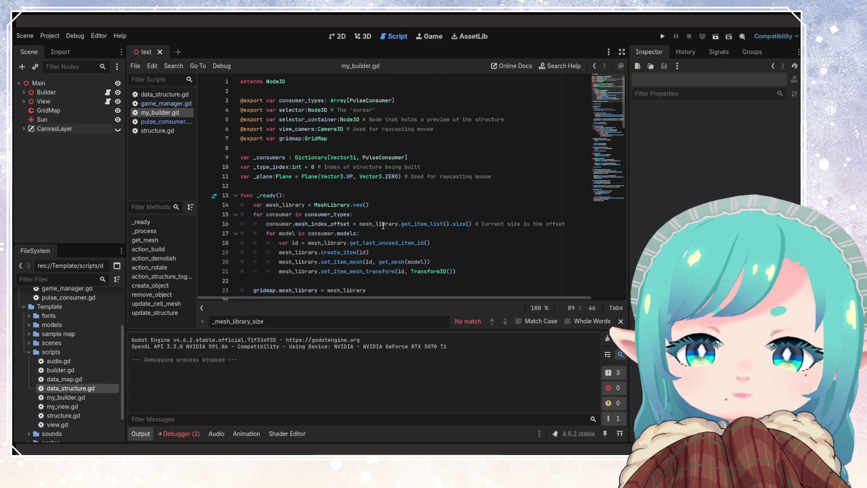
left_click(165, 103)
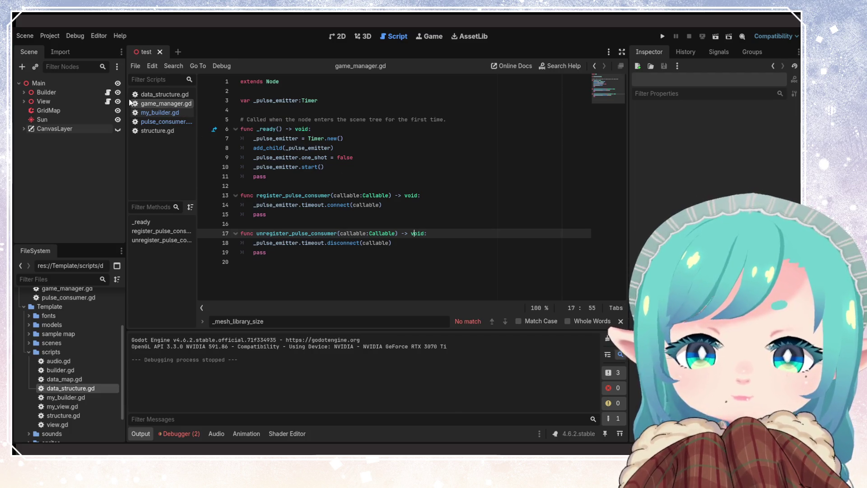
left_click(161, 112)
scroll(364, 234, "down", 15)
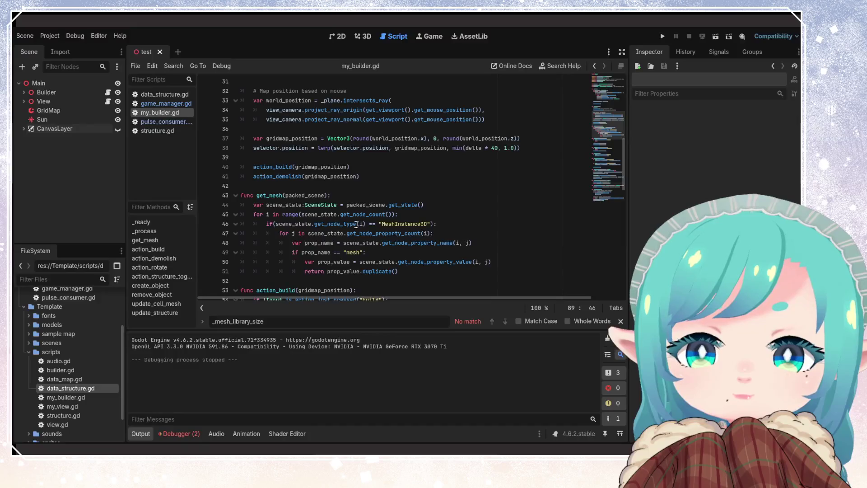
scroll(352, 220, "down", 2)
left_click(343, 215)
scroll(343, 217, "down", 5)
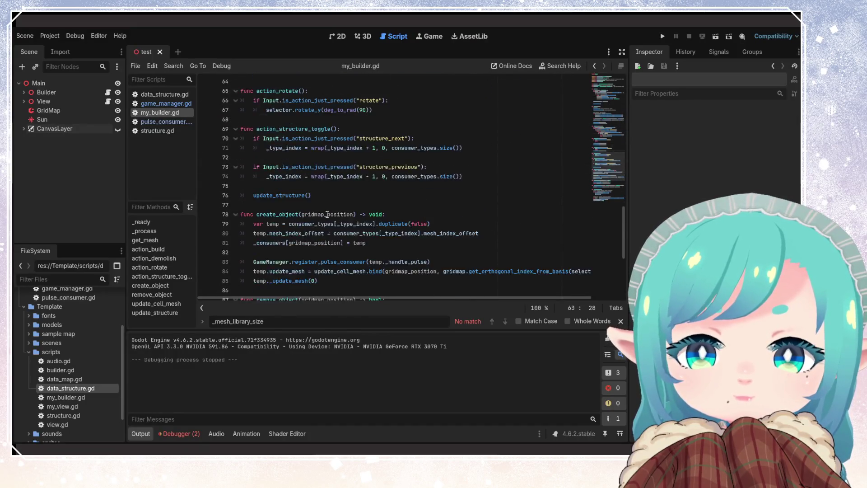
scroll(326, 218, "down", 1)
double_click(339, 242)
left_click(382, 233)
scroll(454, 235, "down", 2)
left_click(379, 167)
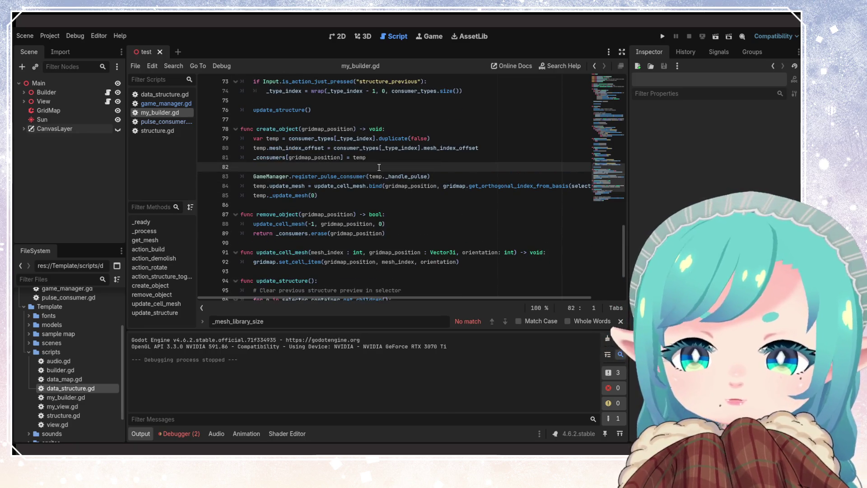
Insert 'if temp.connect_to_emitter:' above the register_pulse_consumer call.
key("Return")
type("if (")
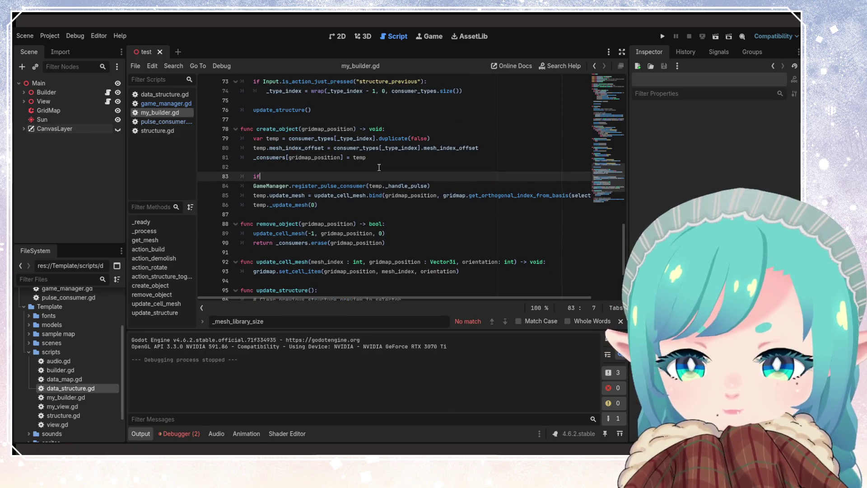
type("temp.r")
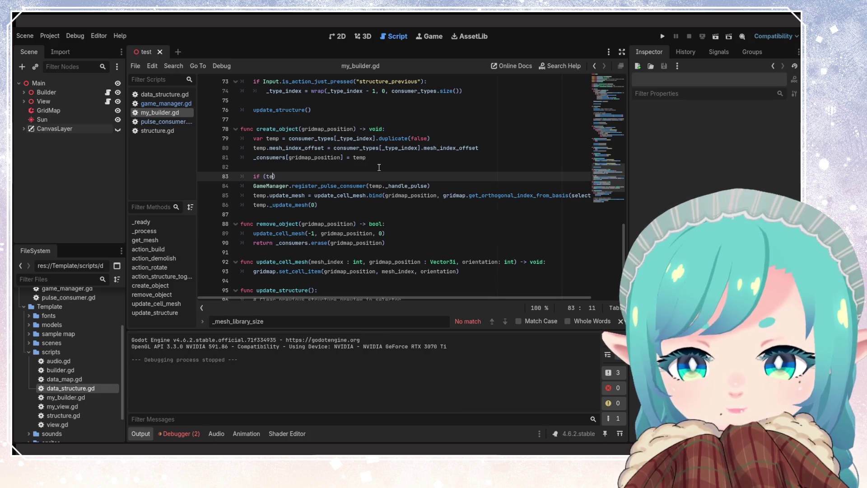
type("eg")
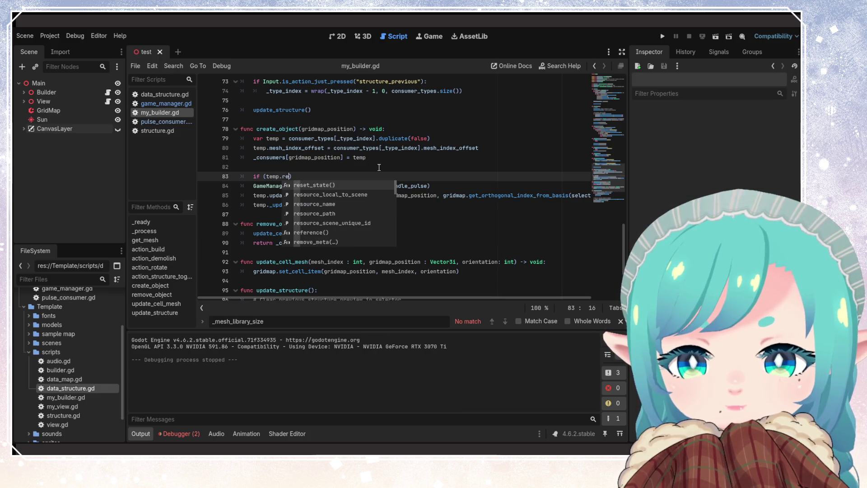
key("BackSpace")
key("BackSpace")
key("BackSpace")
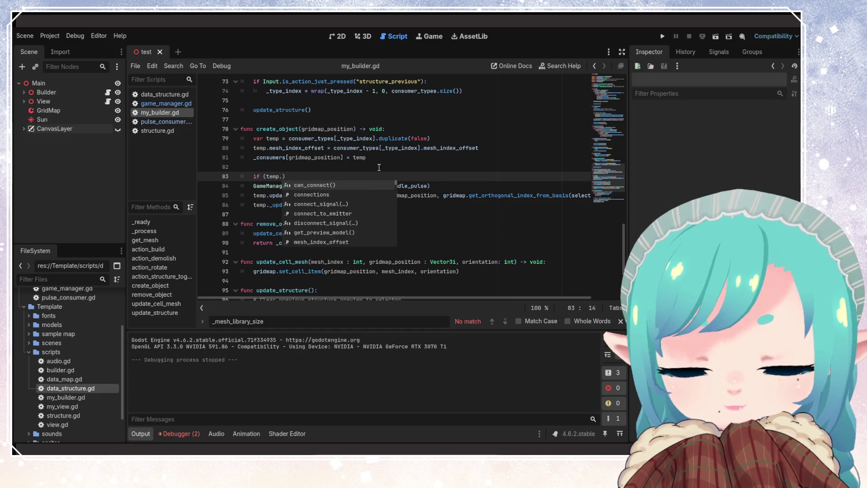
type("con")
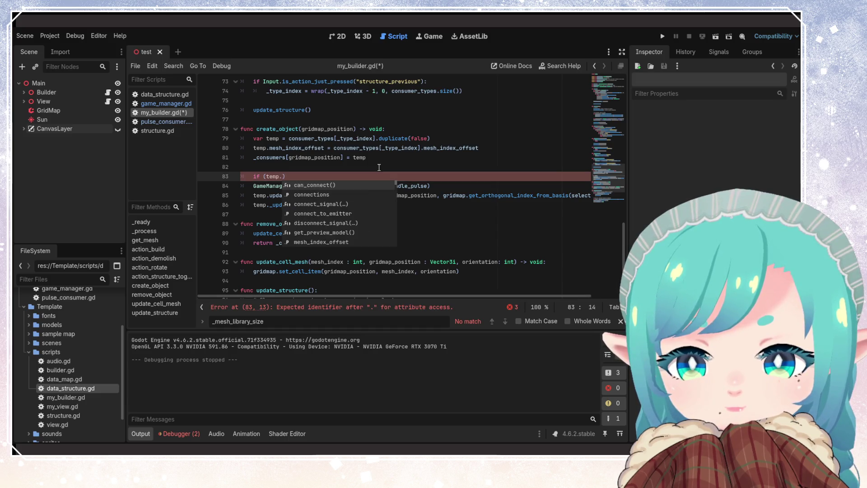
key("Return")
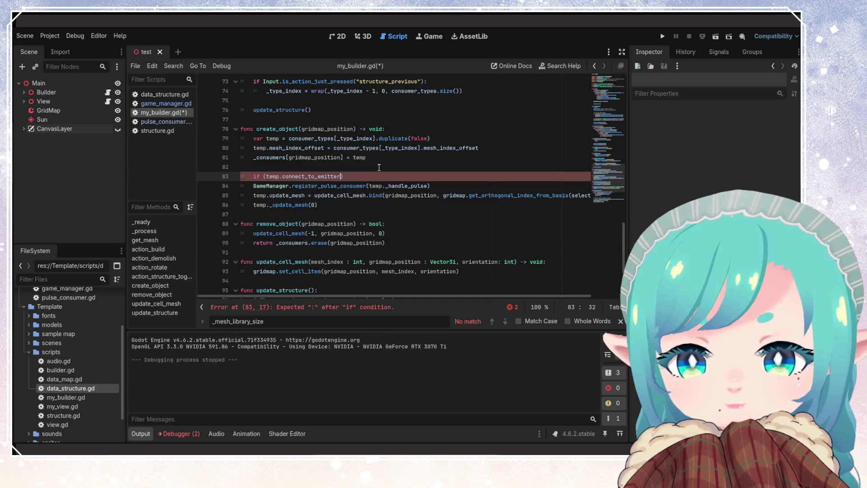
type(":")
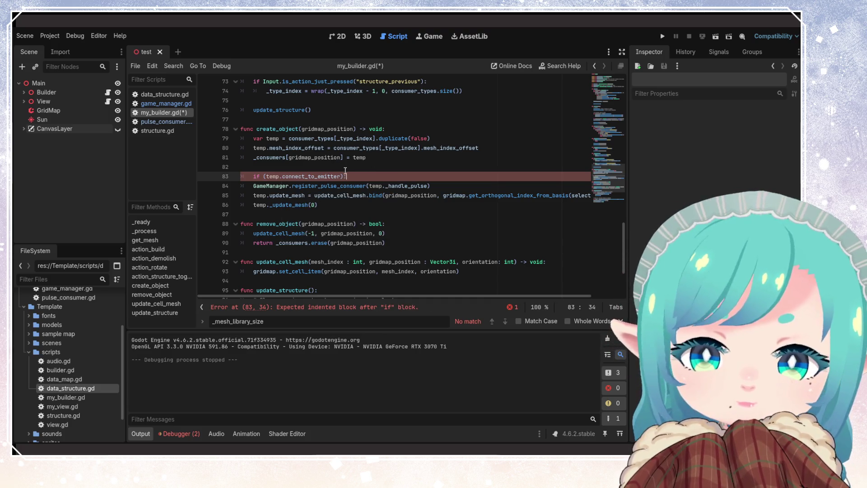
key("BackSpace")
left_click(266, 176)
key("BackSpace")
Indent the registration call under the new if and save.
left_click(253, 185)
key("Tab")
key("ctrl+s")
Add a blank line after the registration call, save, and open data_structure.gd.
key("End")
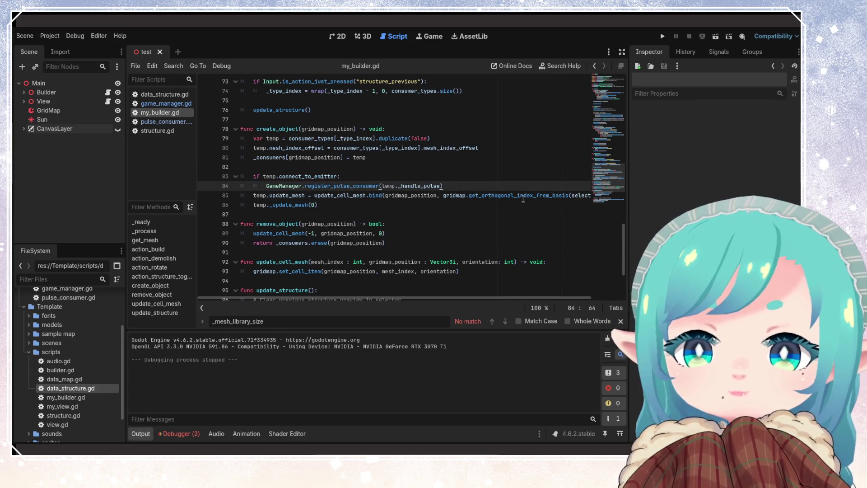
key("Return")
key("ctrl+s")
key("BackSpace")
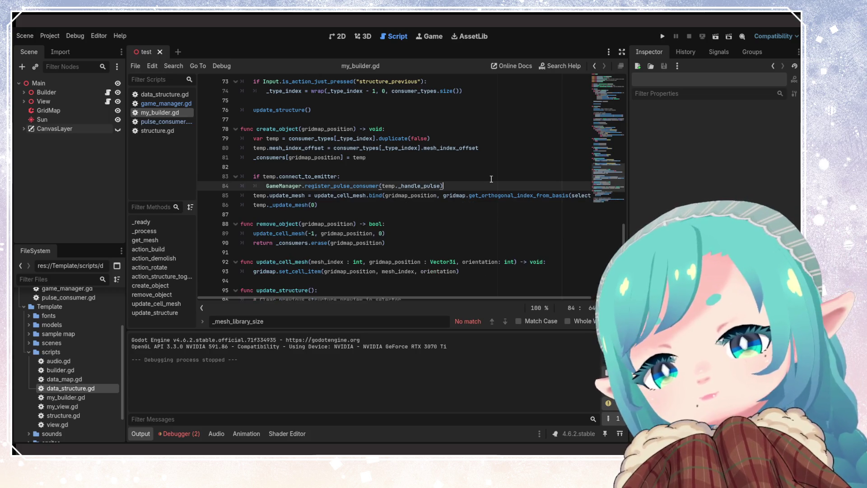
key("Return")
key("BackSpace")
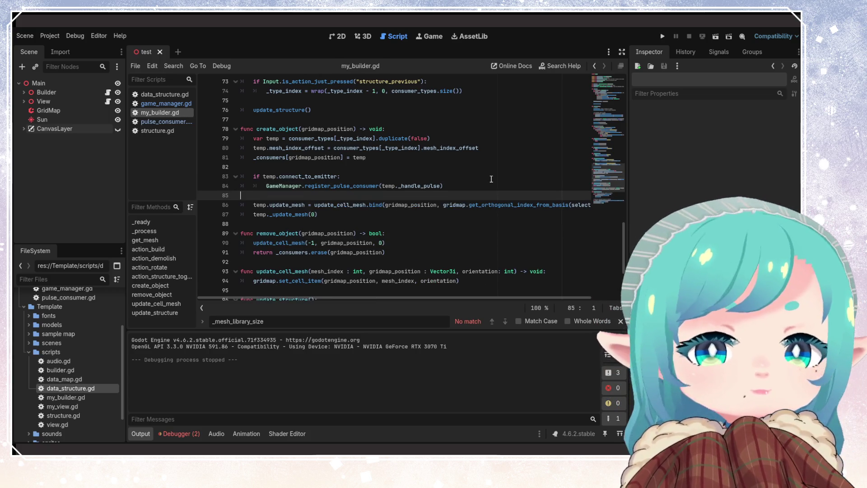
left_click(434, 138)
left_click(160, 94)
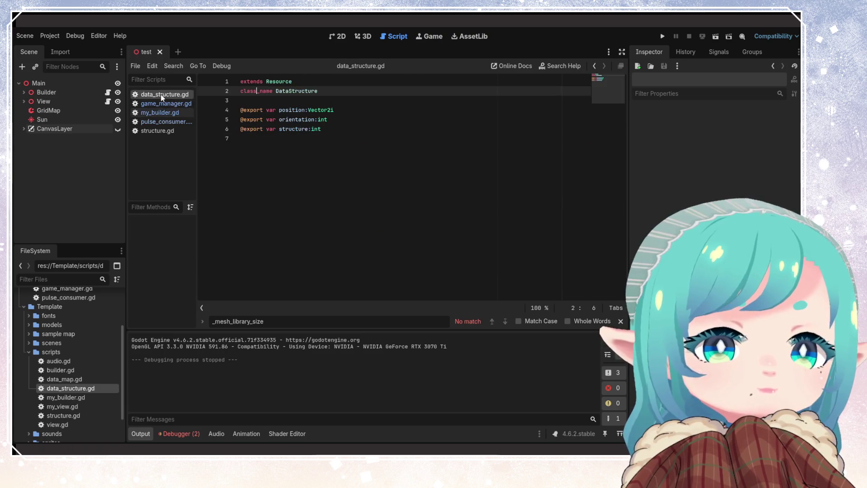
Run the scene, place one forest tile on the grid, and stop it.
left_click(161, 121)
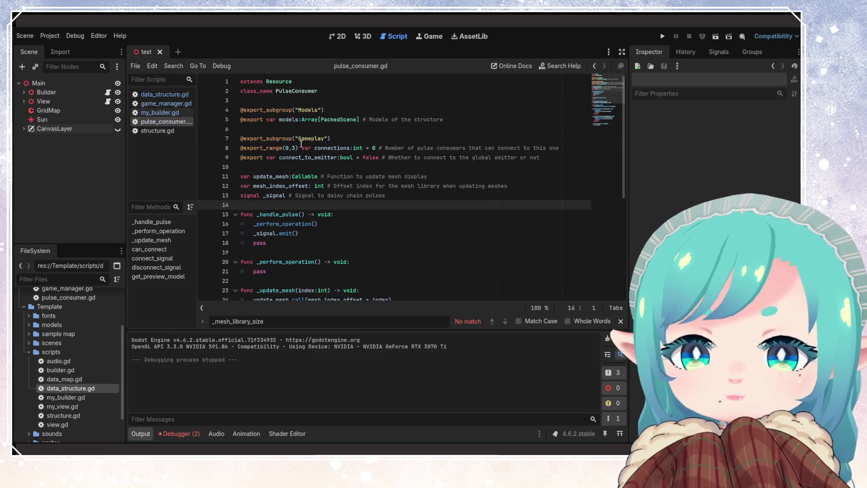
left_click(168, 113)
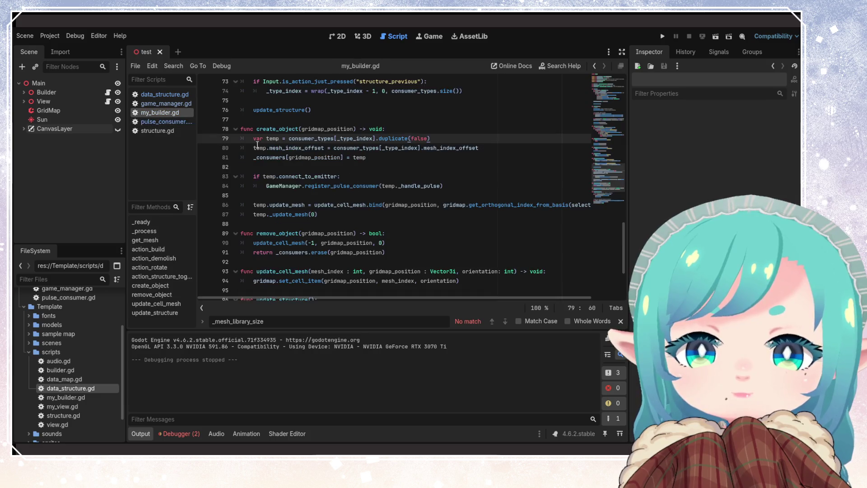
left_click(253, 167)
left_click(729, 37)
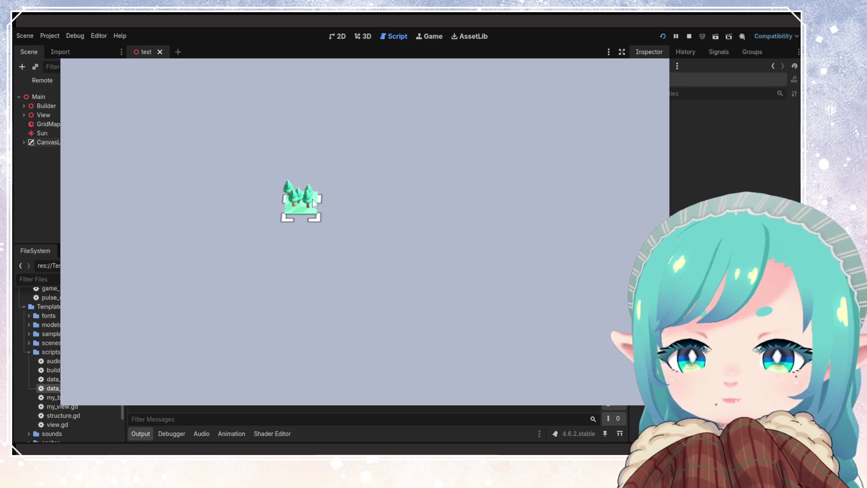
left_click(312, 199)
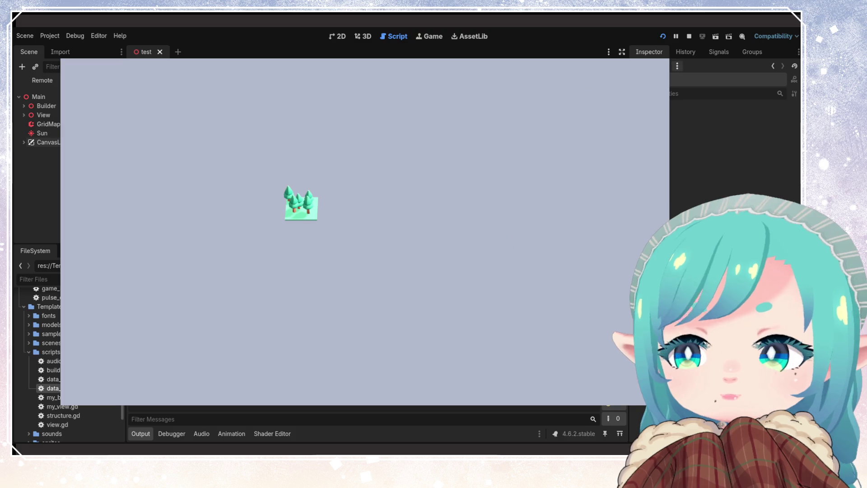
left_click(689, 36)
Add print("a") inside pulse_consumer.gd's _perform_operation and run the scene again.
left_click(161, 103)
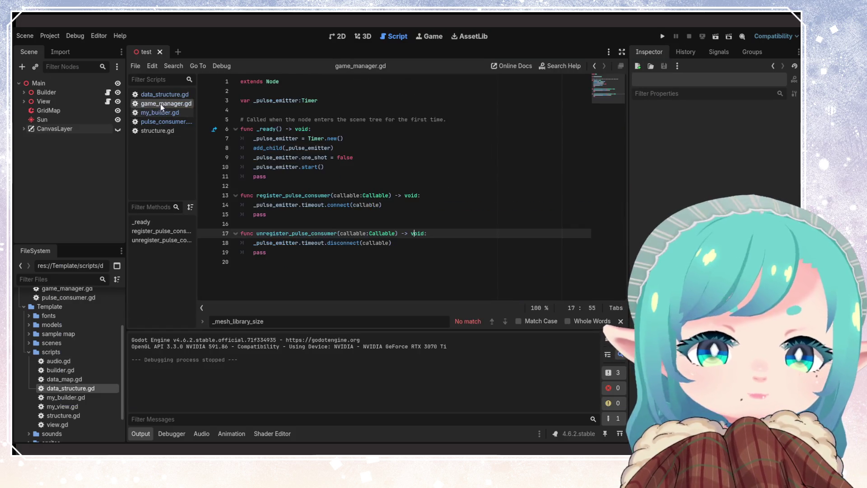
left_click(171, 121)
left_click(356, 216)
scroll(357, 216, "down", 1)
left_click(372, 233)
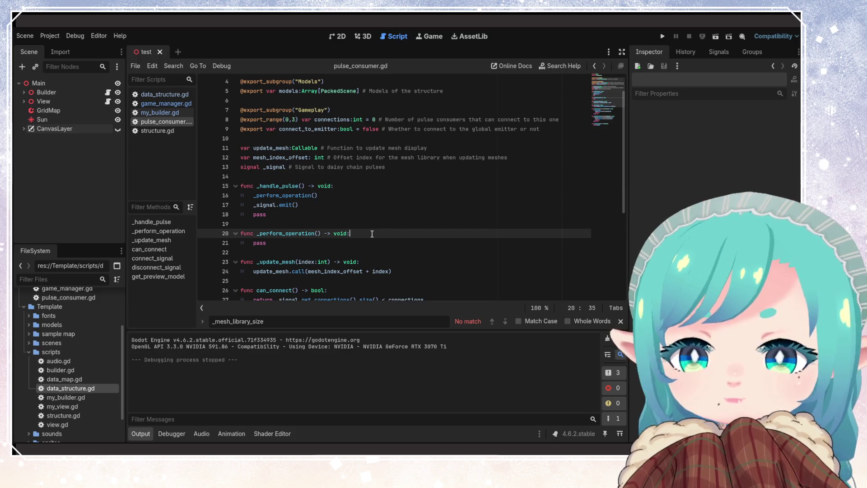
key("Return")
type("print(\"a")
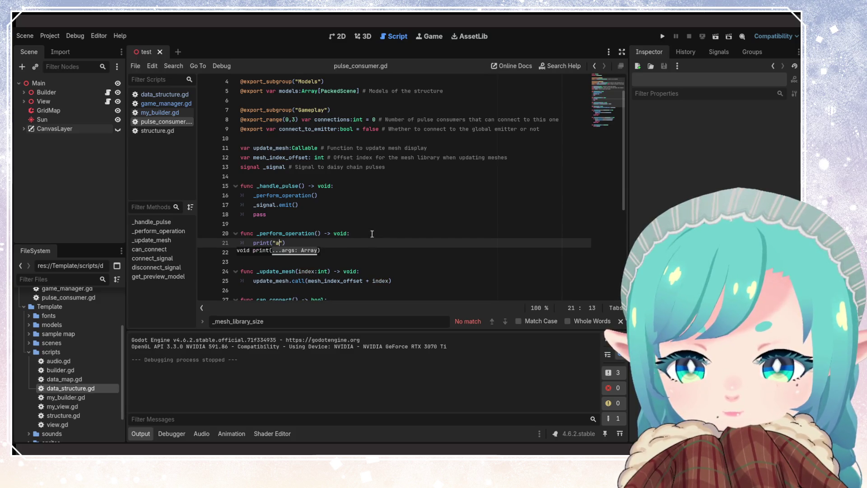
left_click(663, 36)
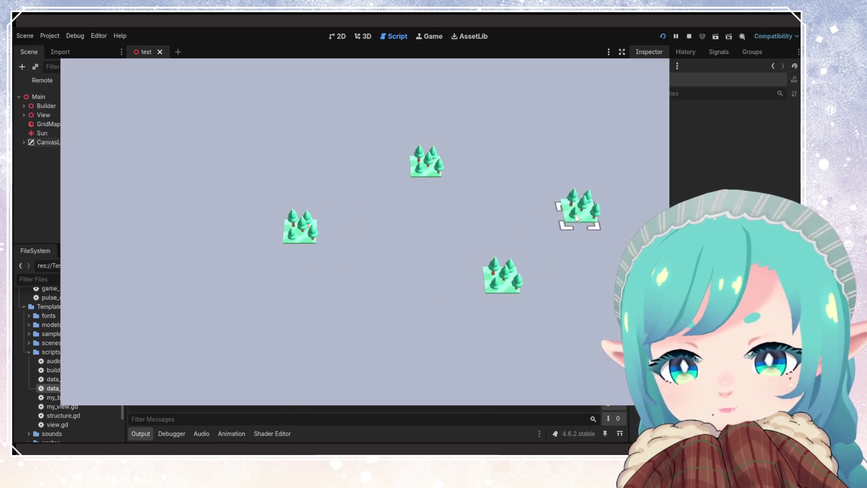
left_click(302, 167)
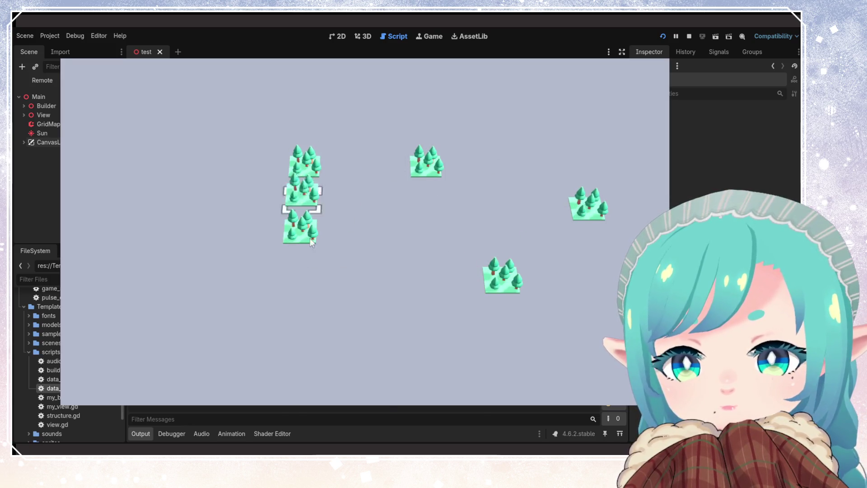
left_click(386, 404)
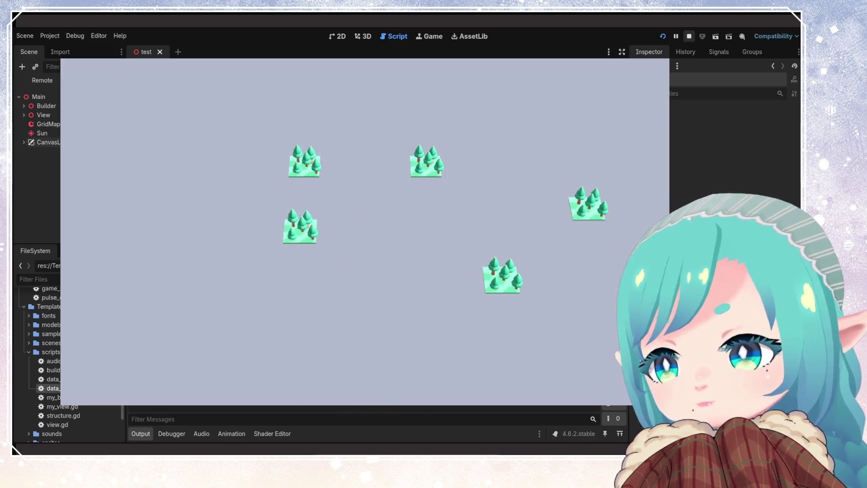
left_click(688, 36)
left_click(408, 215)
key("Down")
key("Down")
key("Down")
key("ctrl+shift+k")
key("ctrl+s")
left_click(163, 113)
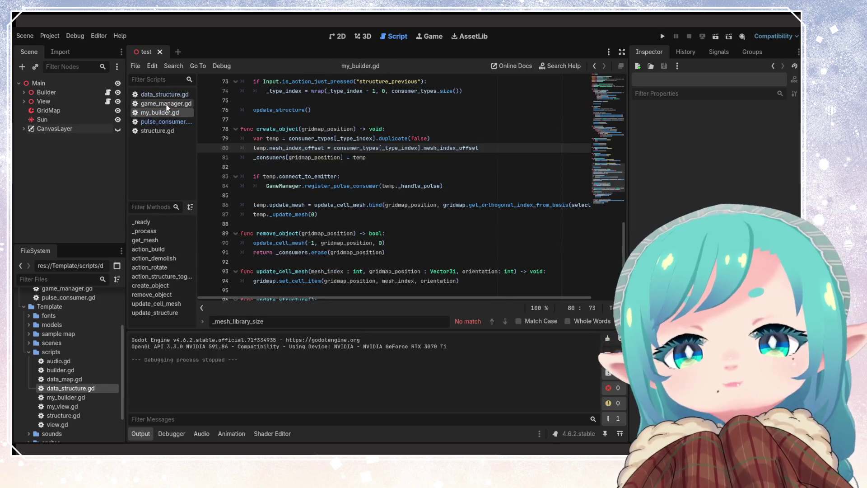
left_click(417, 156)
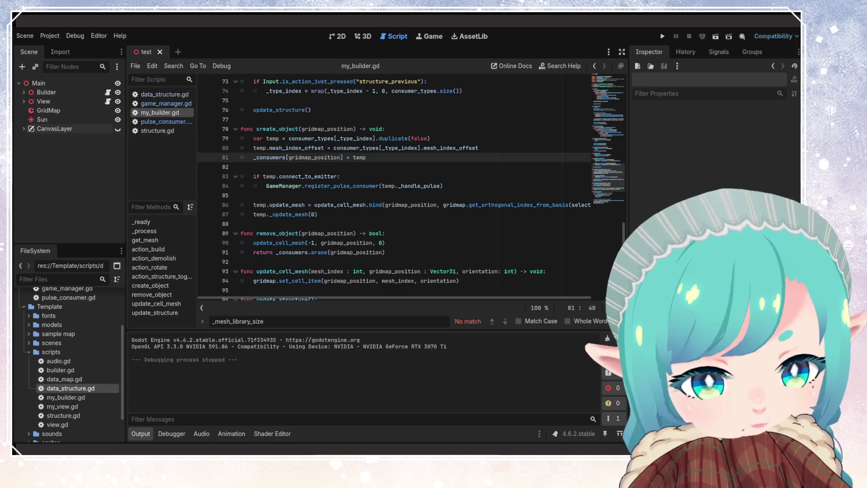
left_click(435, 192)
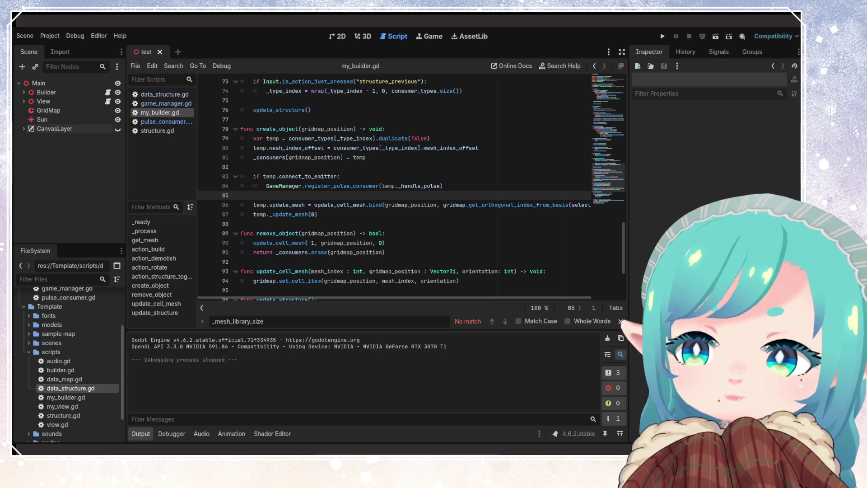
left_click(662, 36)
Cycle the placement preview between building and forest with E and Q, ending on forest.
key("e")
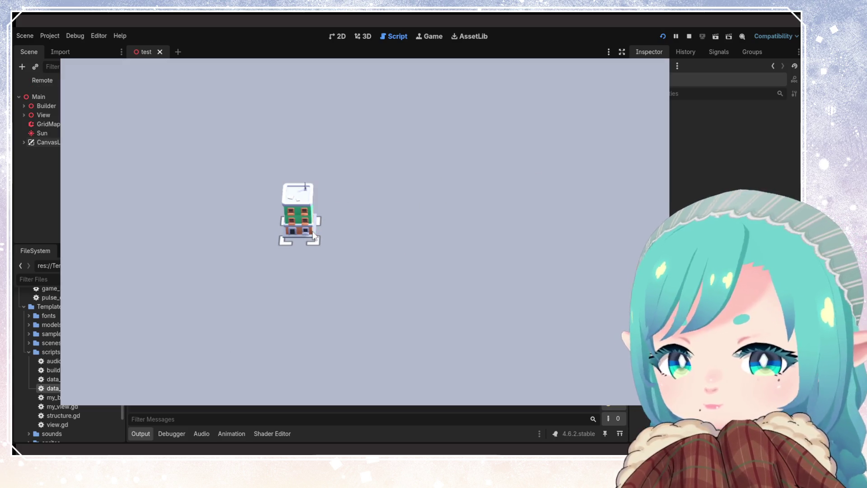
key("q")
key("e")
key("q")
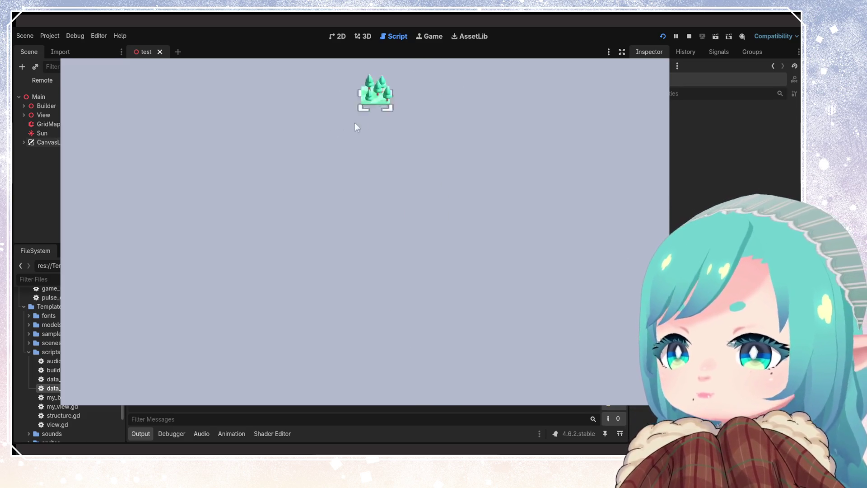
Place a forest tile, switch to buildings, and place one building nearby.
left_click(263, 177)
key("e")
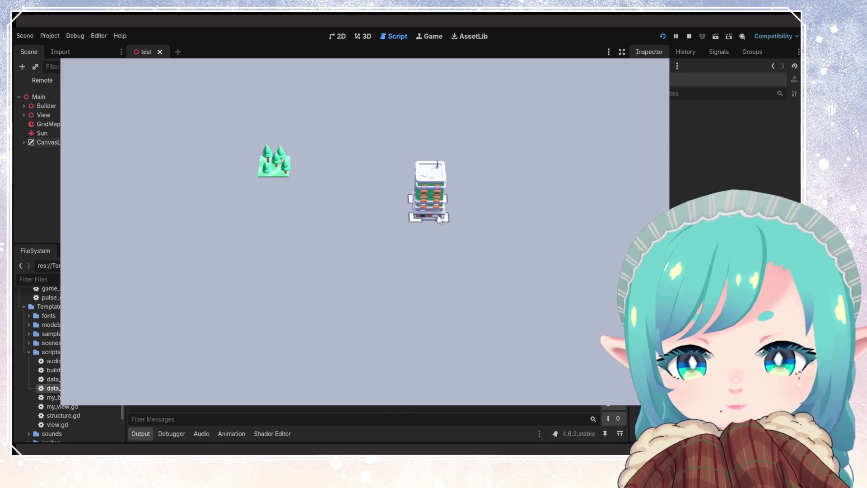
left_click(424, 211)
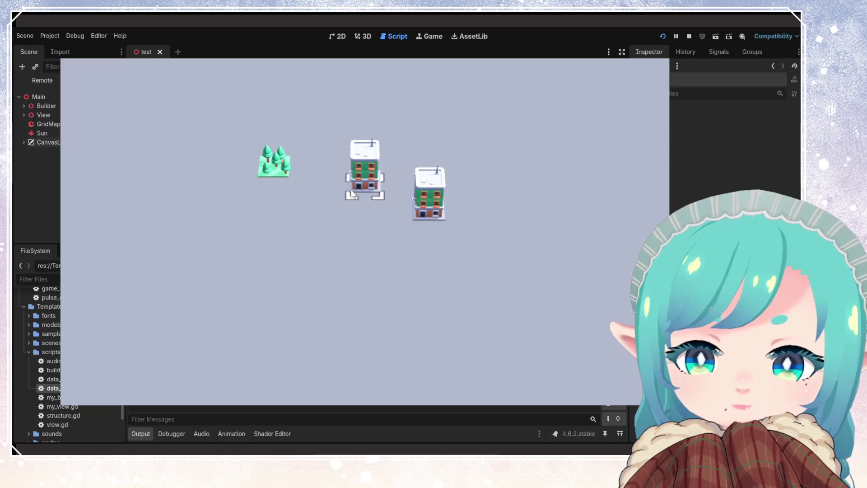
Paint a strip of forest tiles and place four buildings in and around it.
key("e")
mouse_move(279, 233)
left_mouse_down()
mouse_move(264, 267)
mouse_move(275, 291)
mouse_move(265, 307)
mouse_move(309, 302)
mouse_move(311, 253)
mouse_move(326, 230)
mouse_move(328, 279)
mouse_move(384, 271)
mouse_move(356, 217)
mouse_move(394, 250)
mouse_move(395, 302)
mouse_move(436, 311)
mouse_move(429, 252)
mouse_move(368, 199)
mouse_move(379, 216)
mouse_move(262, 212)
mouse_move(431, 214)
mouse_move(275, 180)
mouse_move(392, 190)
mouse_move(417, 172)
mouse_move(381, 155)
mouse_move(285, 155)
left_mouse_up()
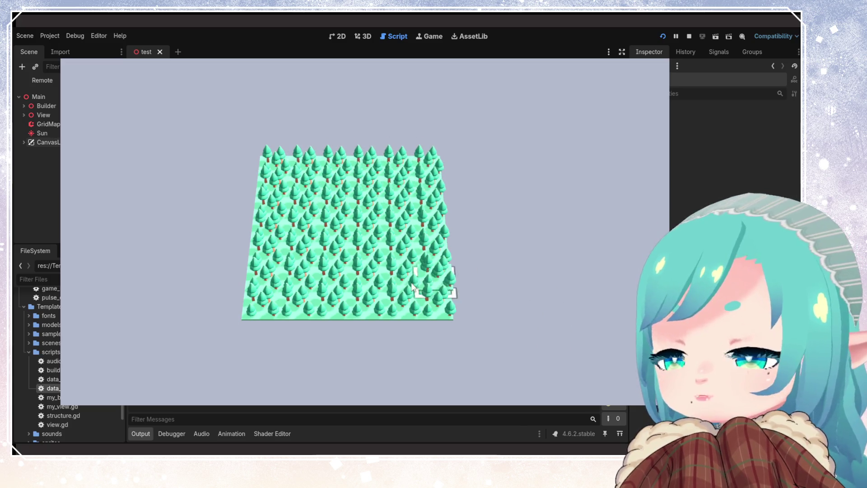
key("e")
left_click(424, 183)
left_click(301, 237)
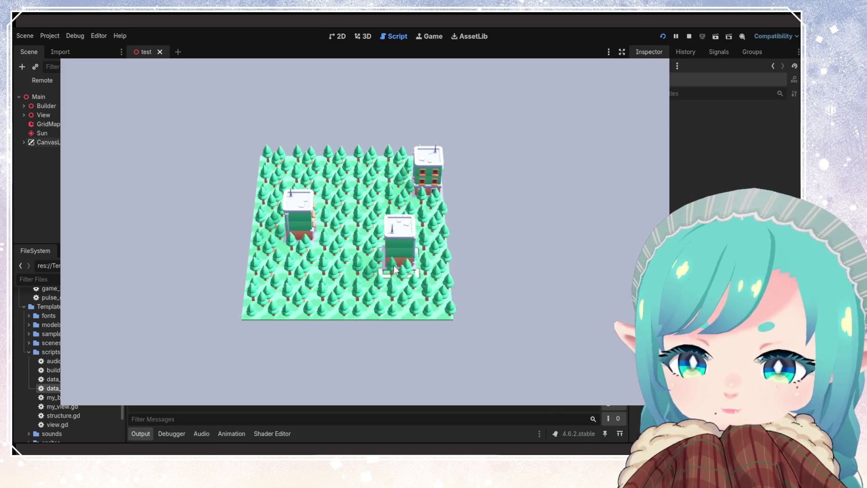
left_click(388, 264)
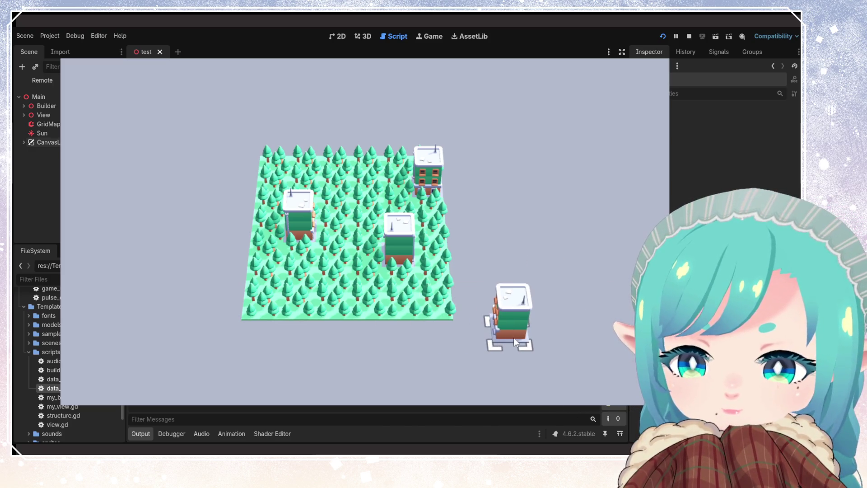
left_click(501, 337)
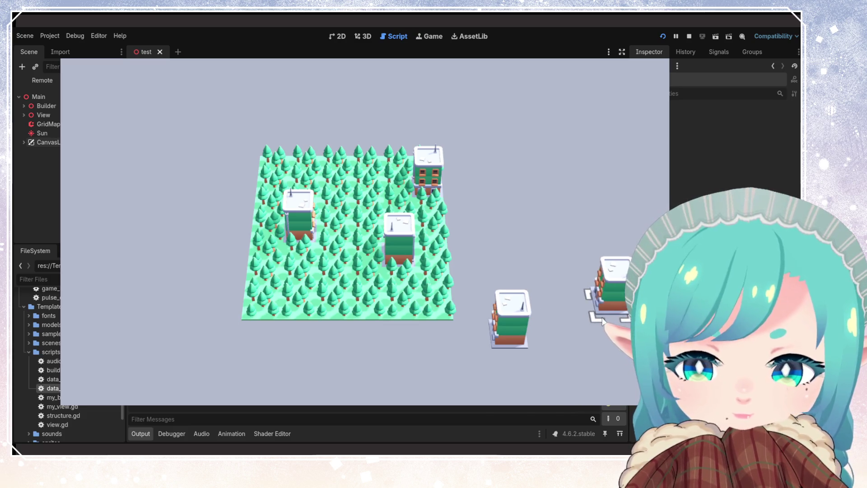
Pan the camera, place one more building far right, then stop the game with F8.
key("d")
key("a")
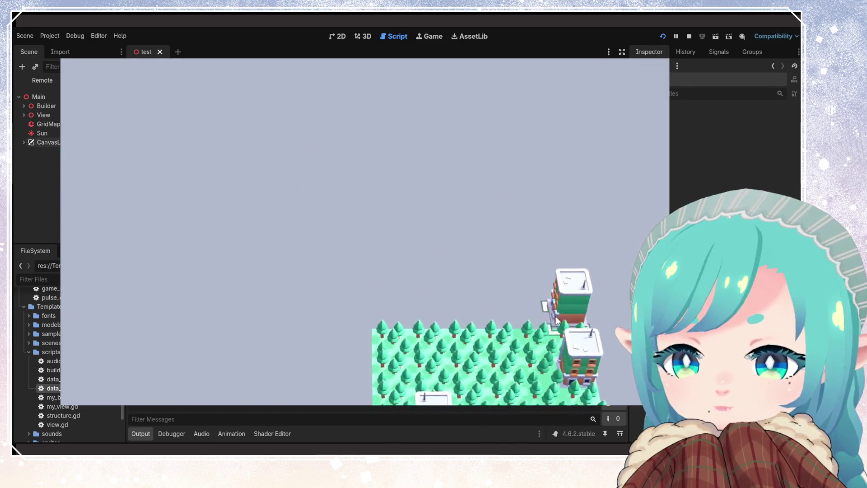
key("s")
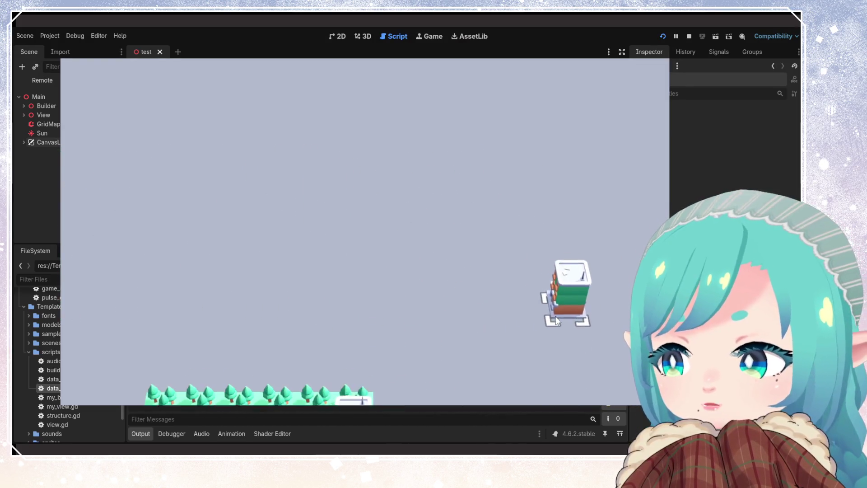
left_click(555, 319)
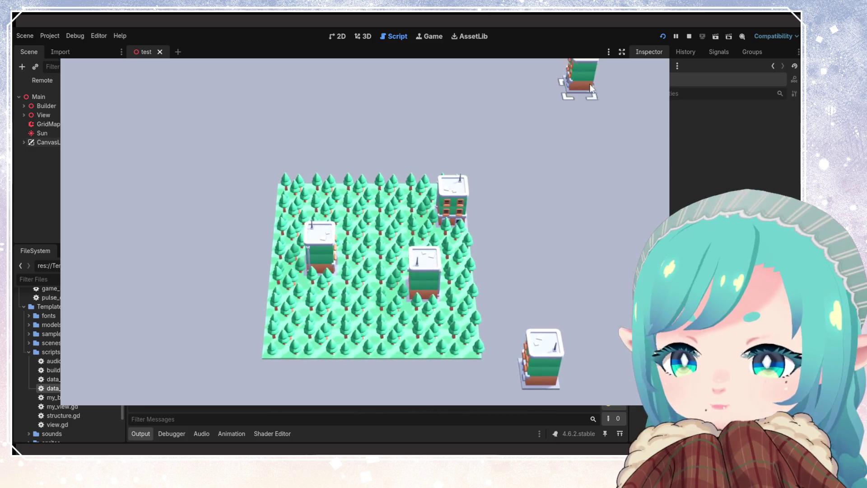
key("s")
key("w")
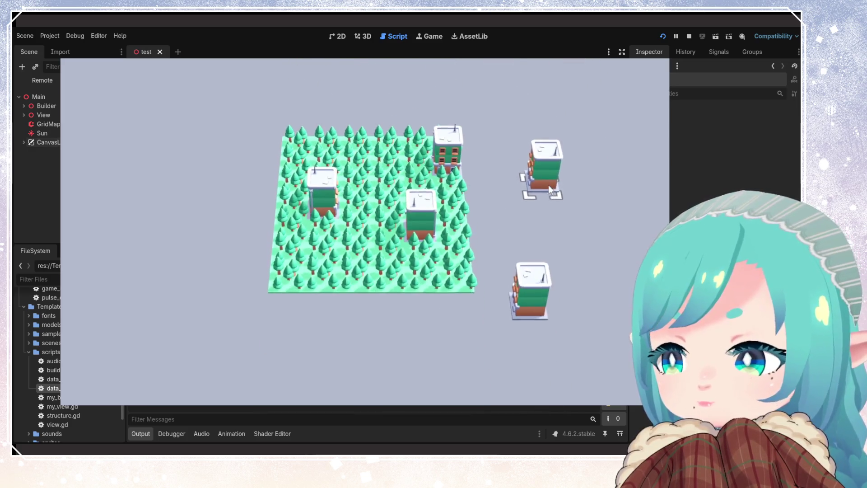
key("w")
key("s")
key("w")
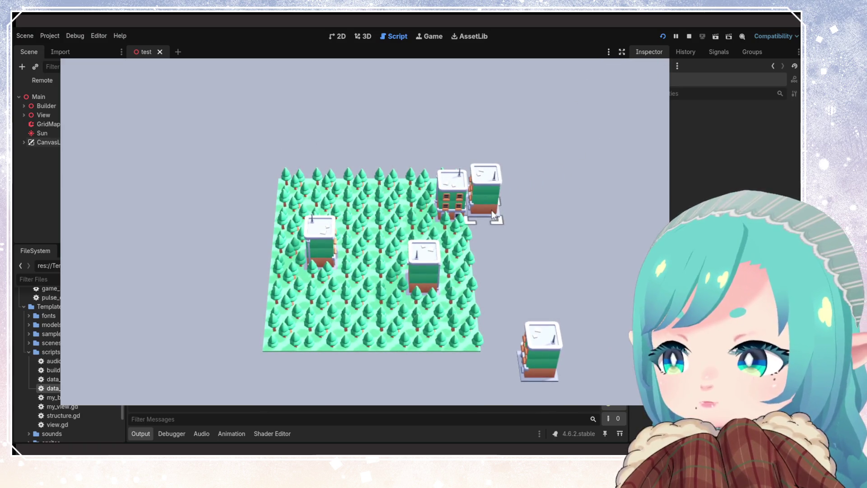
key("s")
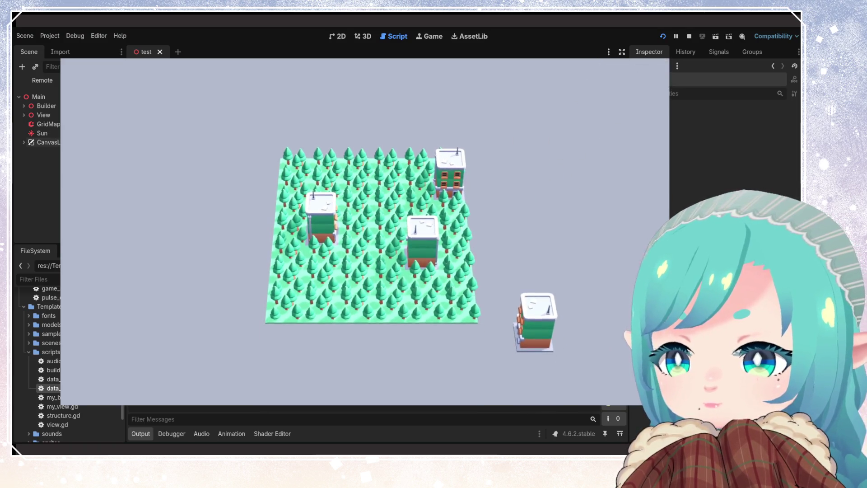
key("F8")
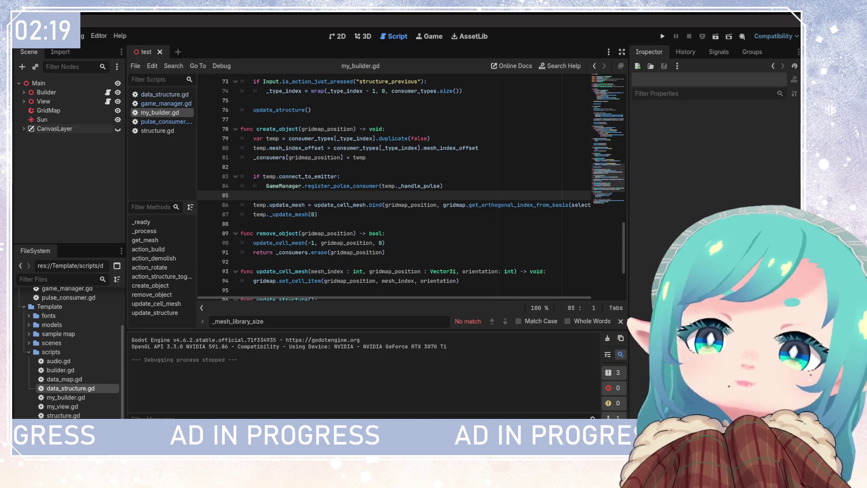
Open my_view.gd from the FileSystem dock and scroll to handle_input's camera code.
left_click(292, 157)
scroll(292, 158, "up", 4)
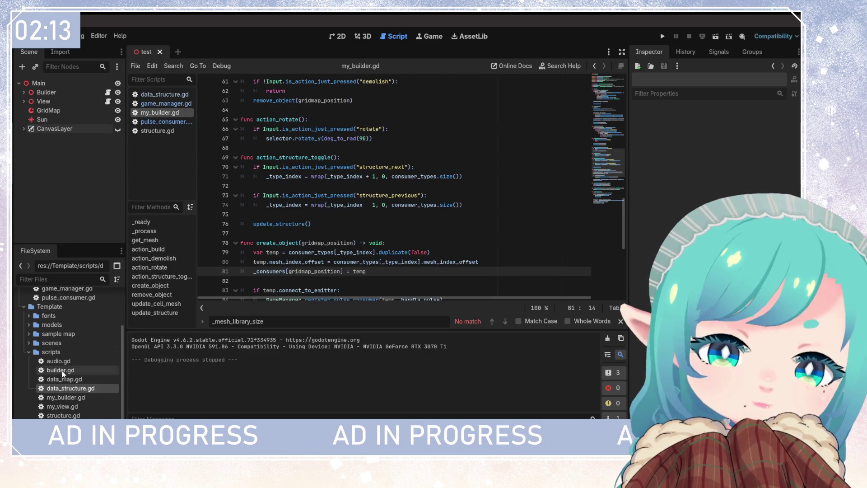
double_click(63, 406)
scroll(305, 241, "up", 8)
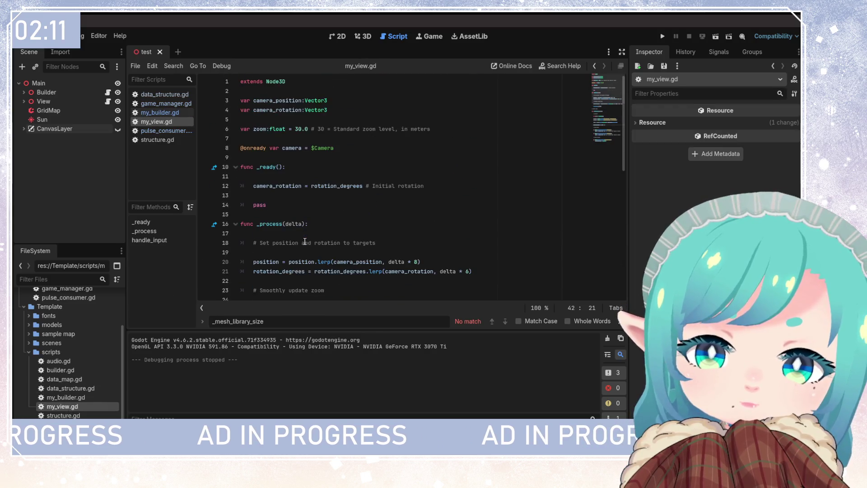
scroll(305, 241, "down", 8)
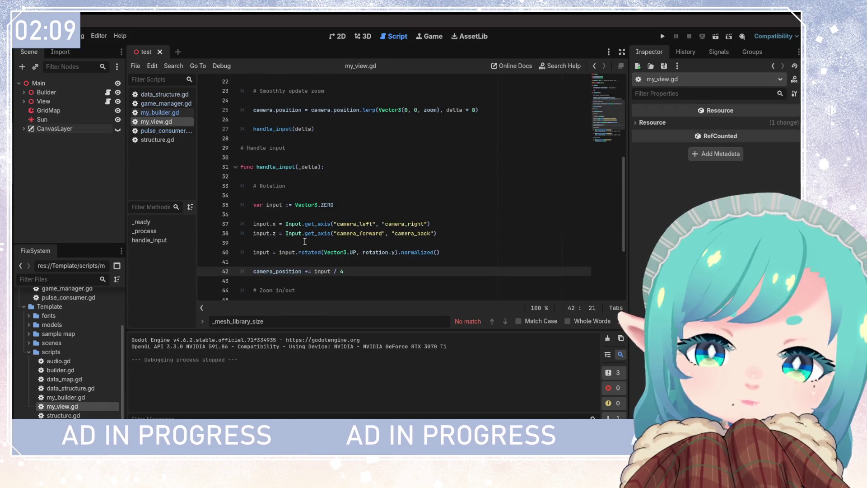
scroll(305, 242, "down", 2)
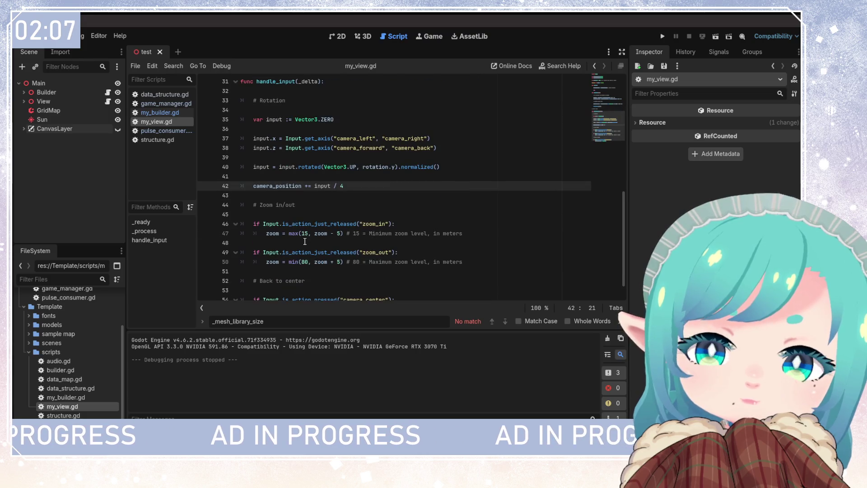